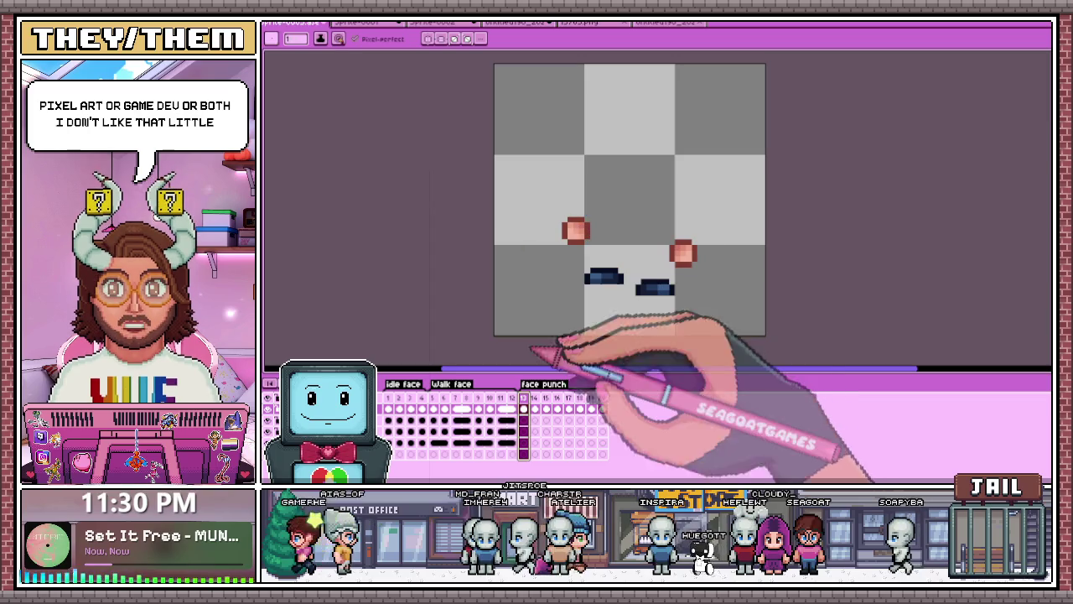
Step: With the pencil selected, step through face punch frames 15, 16 and 17
click(545, 408)
key(b)
scroll(555, 220, up, 1)
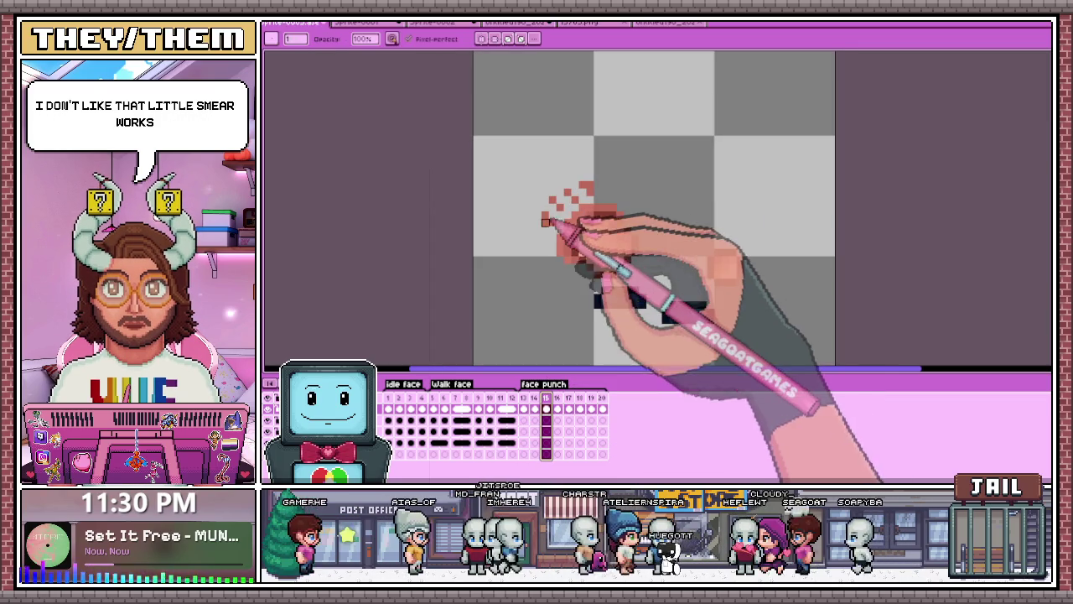
scroll(553, 213, up, 1)
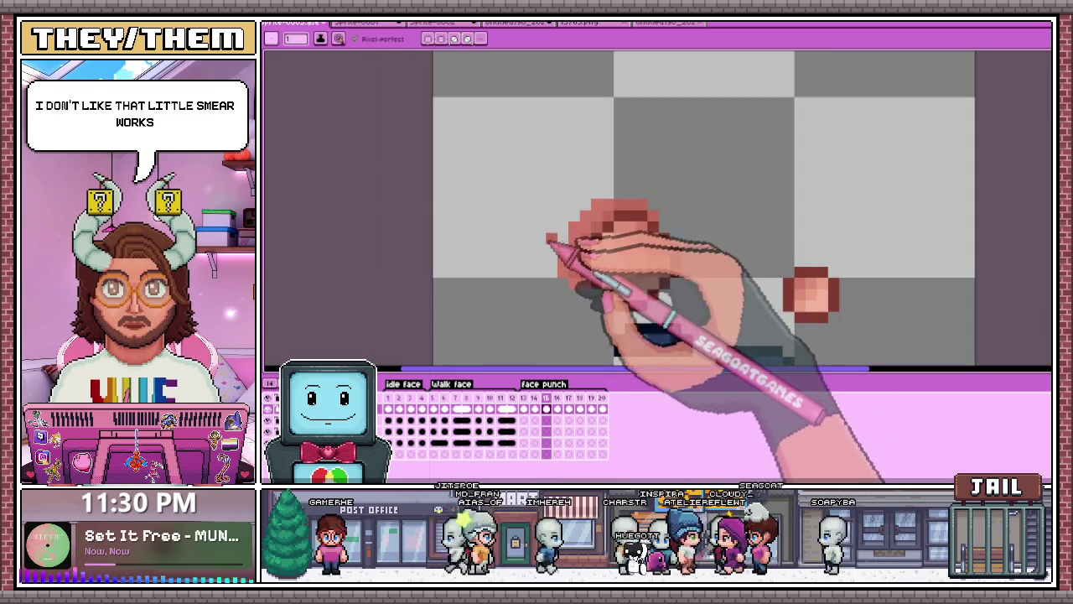
click(557, 402)
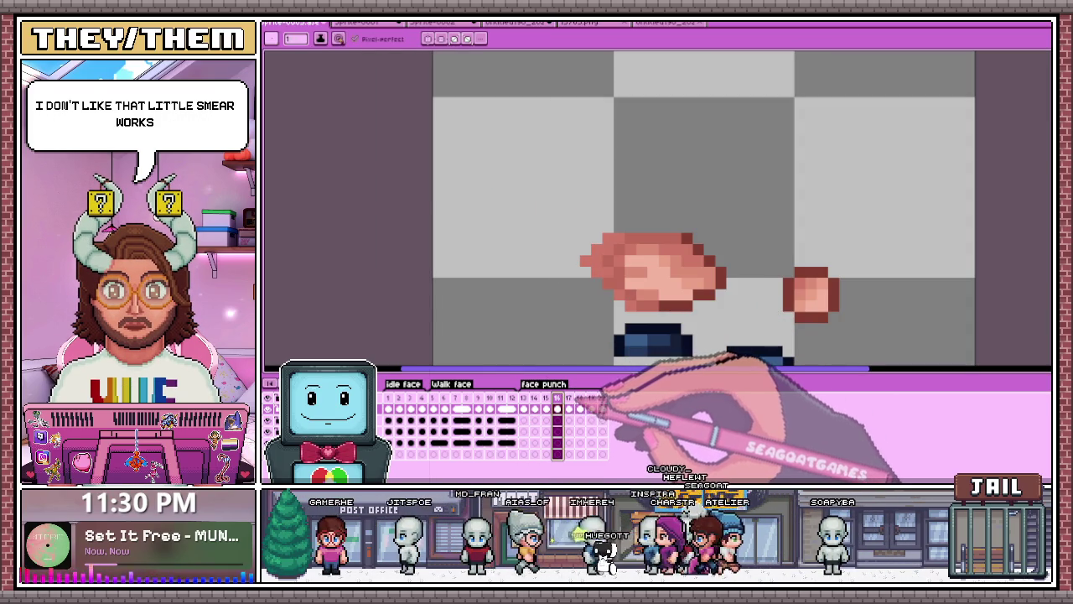
click(568, 408)
scroll(598, 260, down, 2)
scroll(618, 264, up, 1)
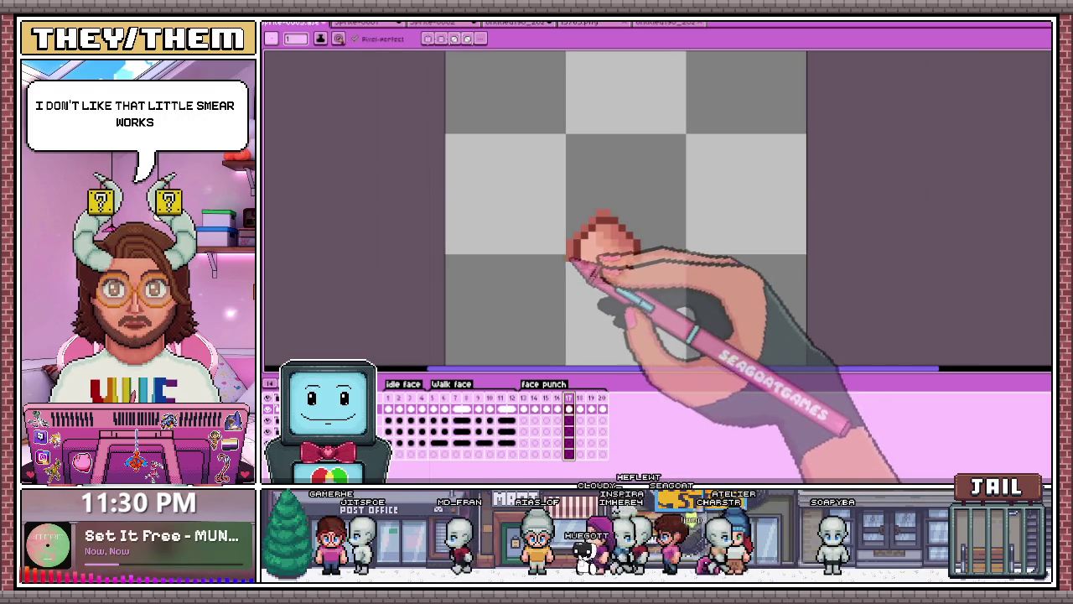
scroll(575, 239, up, 3)
key(b)
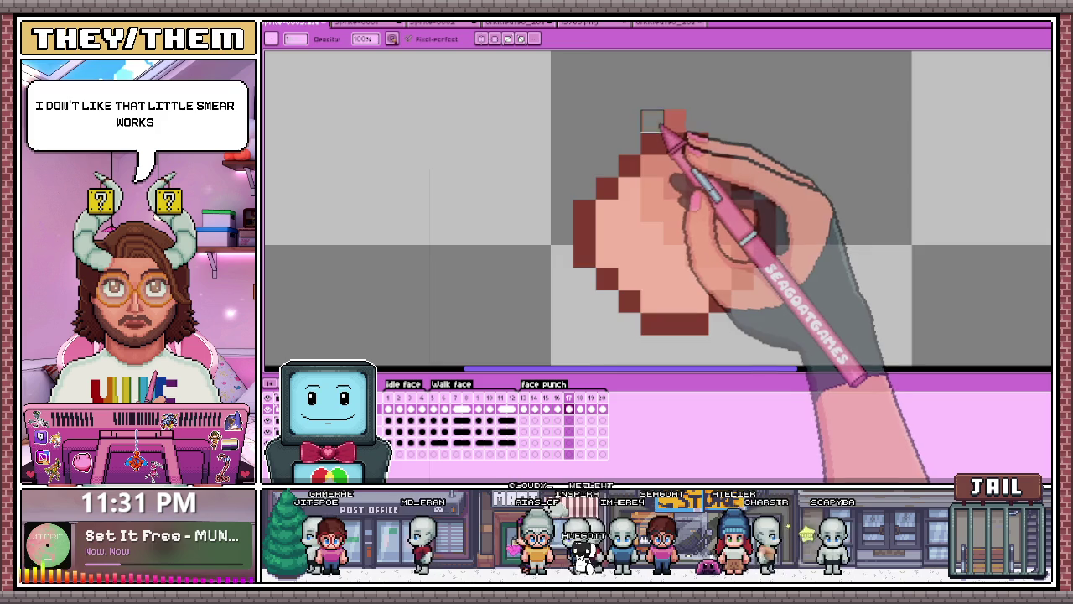
scroll(632, 199, down, 2)
scroll(587, 268, down, 2)
scroll(621, 231, up, 2)
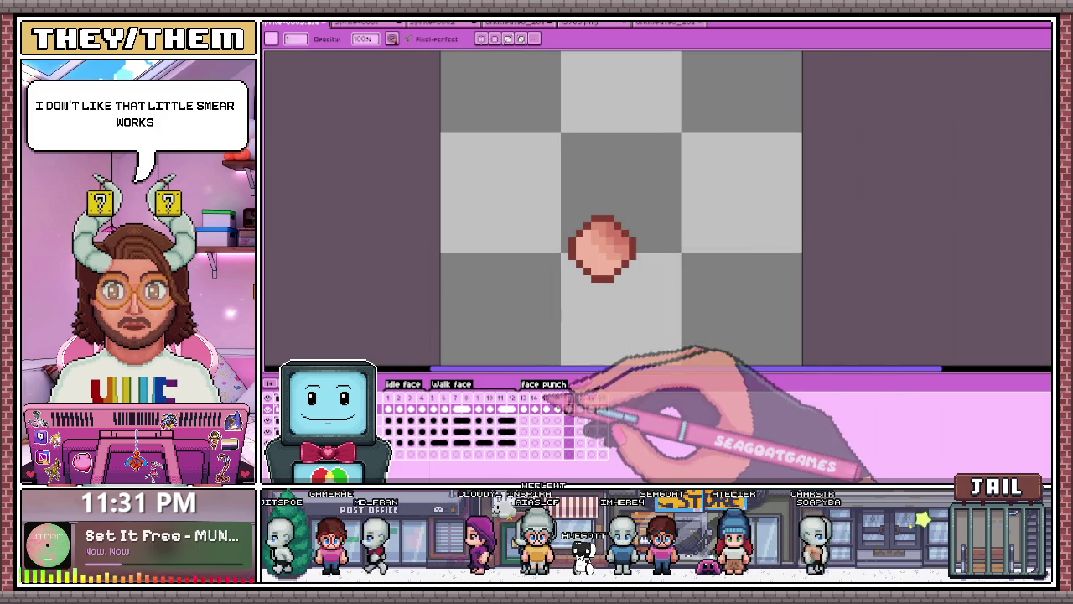
Step: Return to frame 17 and extend the fist's outline downward and to the right
click(524, 408)
click(545, 409)
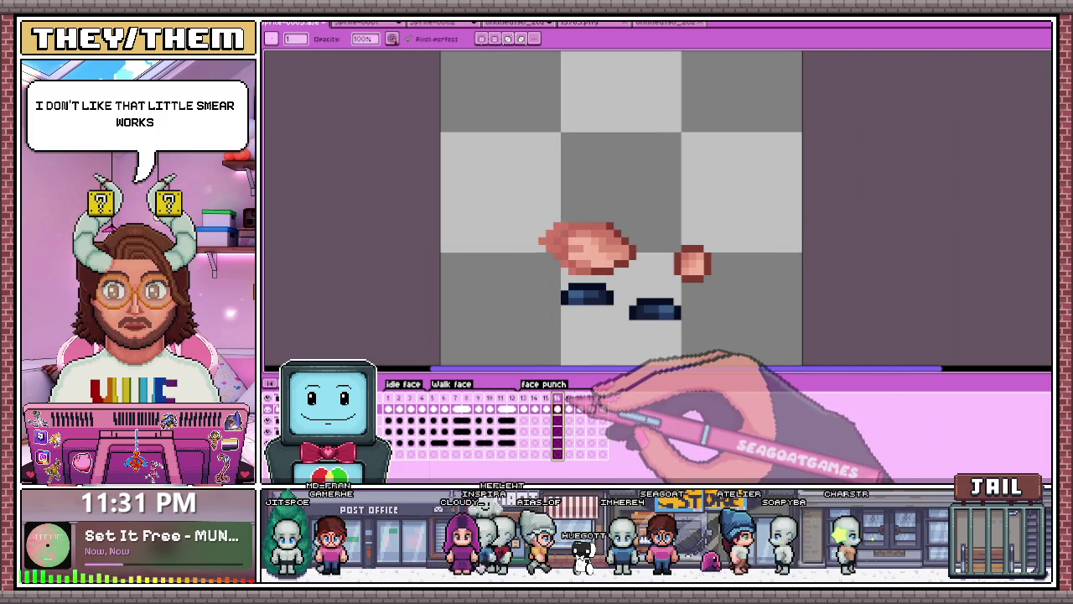
click(569, 408)
scroll(604, 278, up, 2)
drag(600, 280, 586, 292)
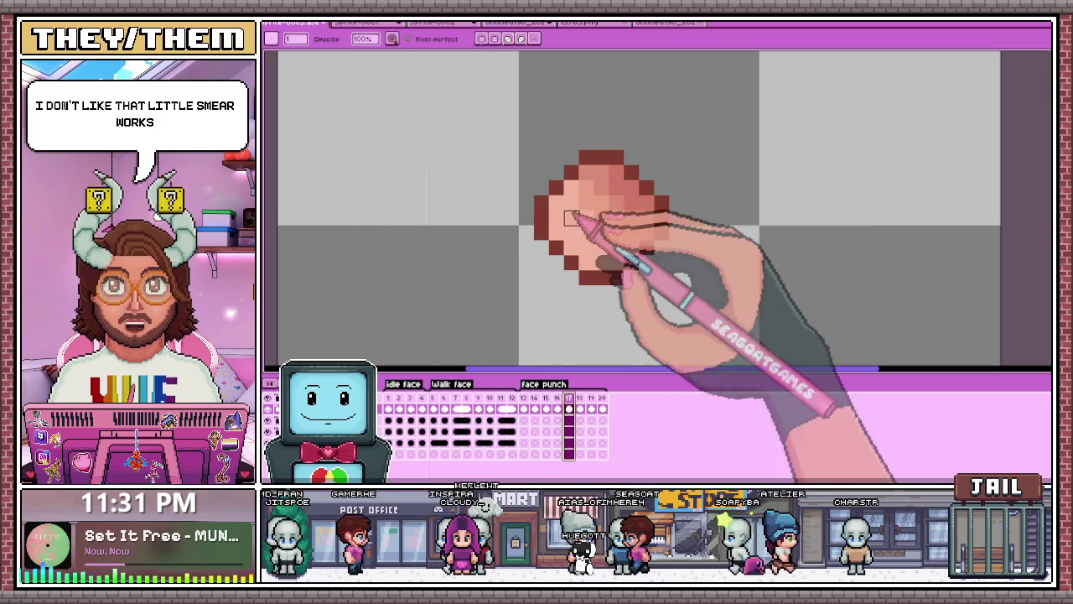
mouse_move(671, 251)
mouse_down()
mouse_move(677, 214)
mouse_move(594, 156)
mouse_move(578, 276)
mouse_up()
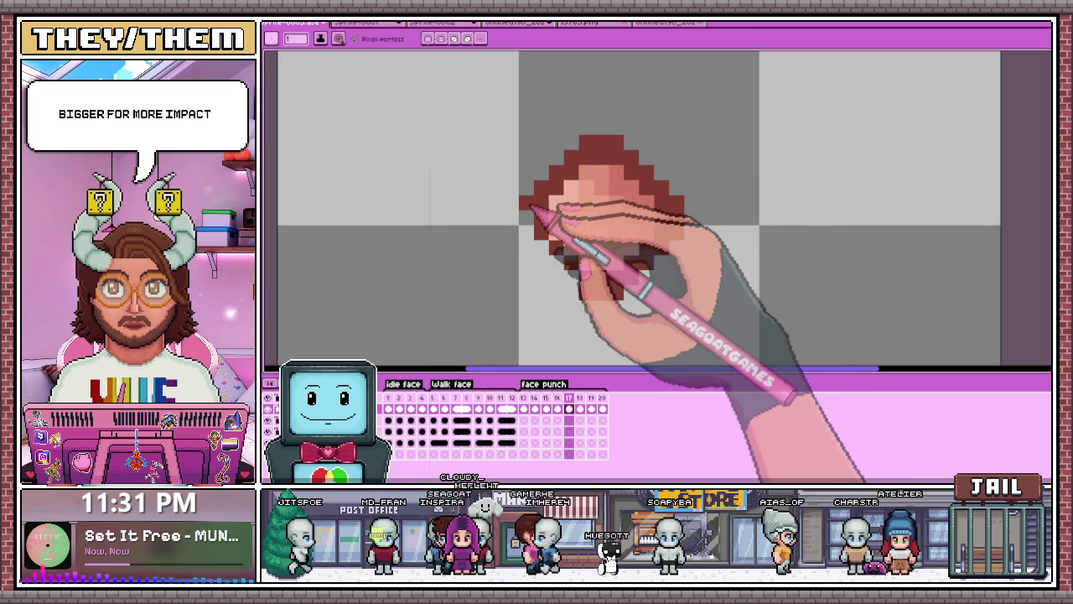
scroll(587, 227, down, 3)
scroll(587, 243, down, 1)
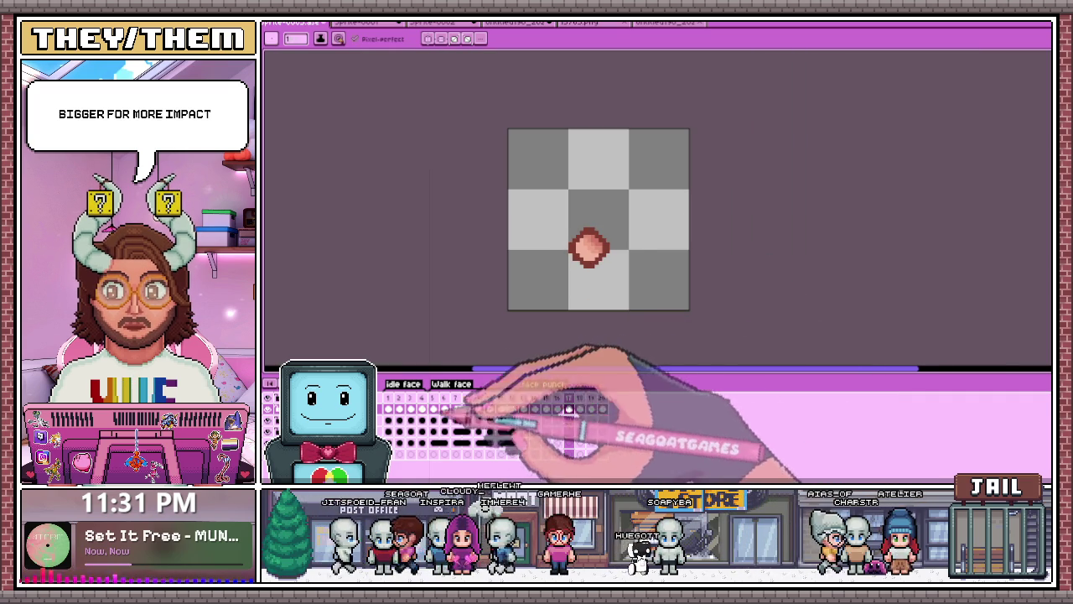
Step: Move the fist blob slightly left and up, then zoom in on it
drag(589, 252, 563, 243)
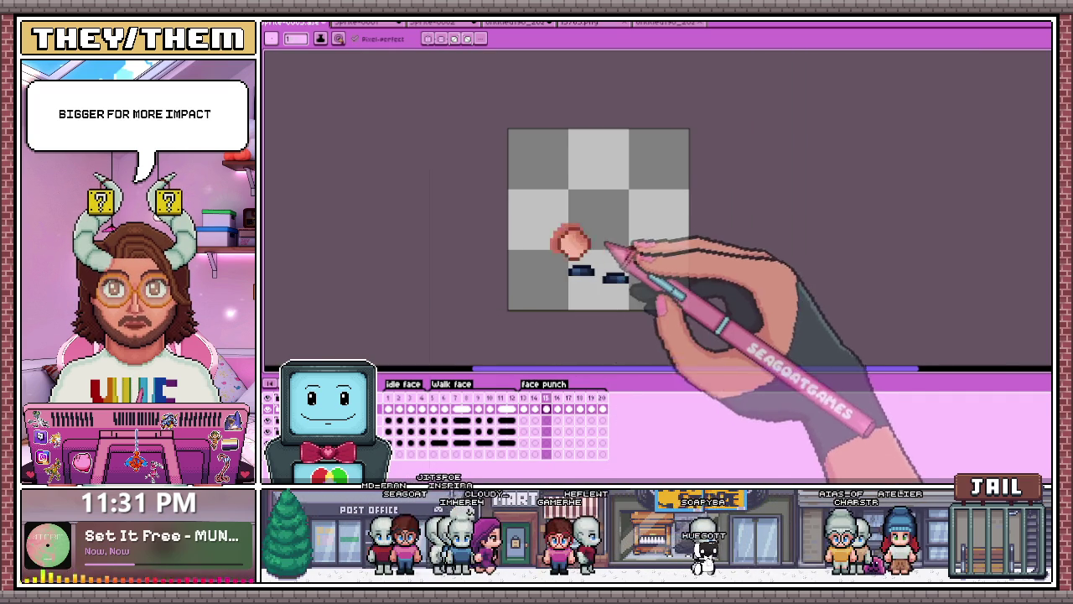
scroll(591, 230, up, 1)
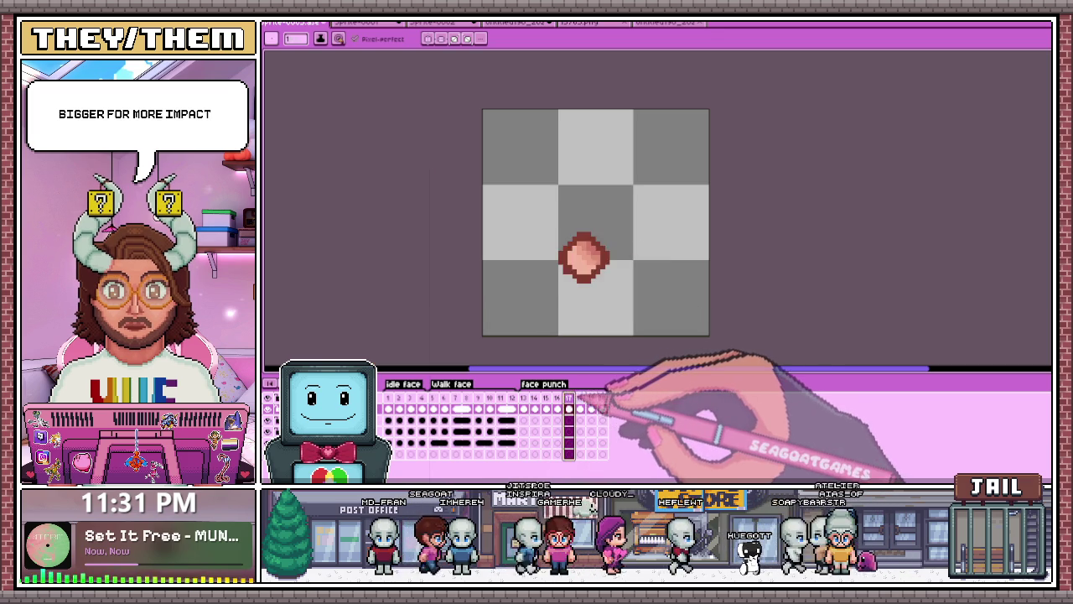
scroll(570, 256, up, 2)
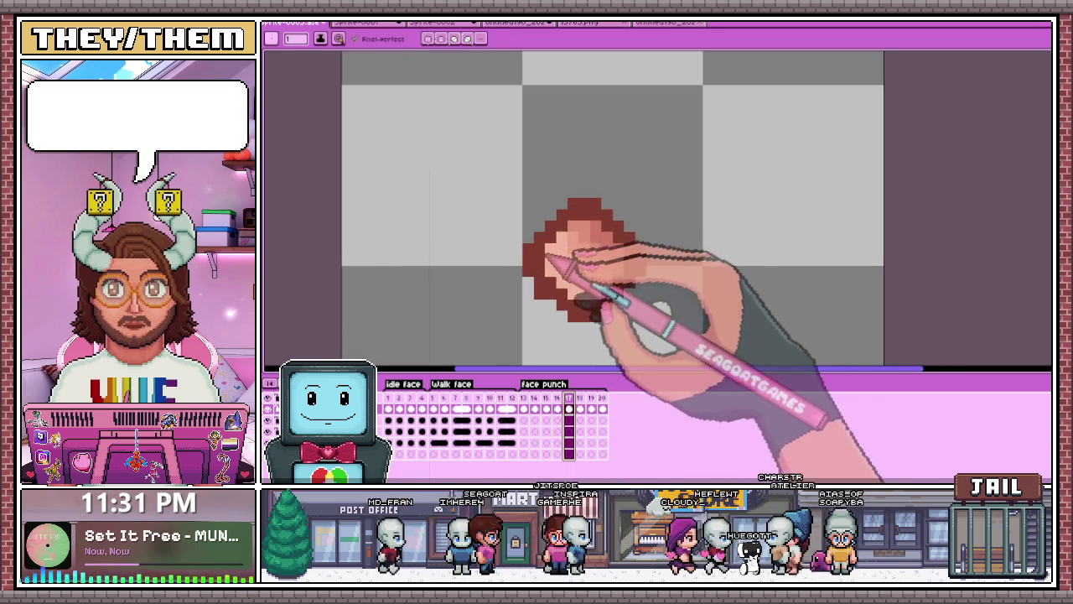
scroll(570, 255, up, 2)
Step: Sample shading and skin-tone colours from the fist, inspect it, then view frame 13
alt+click(682, 173)
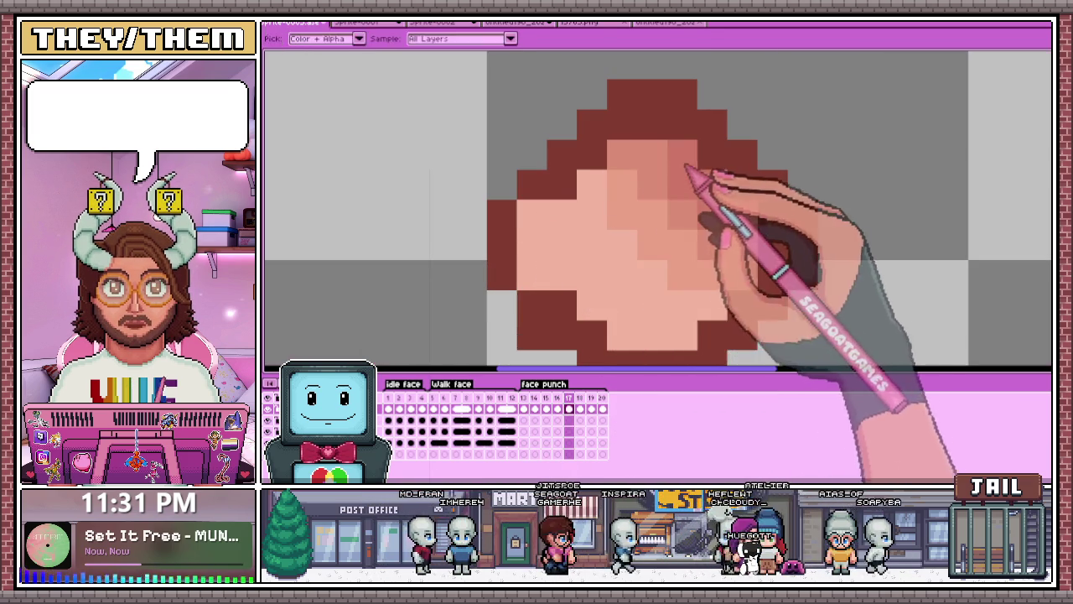
alt+click(699, 183)
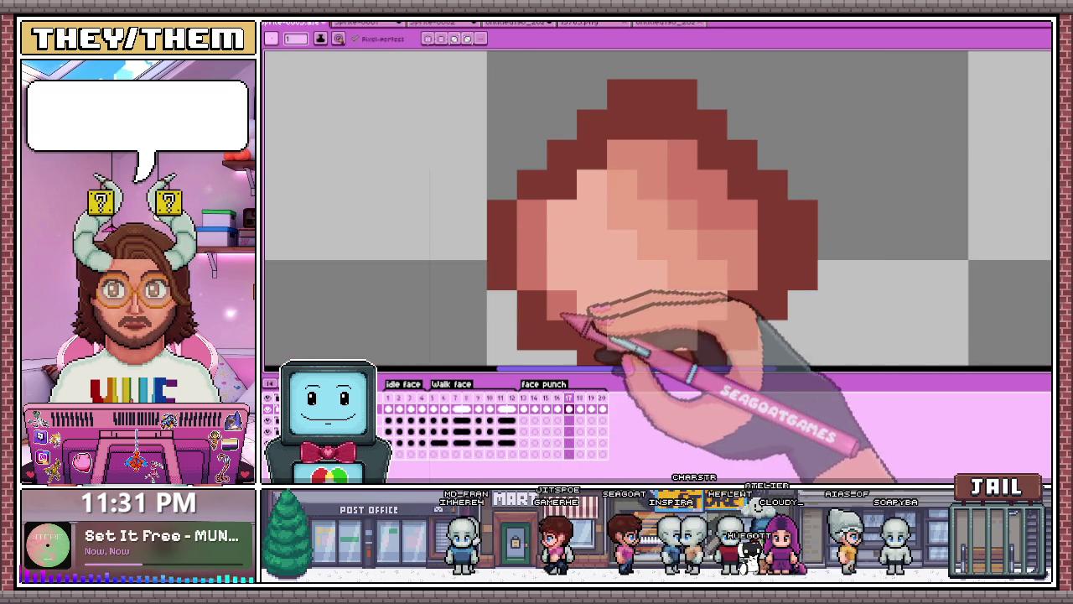
scroll(591, 307, down, 2)
scroll(641, 308, up, 1)
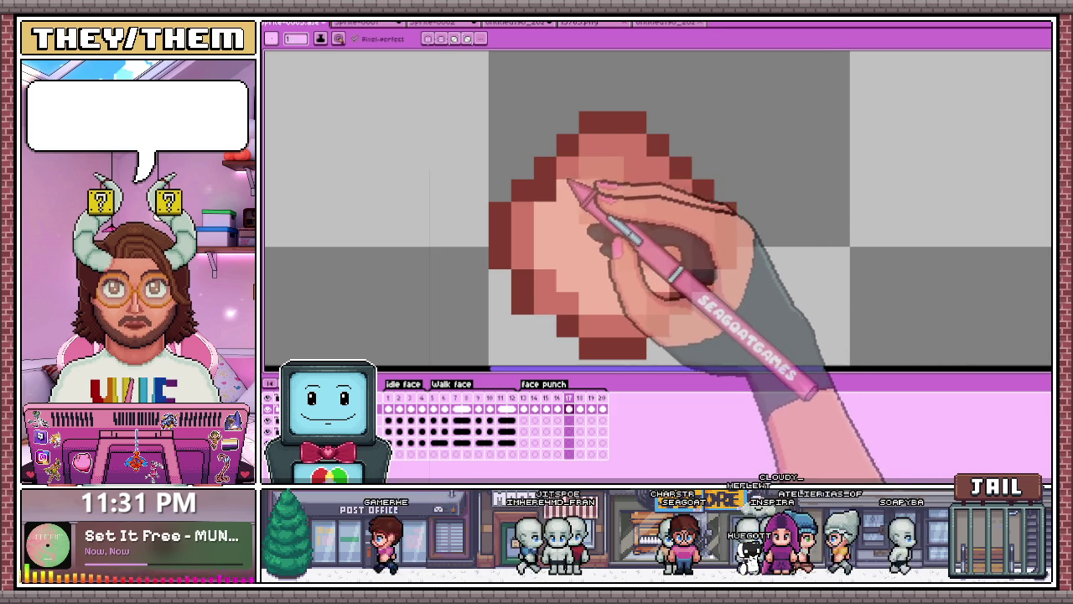
scroll(556, 272, down, 1)
scroll(568, 302, up, 1)
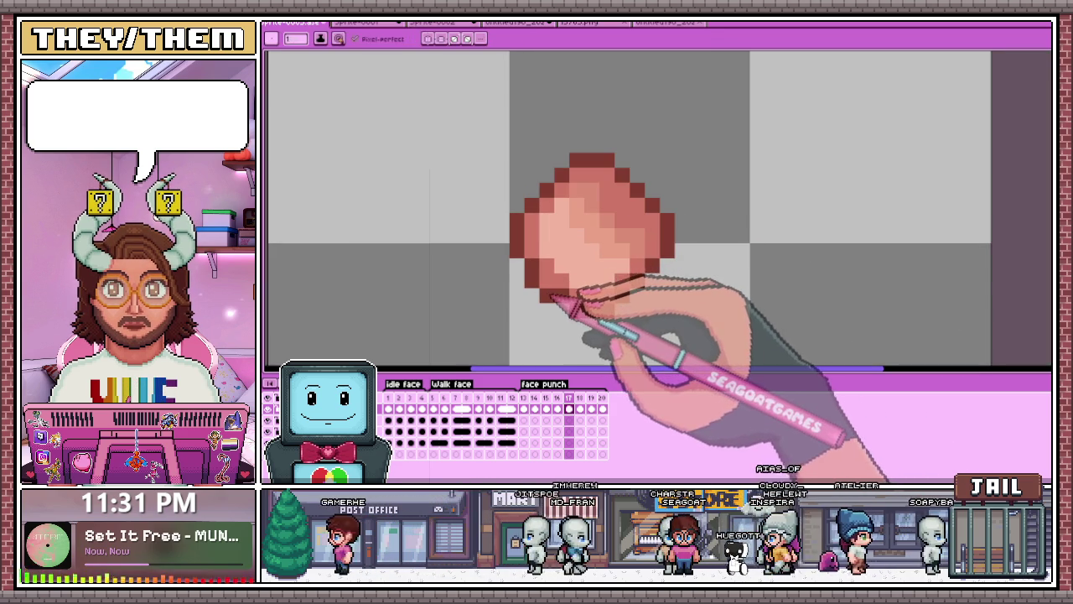
scroll(553, 298, down, 3)
scroll(568, 282, up, 2)
scroll(570, 272, up, 1)
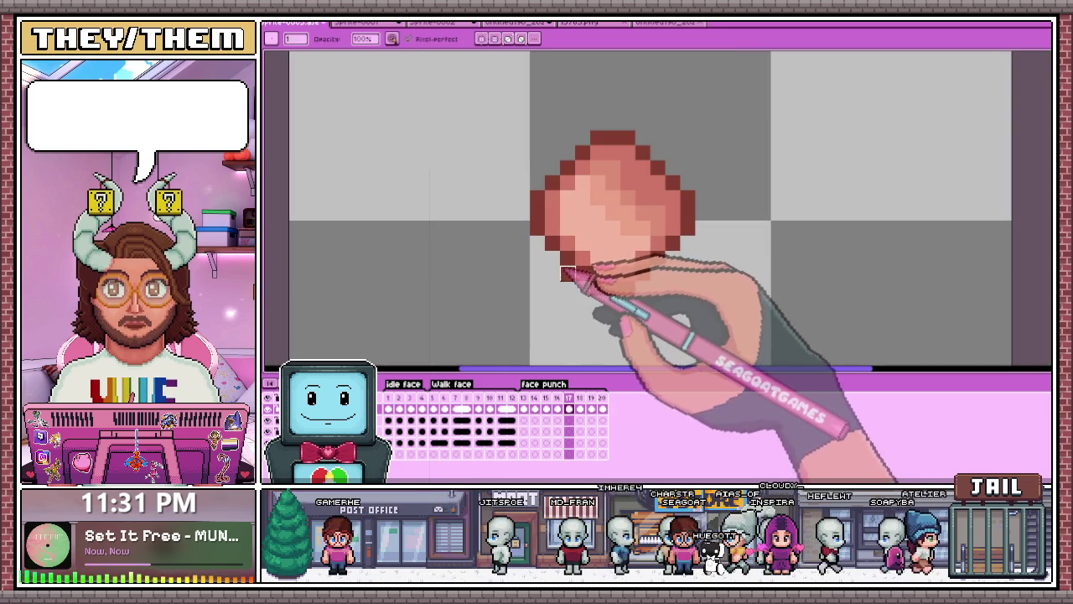
scroll(552, 259, down, 2)
scroll(599, 285, down, 1)
scroll(617, 302, down, 2)
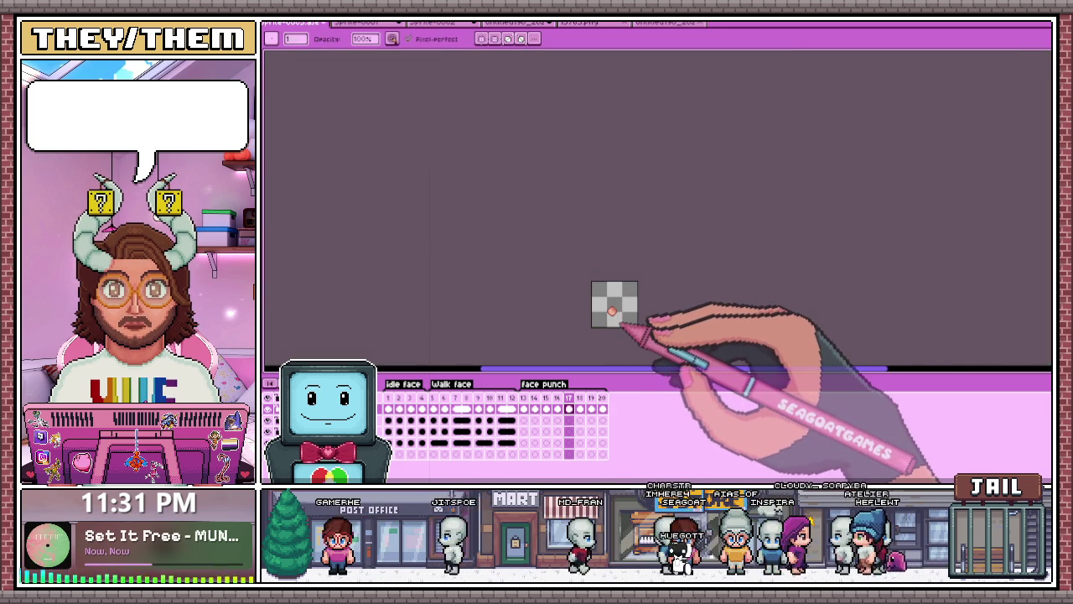
scroll(612, 294, up, 3)
scroll(579, 267, up, 2)
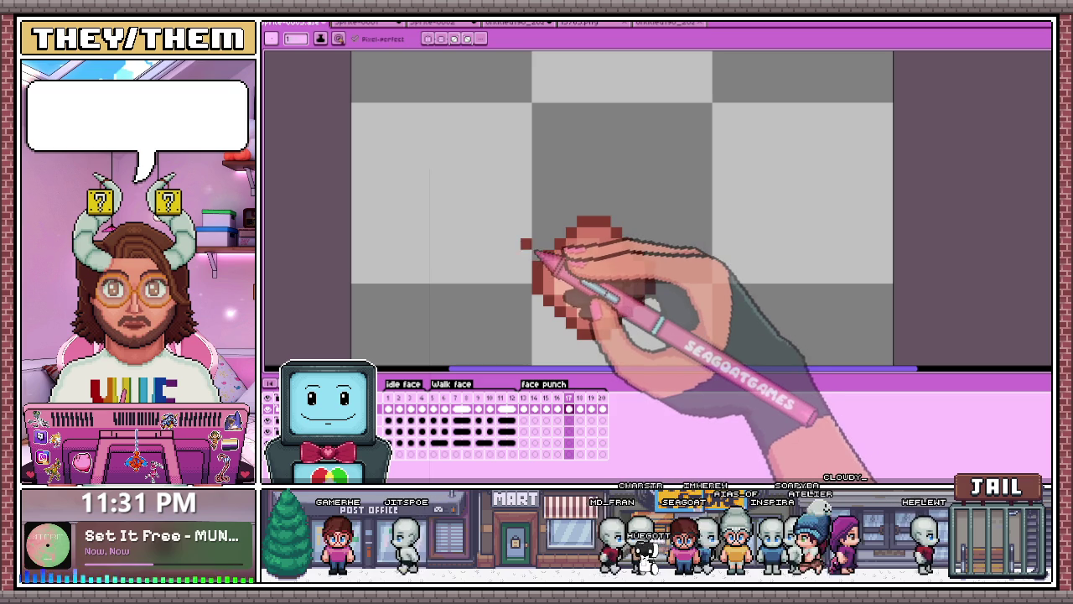
scroll(560, 243, down, 2)
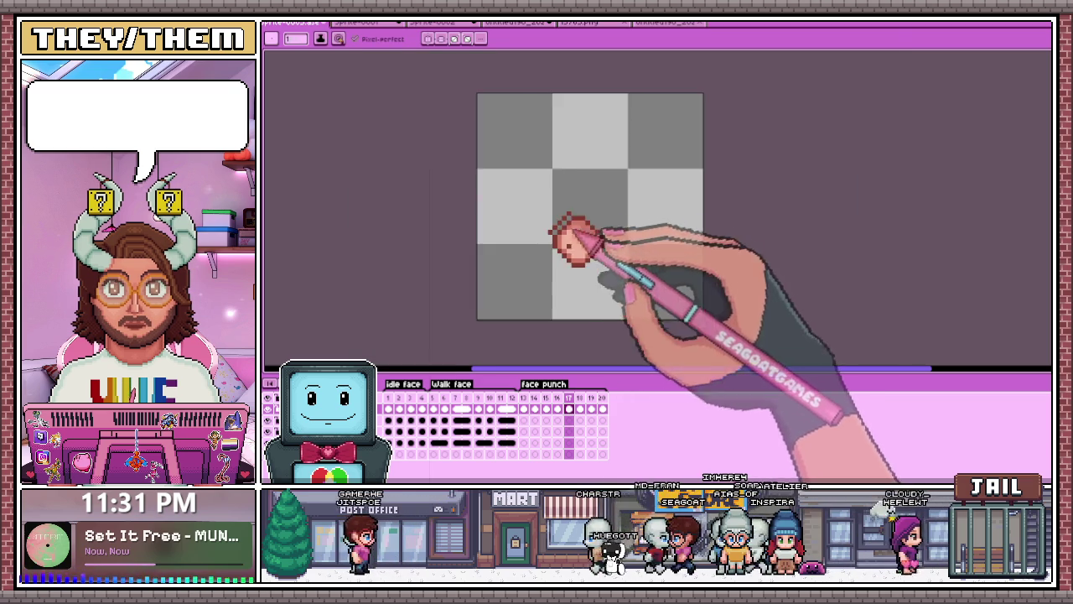
scroll(579, 261, down, 2)
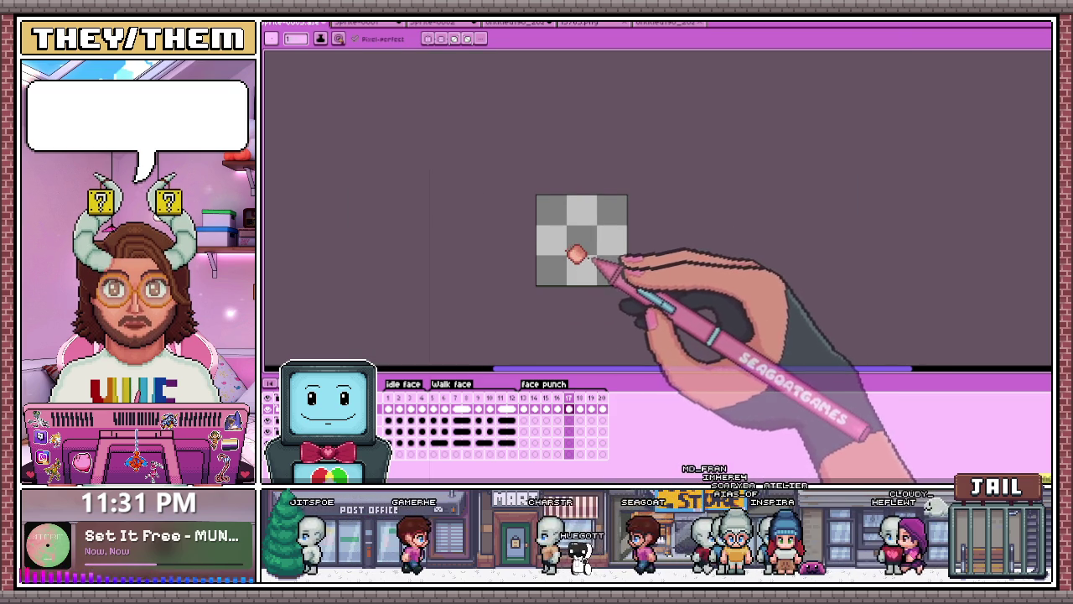
scroll(585, 256, up, 2)
click(516, 408)
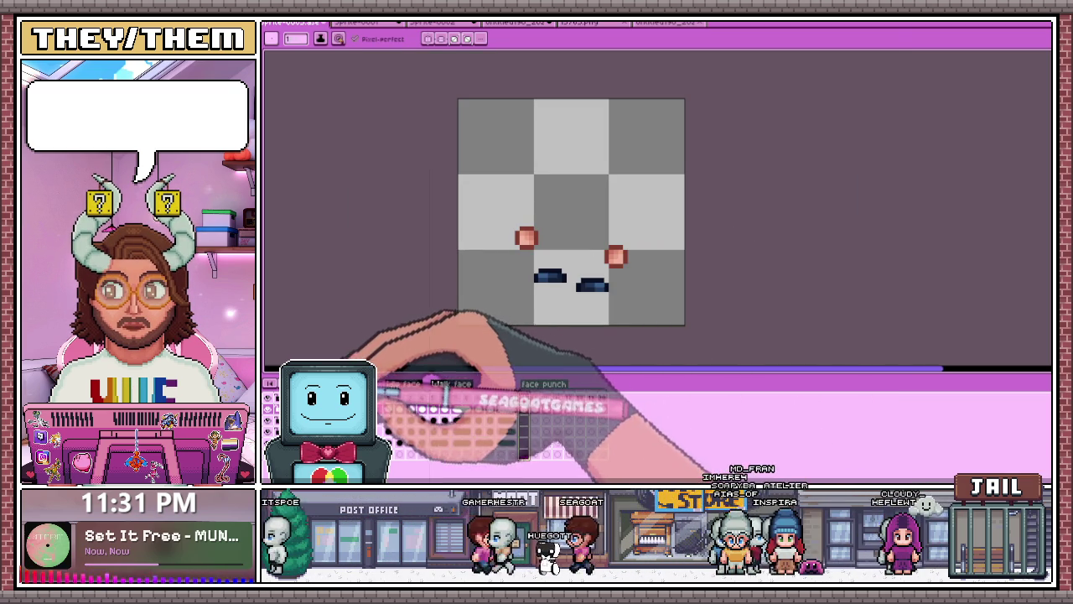
Step: Play the animation to preview the punch, then stop playback
key(Return)
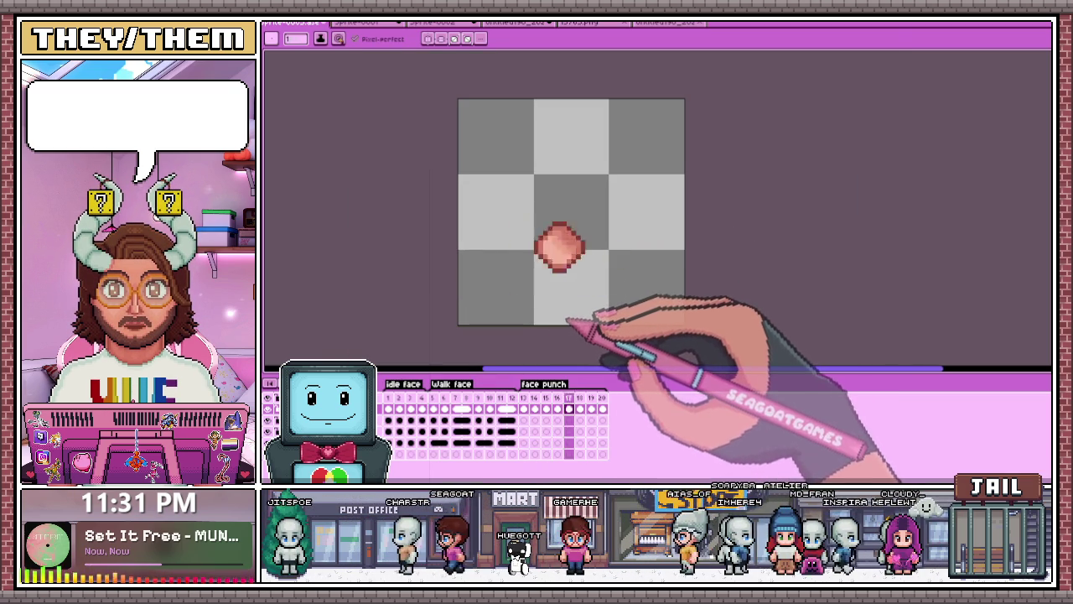
scroll(646, 248, up, 1)
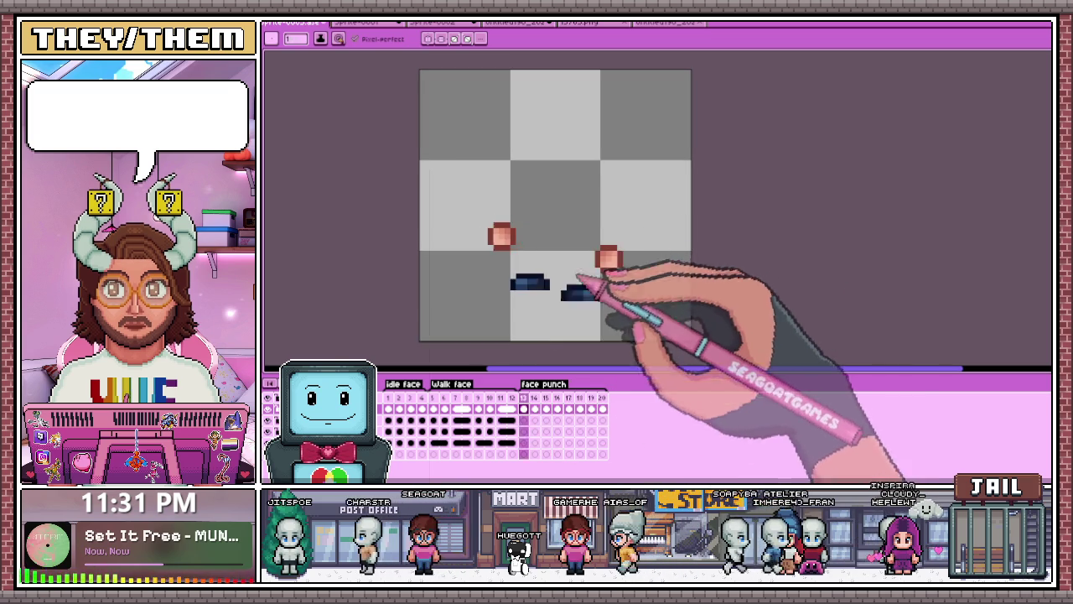
key(Return)
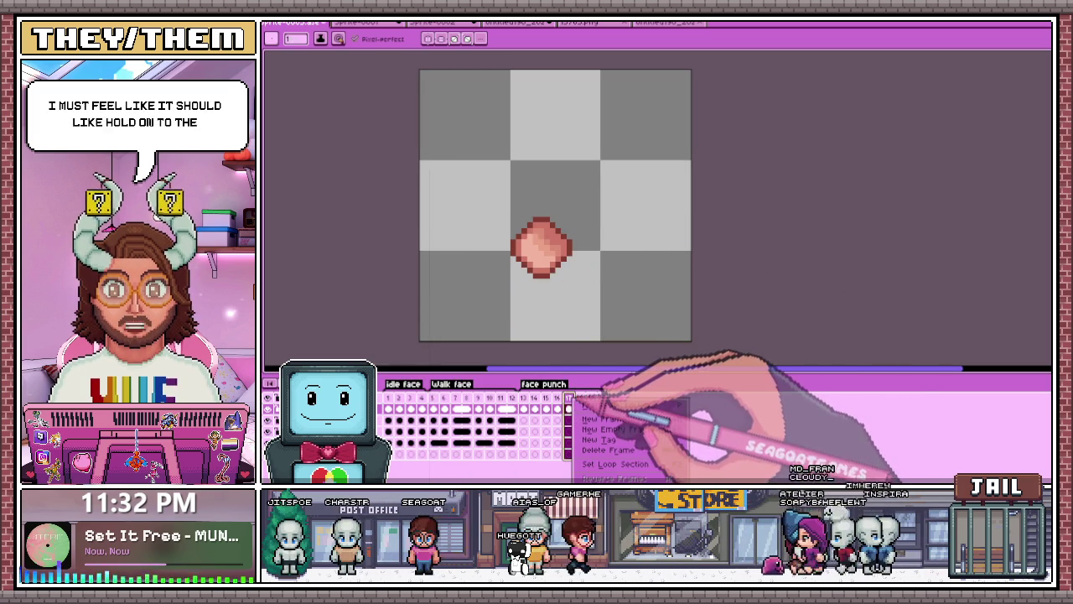
Step: Set frame 17's duration to 200 ms in Frame Properties
right_click(578, 401)
click(602, 405)
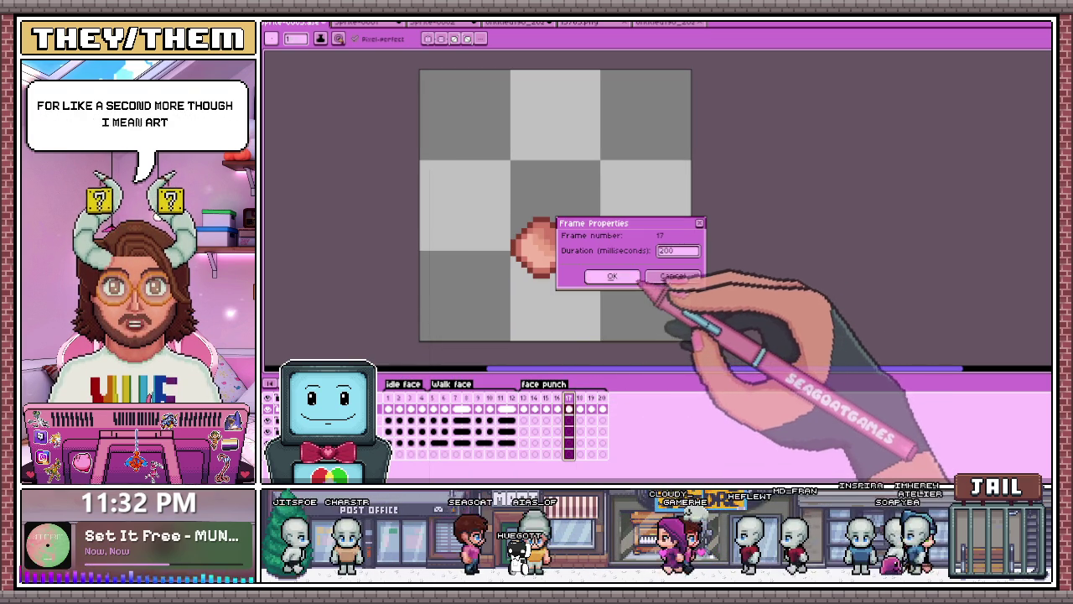
key(Return)
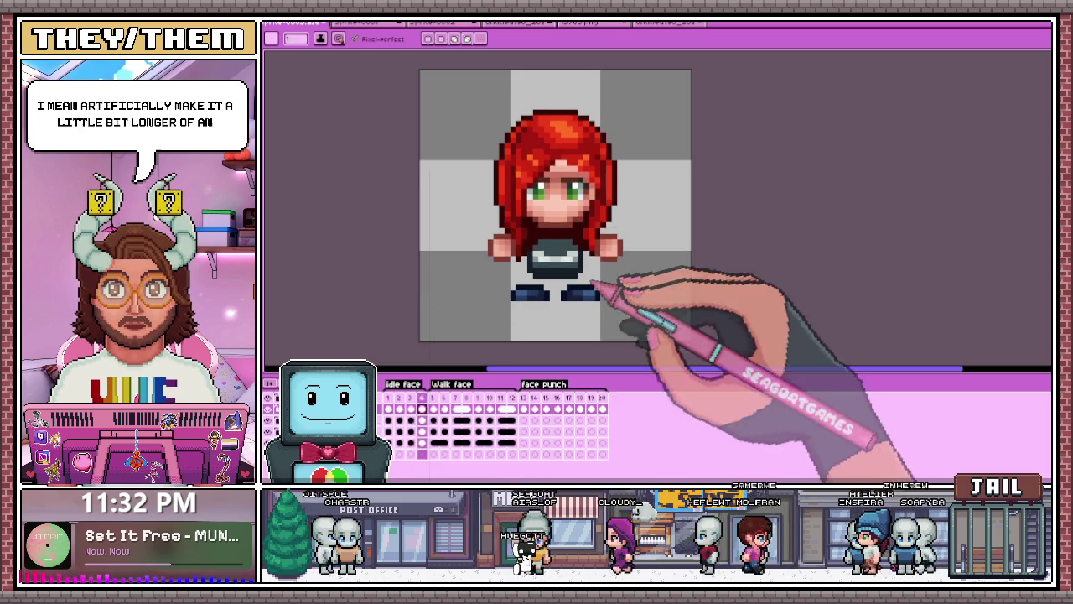
click(546, 408)
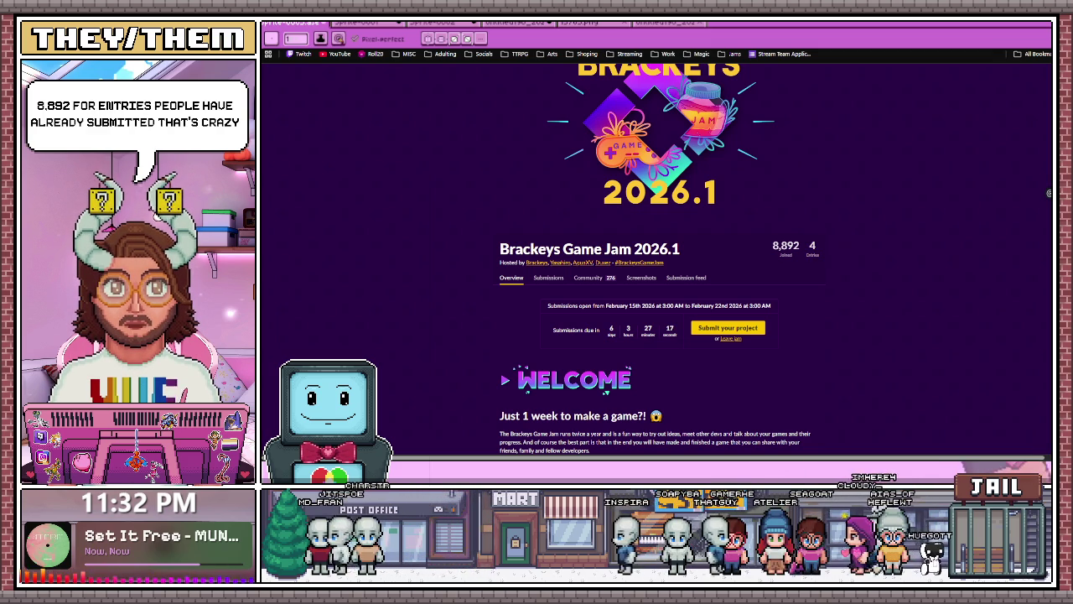
Step: Scroll the Brackeys Game Jam 2026.1 overview, then open its submission feed
scroll(695, 276, up, 1)
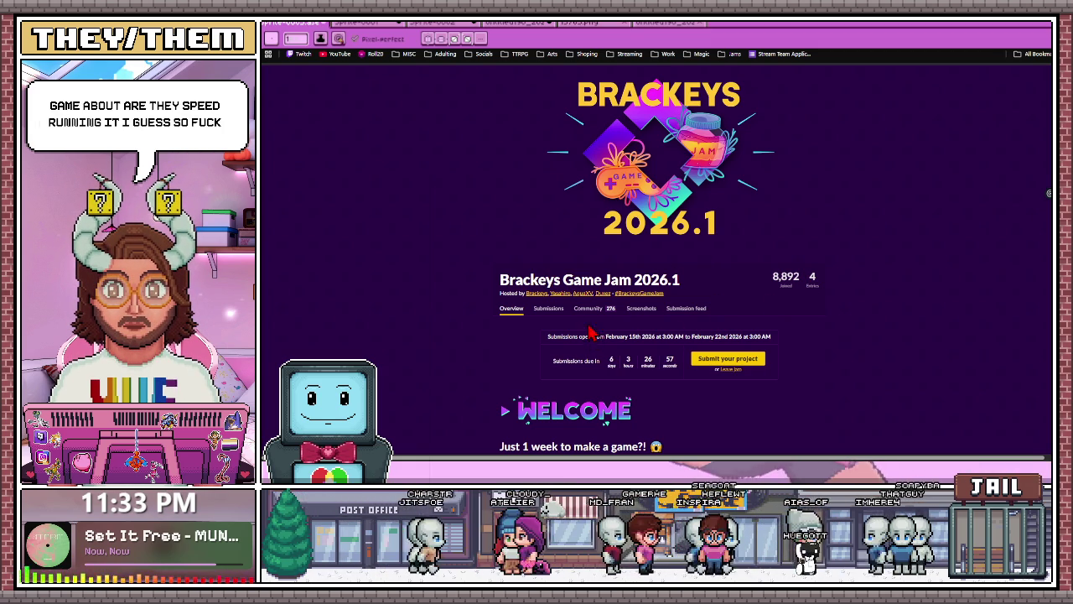
click(683, 308)
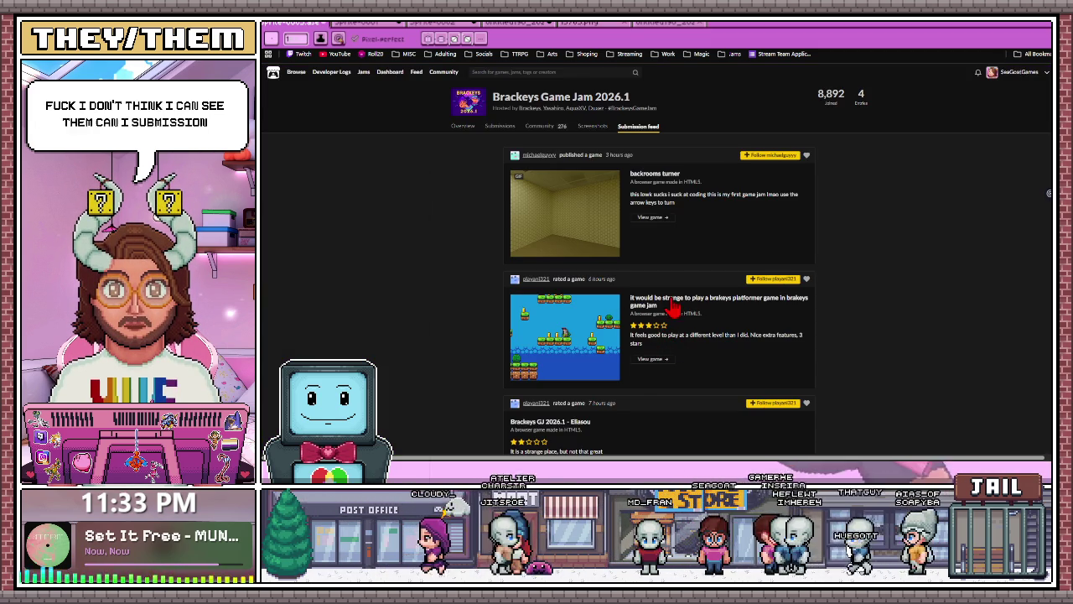
Step: Open the rated platformer entry and start its first level in fullscreen
scroll(629, 306, down, 2)
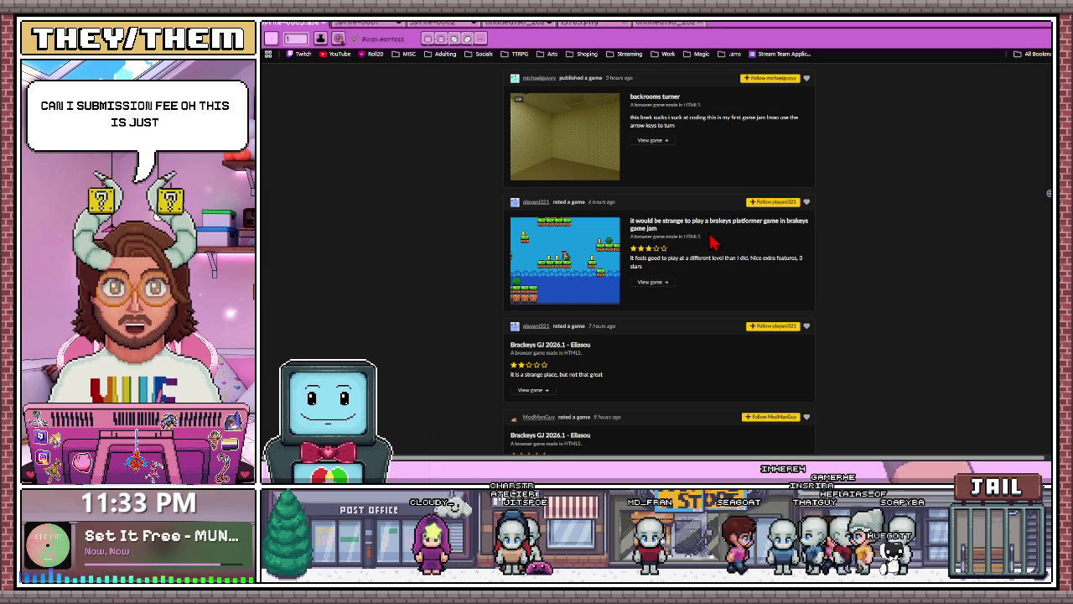
click(652, 282)
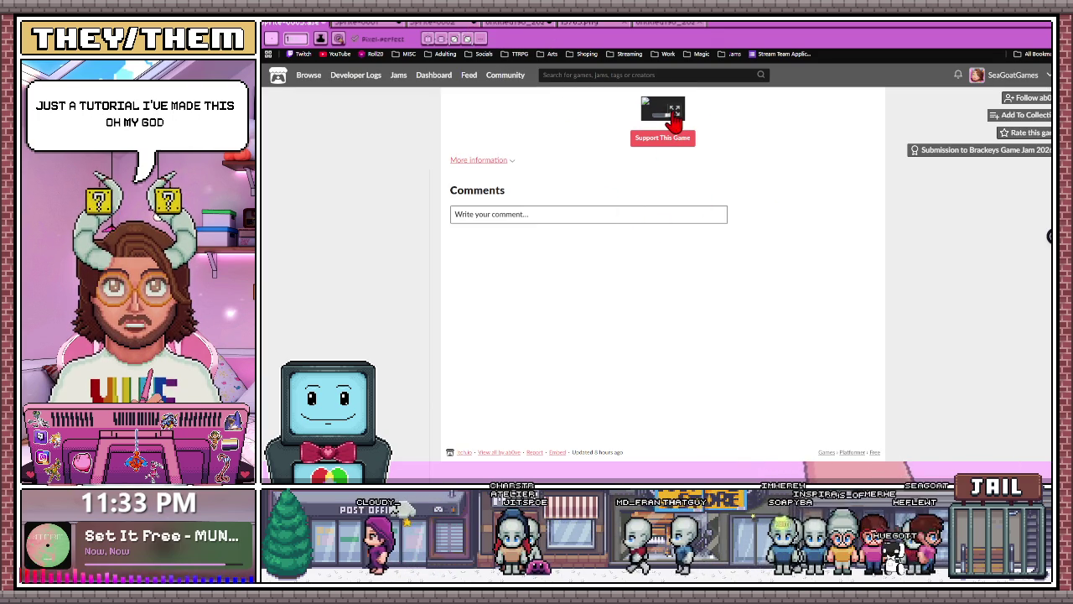
click(675, 113)
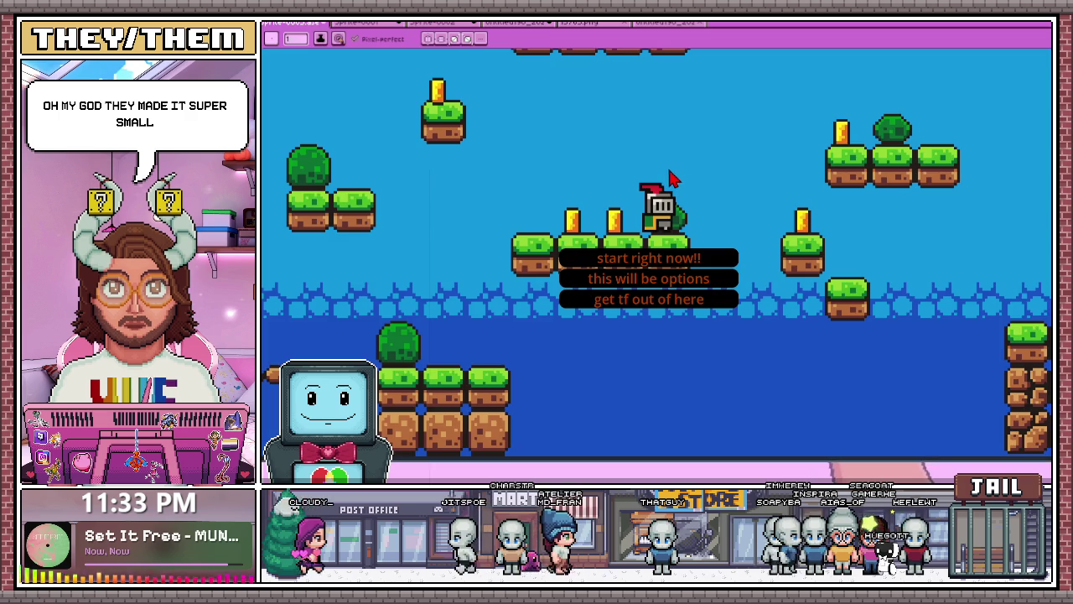
click(658, 251)
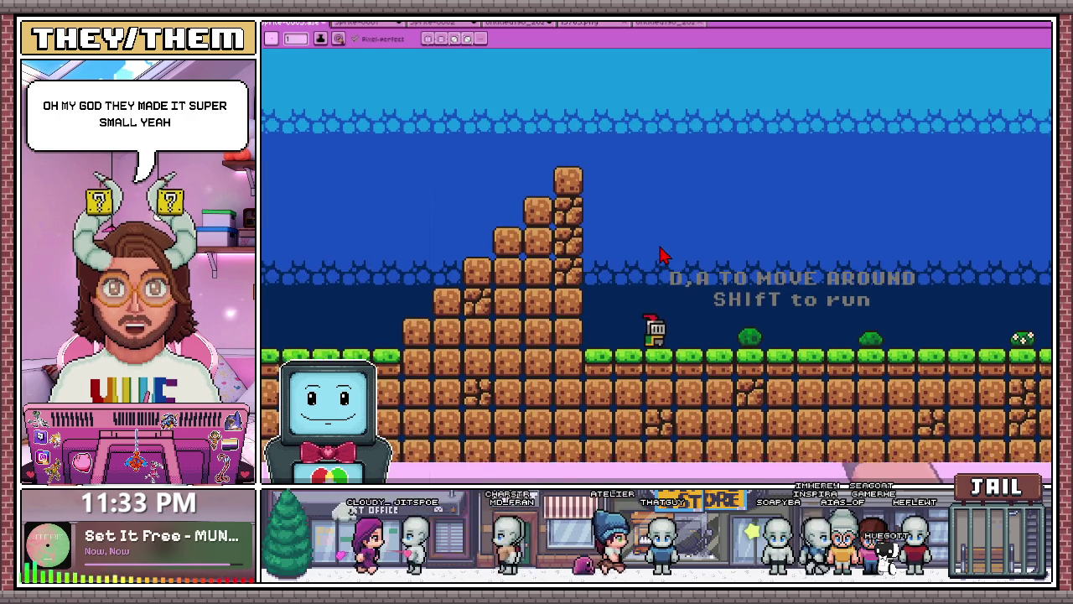
Step: Walk the knight right with D, exit fullscreen and return to the feed
key(d)
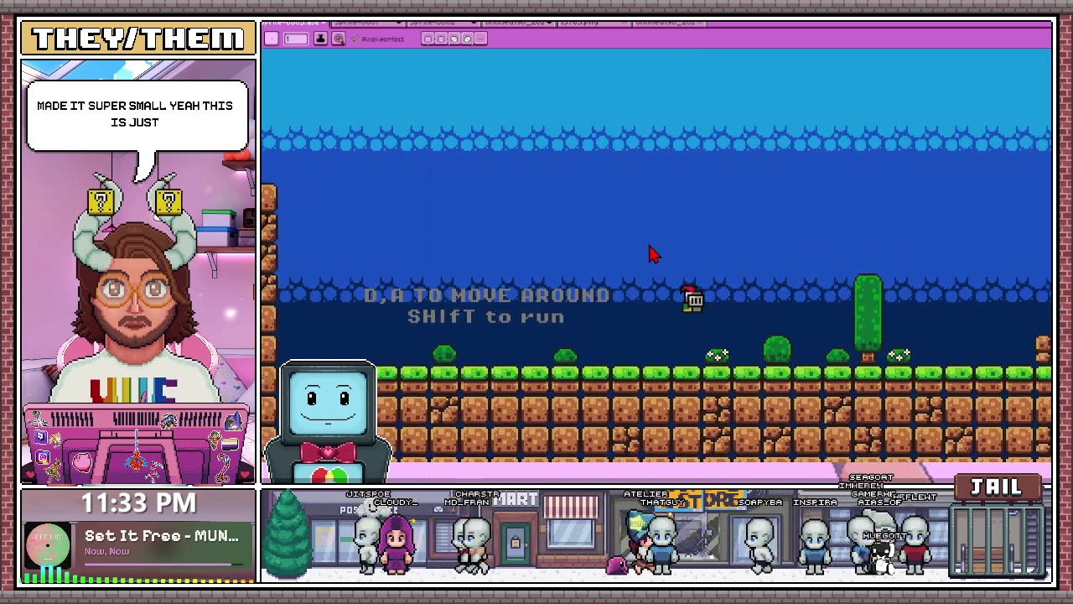
key(d)
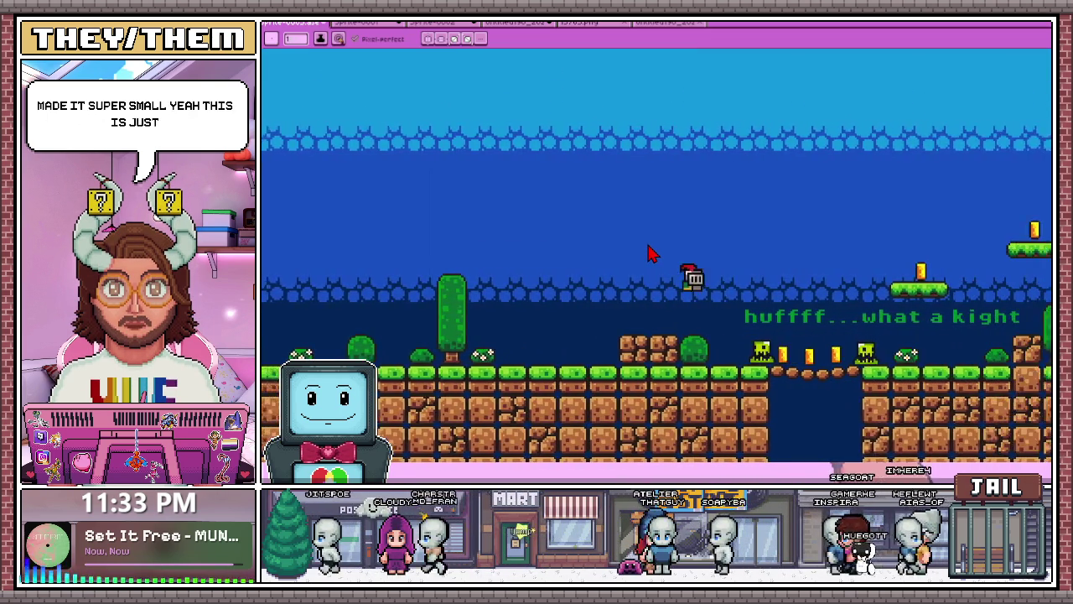
key(Escape)
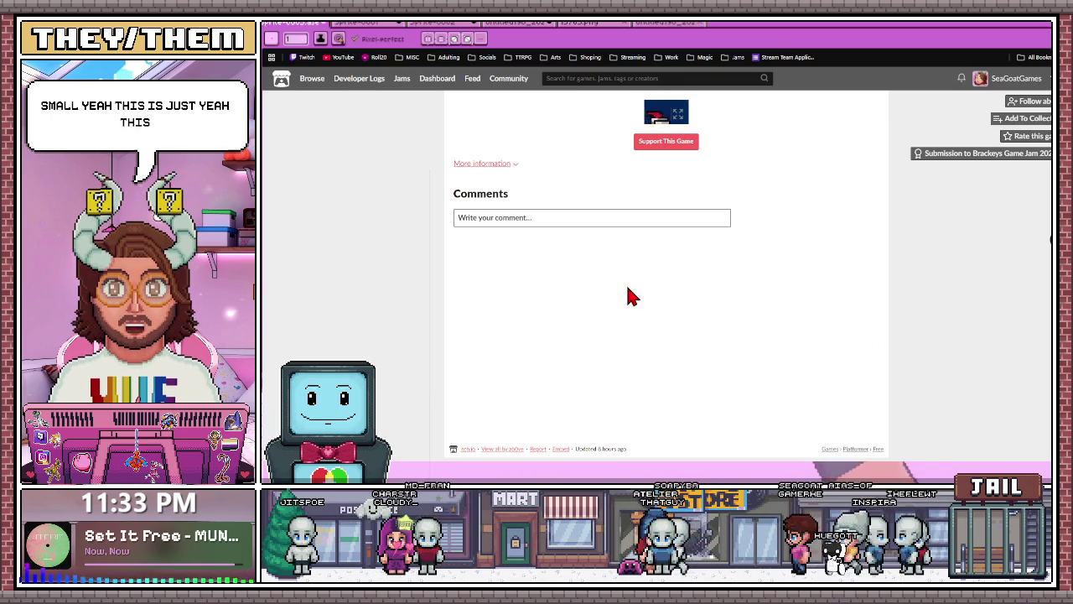
key(alt+Left)
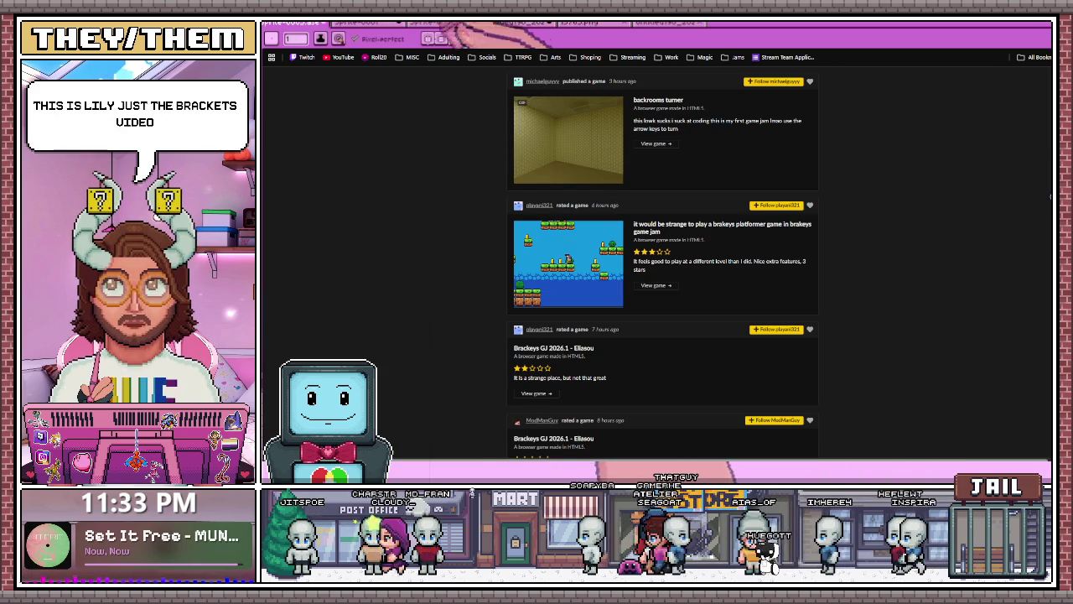
key(ctrl+t)
Step: Search 'brackeys godot tutorial' and open Brackeys' Godot beginner tutorial video
text(brackey)
key(BackSpace)
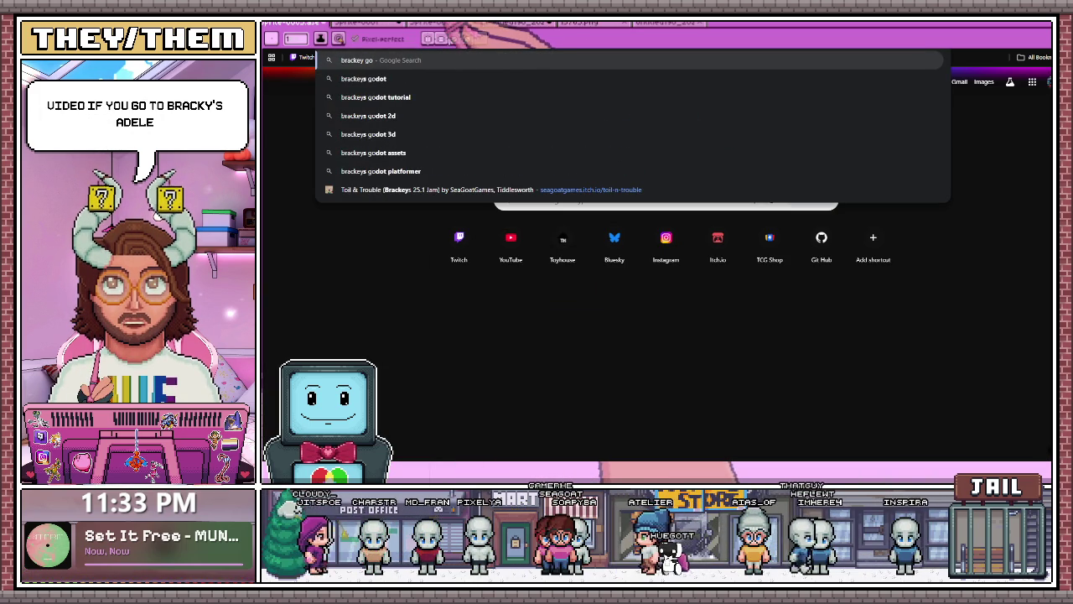
text(dot)
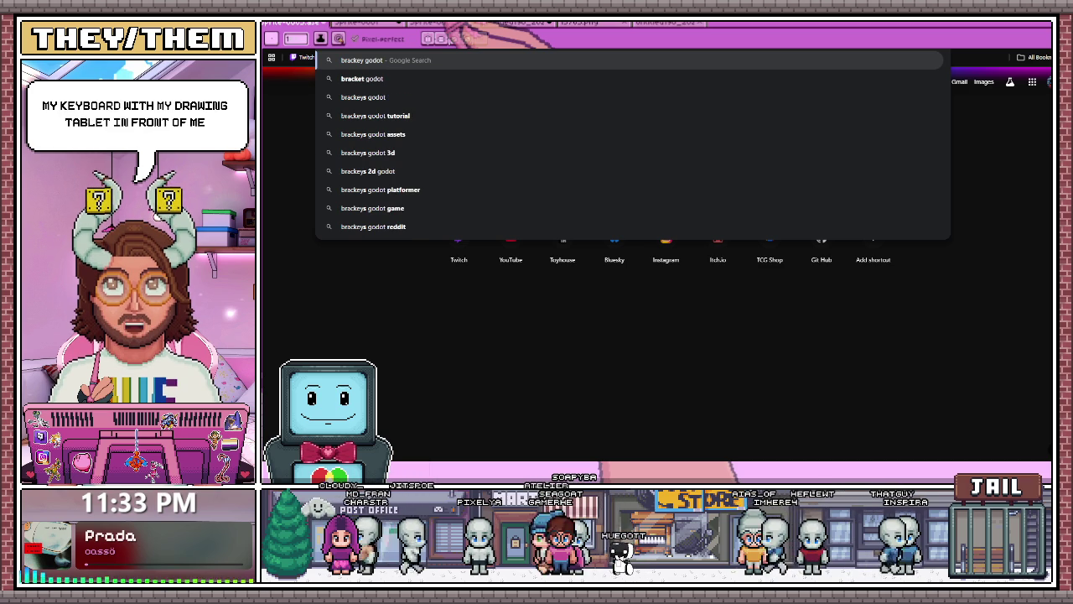
click(439, 119)
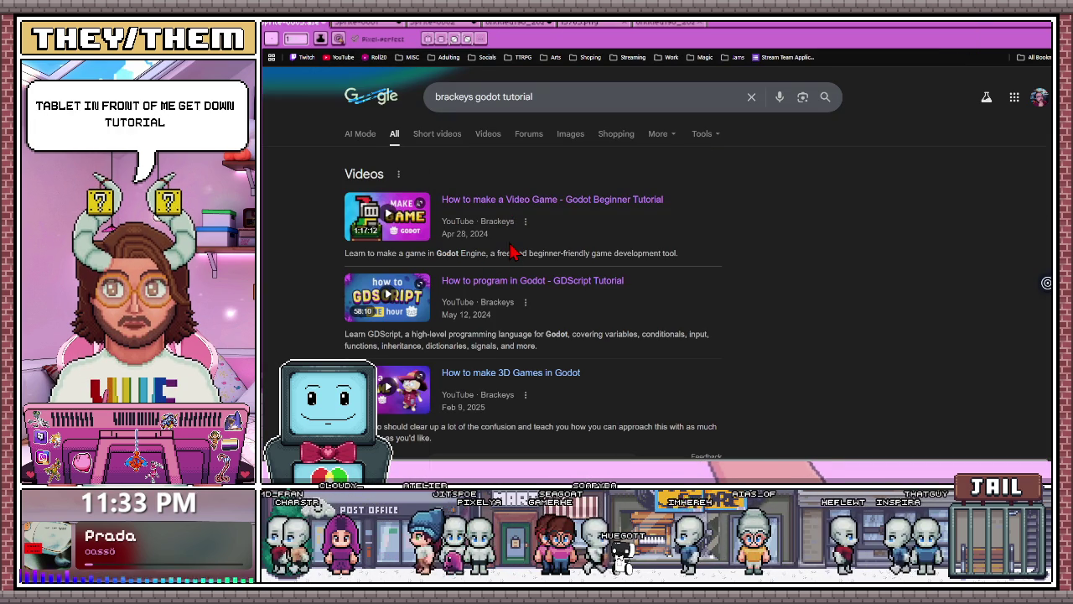
click(513, 251)
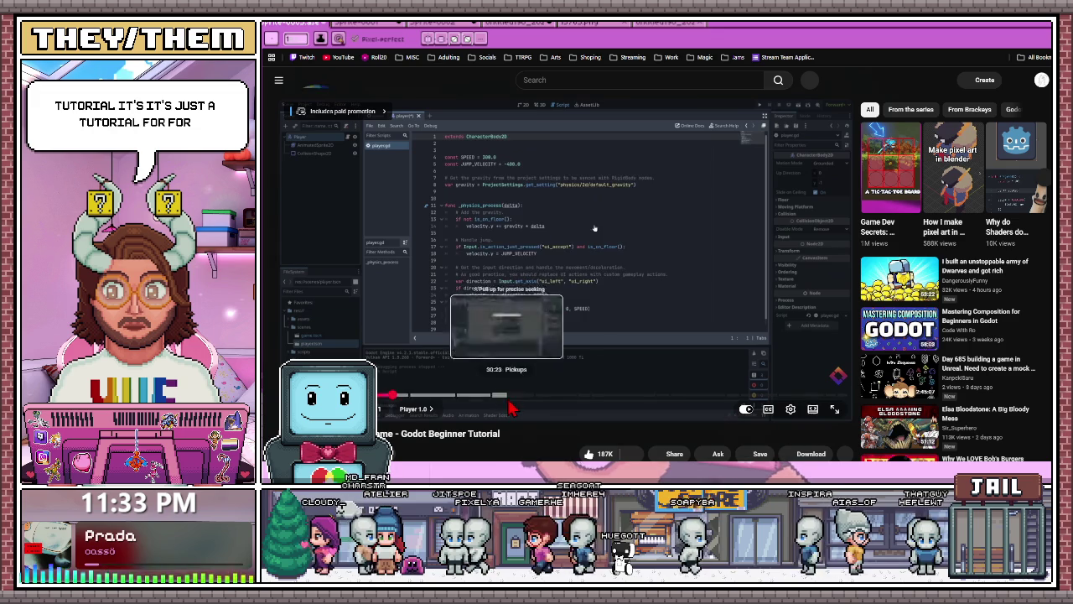
Step: Skip the tutorial video ahead past 30:23 to the level-building scene
click(509, 403)
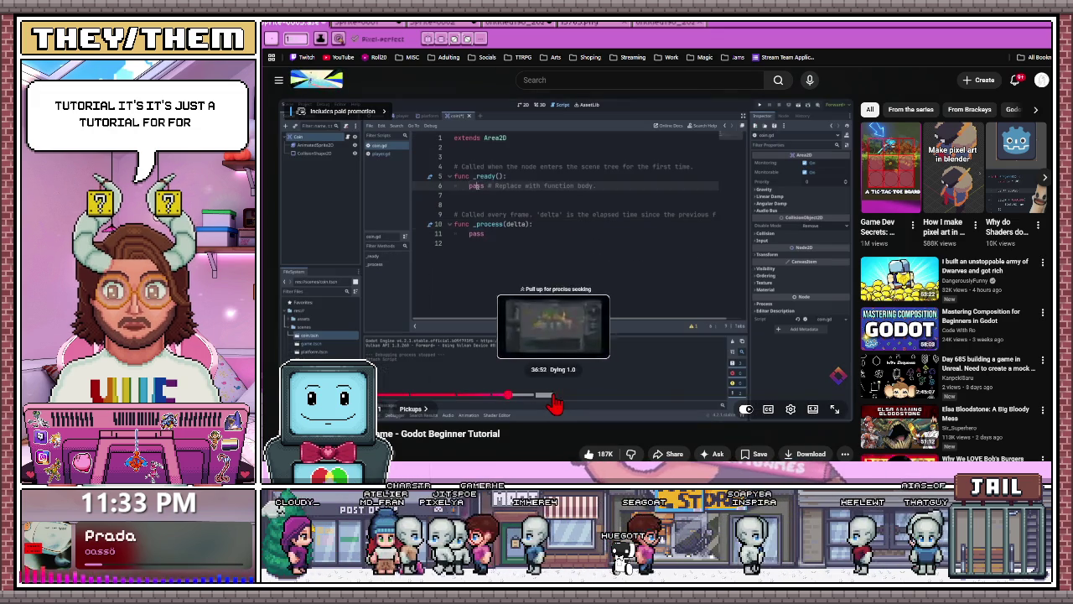
click(551, 394)
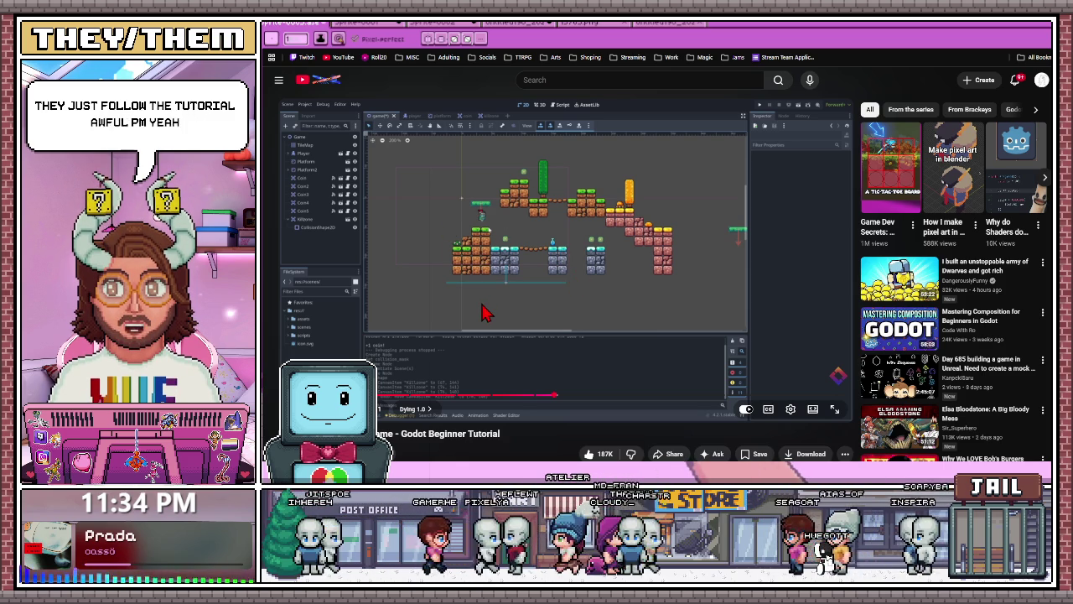
key(ctrl+Tab)
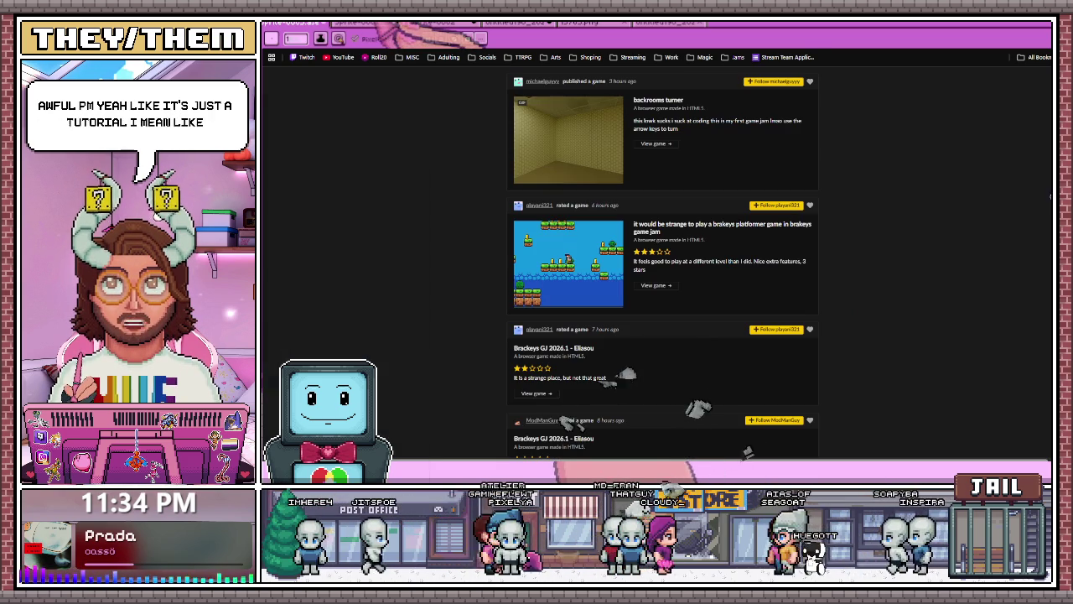
Step: Glance at the sprite sheet and tutorial tabs, then open the jam's Overview page
scroll(640, 392, up, 1)
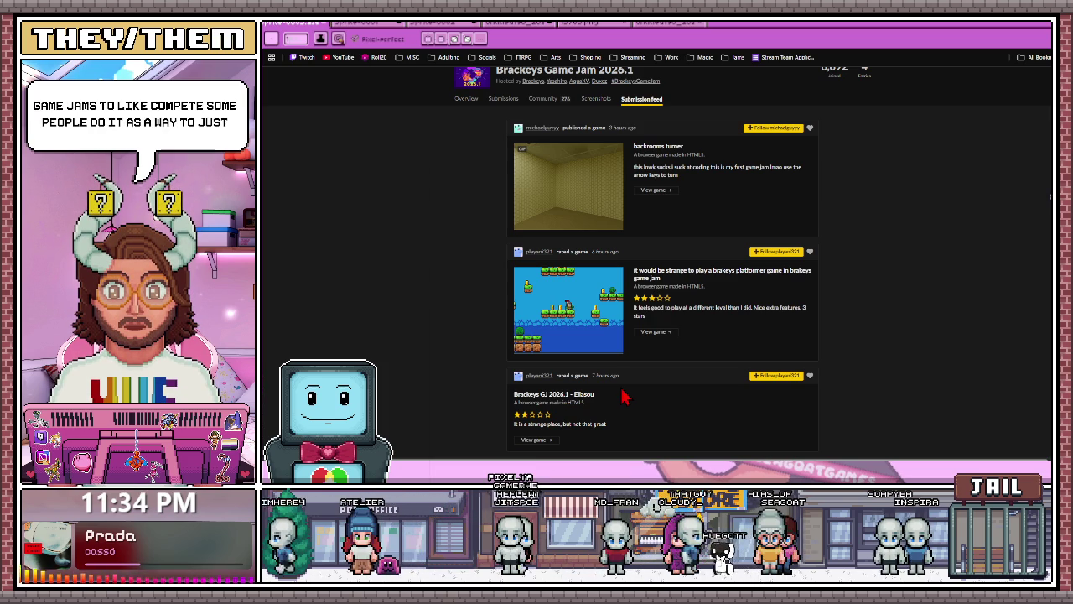
mouse_move(568, 310)
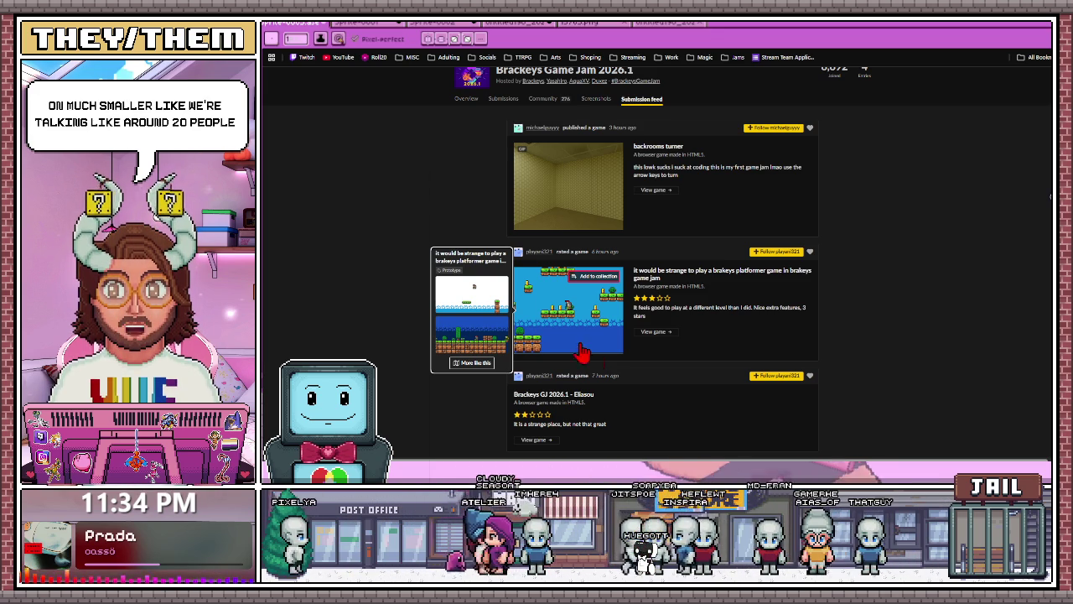
key(ctrl+Tab)
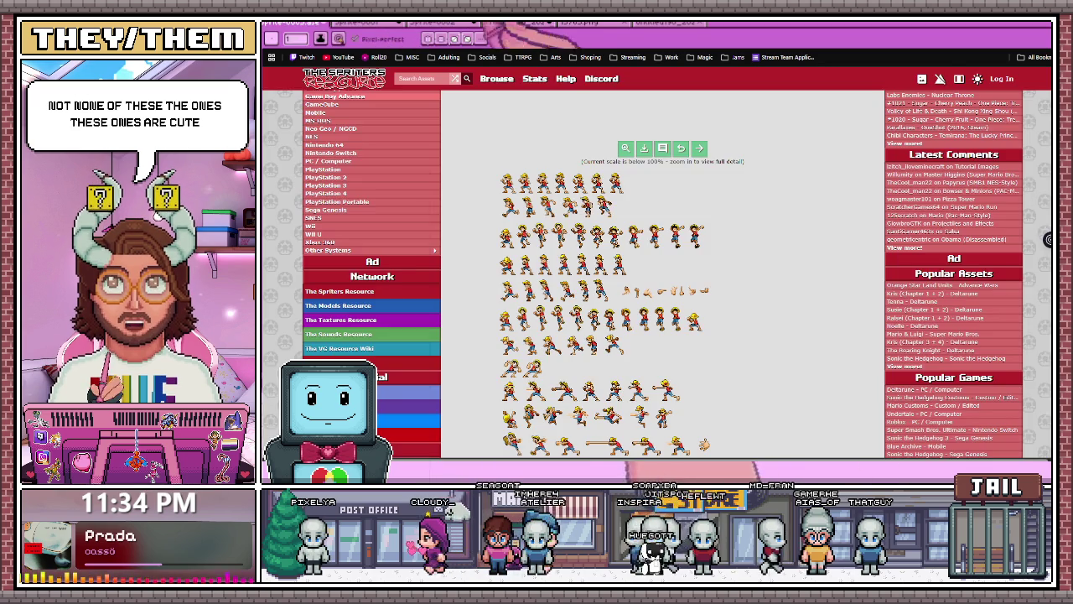
key(ctrl+Tab)
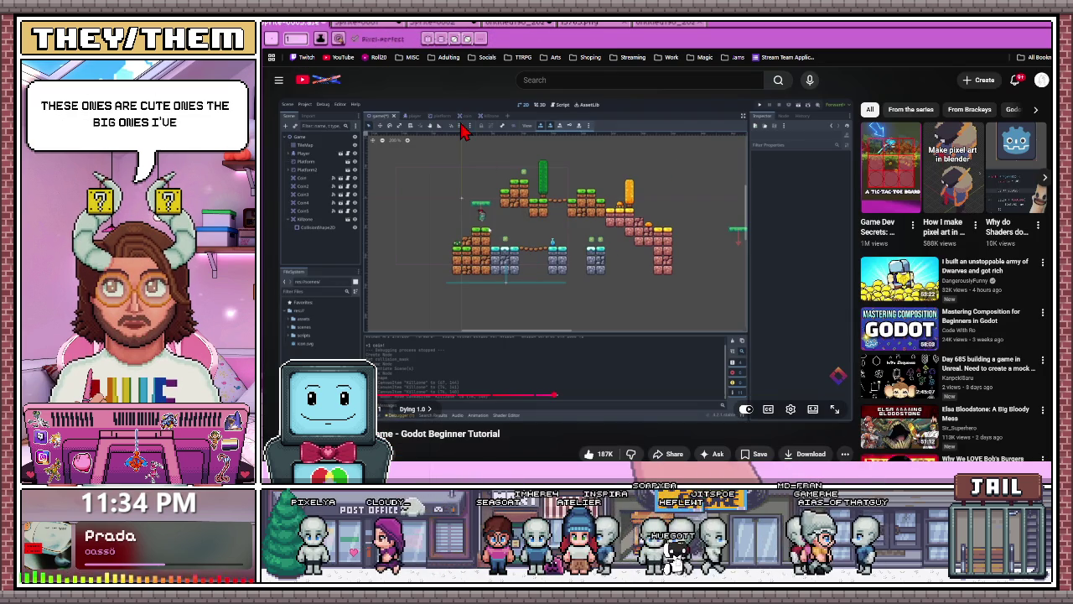
key(ctrl+Tab)
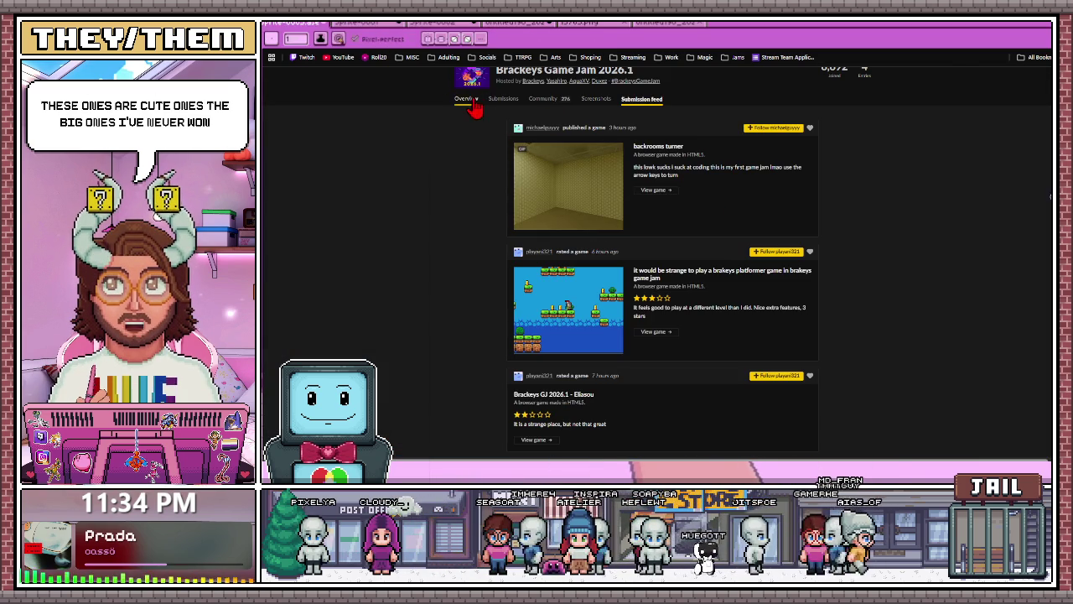
click(472, 99)
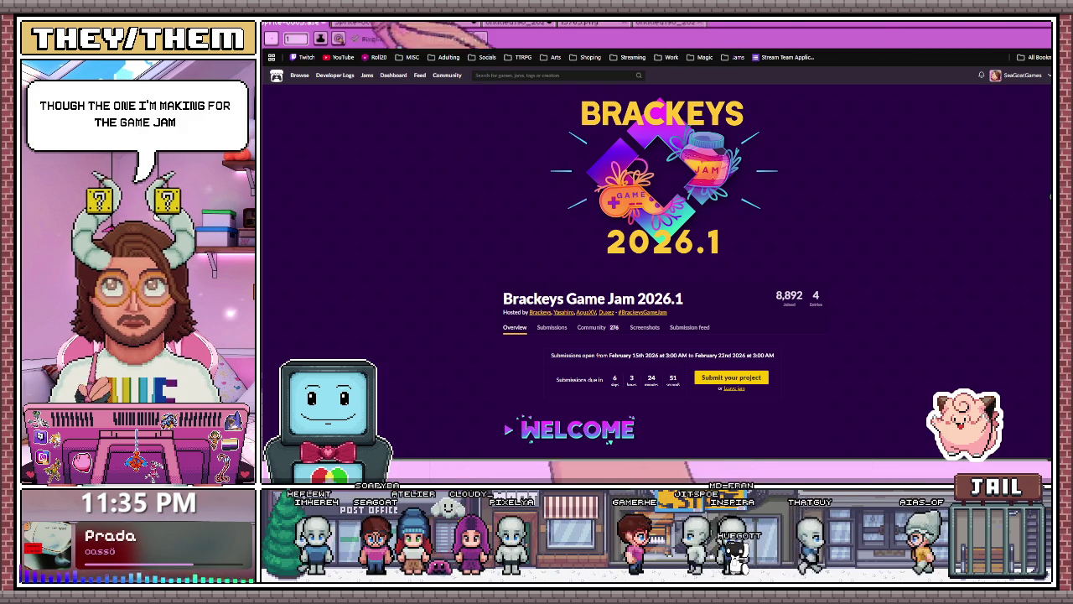
key(alt+Tab)
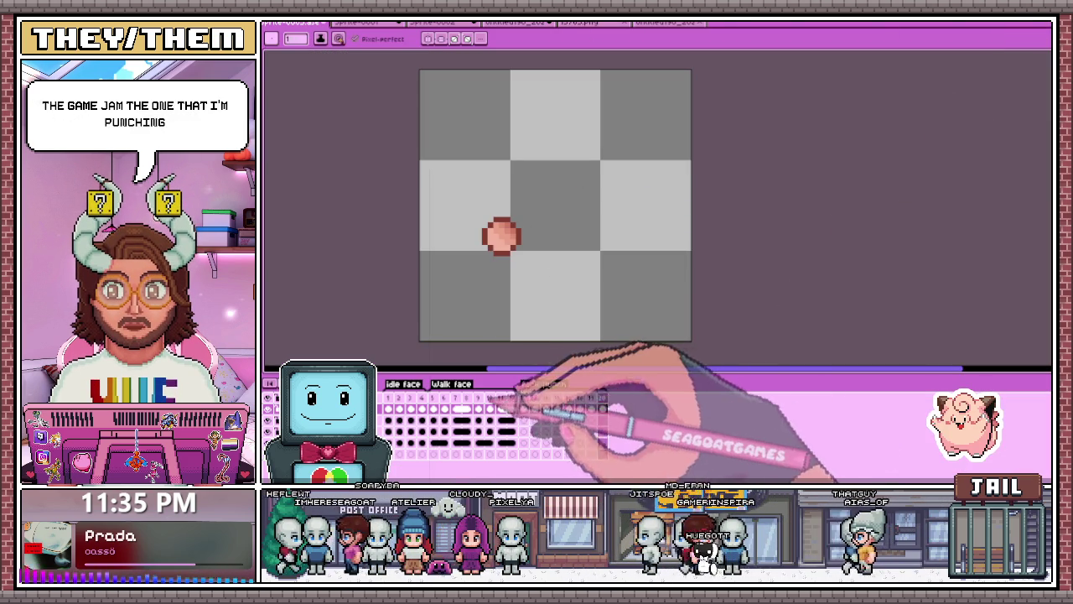
Step: Pick another timeline frame, then stop and replay the character animation preview
click(523, 409)
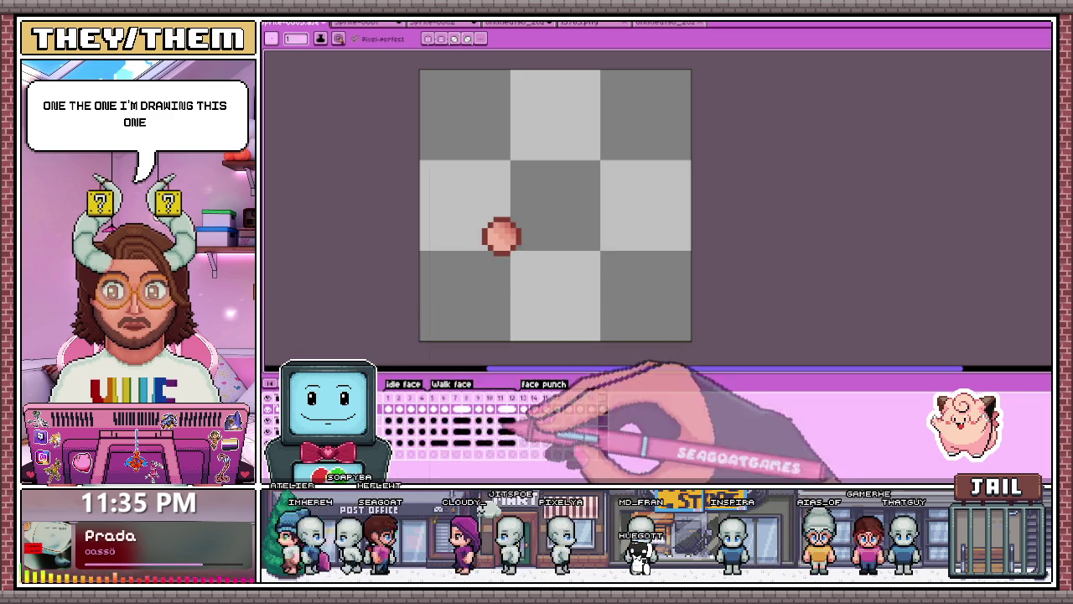
key(Return)
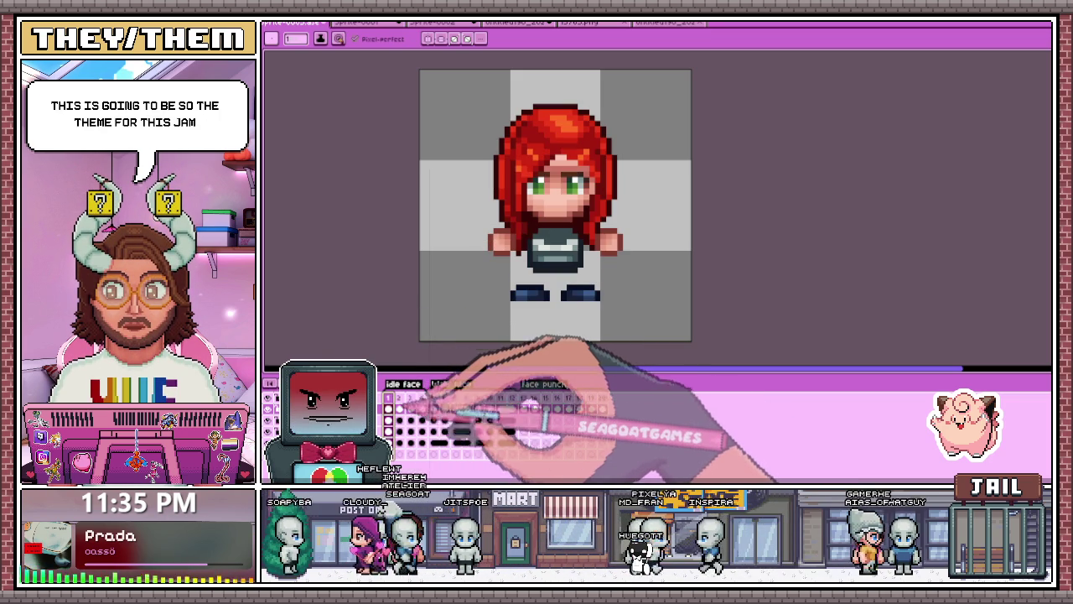
key(Return)
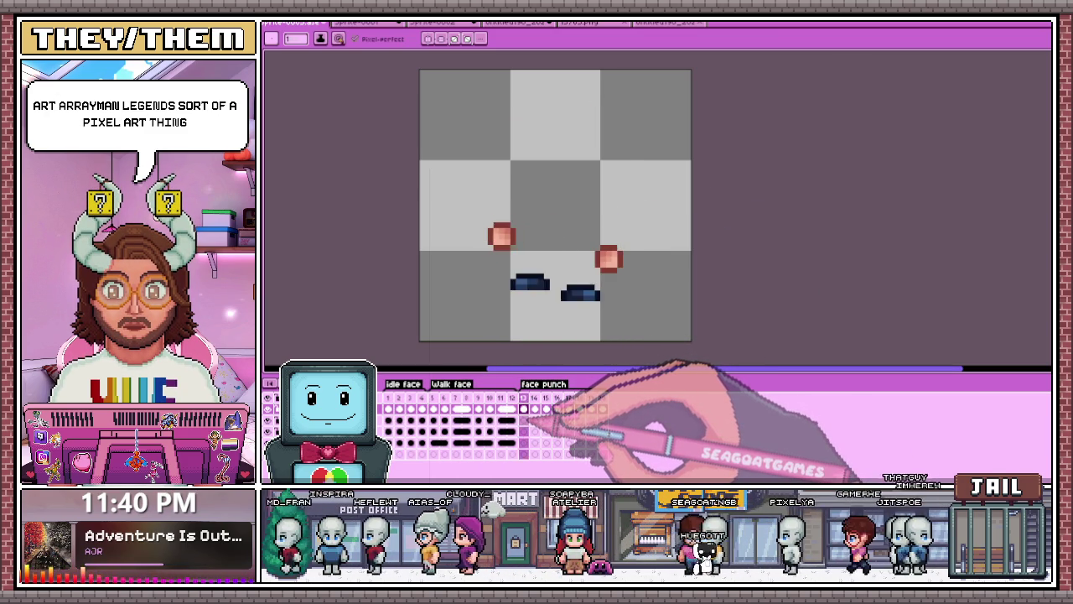
Step: Go to frame 18, add and remove an extra frame, and check frame 17's properties
click(592, 399)
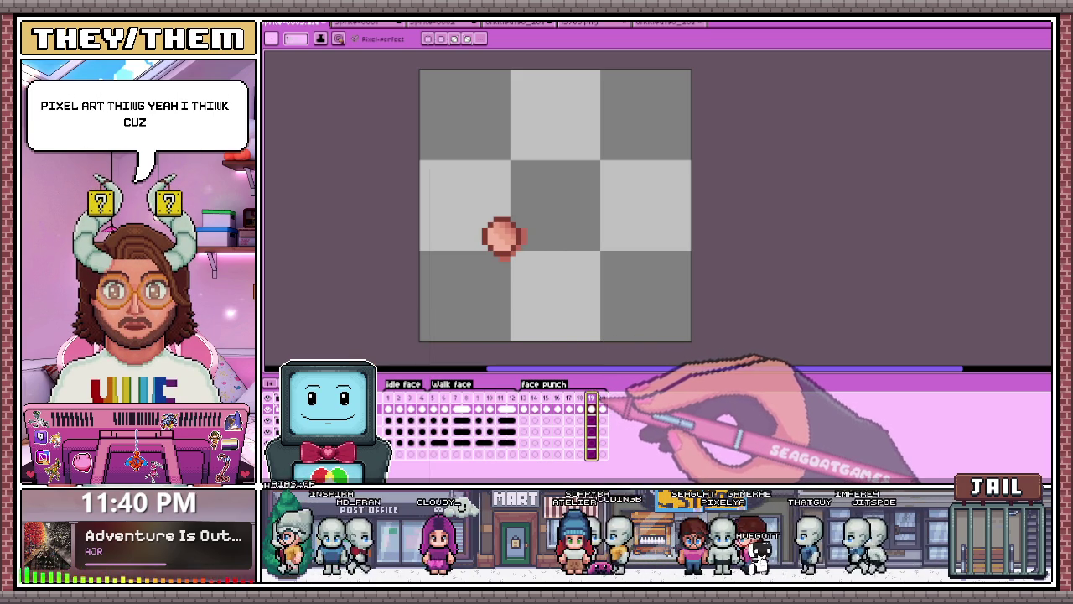
key(alt+n)
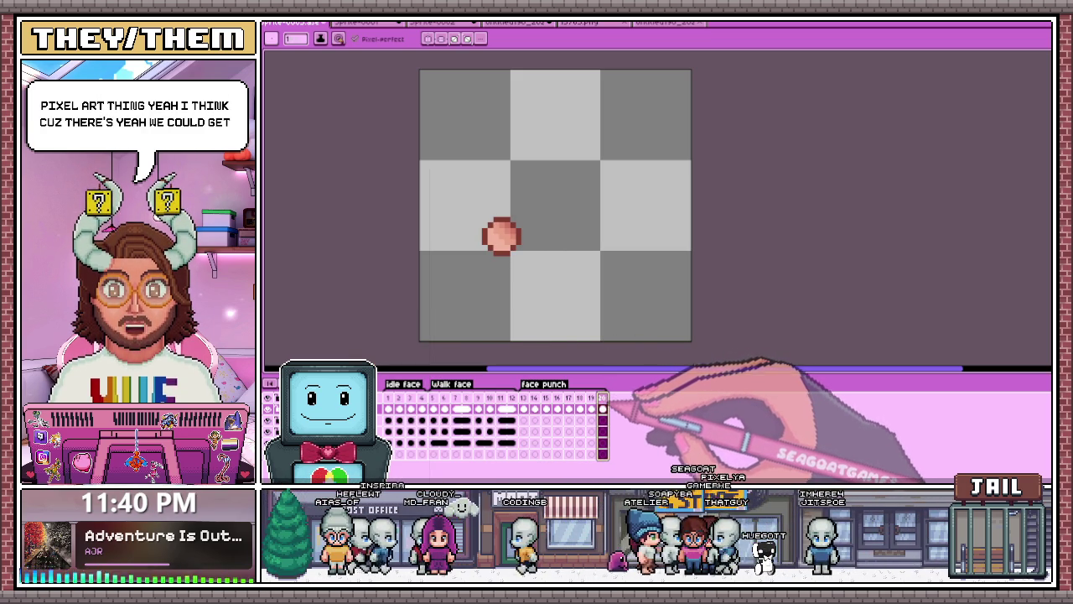
key(alt+c)
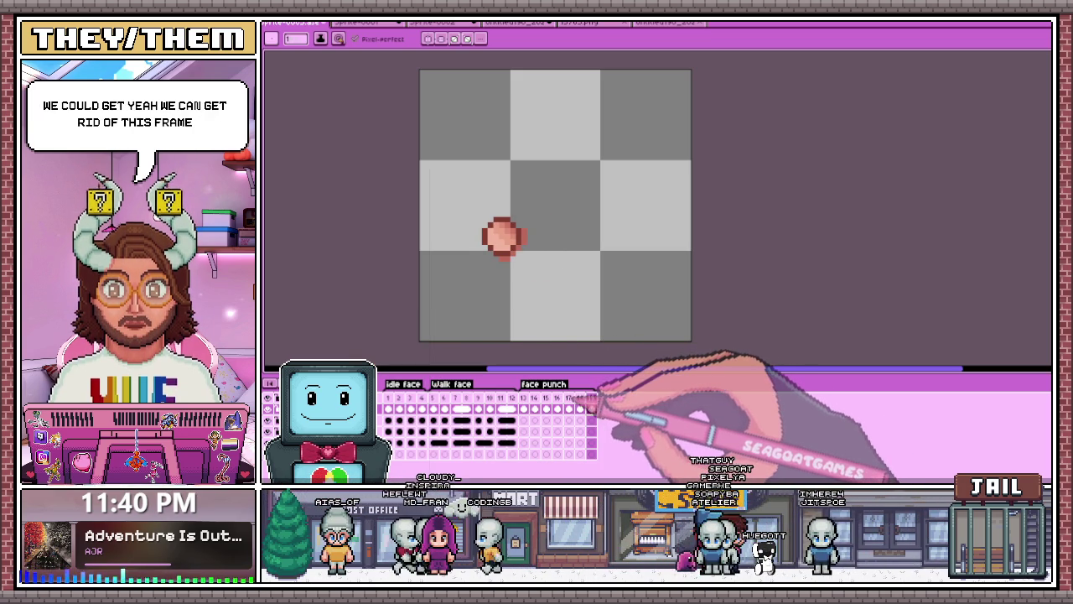
click(568, 397)
double_click(569, 397)
key(Escape)
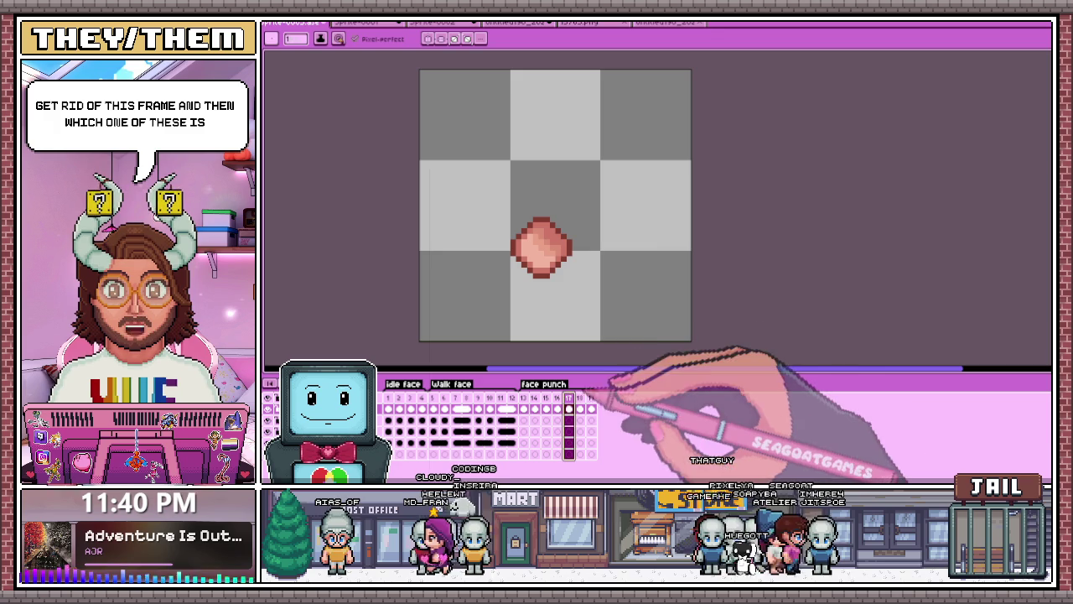
right_click(570, 399)
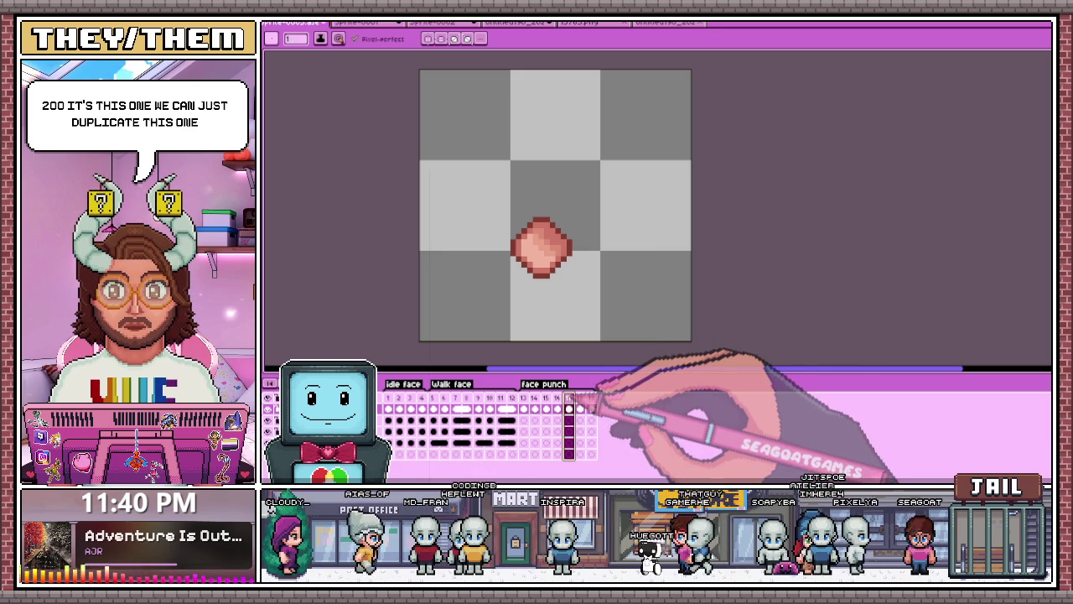
Step: Paste the pink ball sprite into frame 18 and set its duration to 100 ms
click(579, 408)
key(ctrl+v)
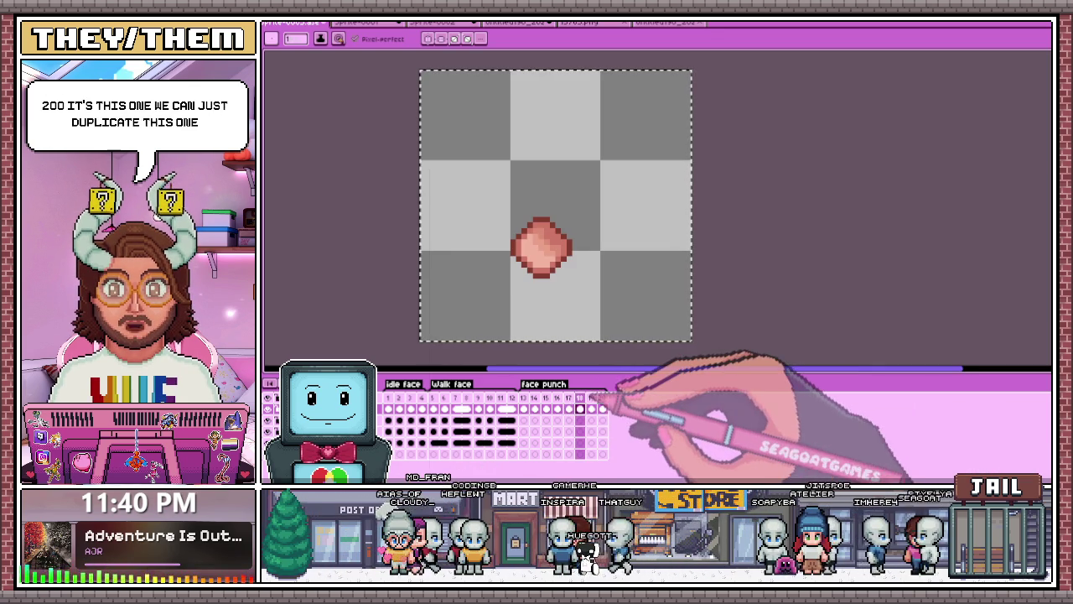
right_click(580, 400)
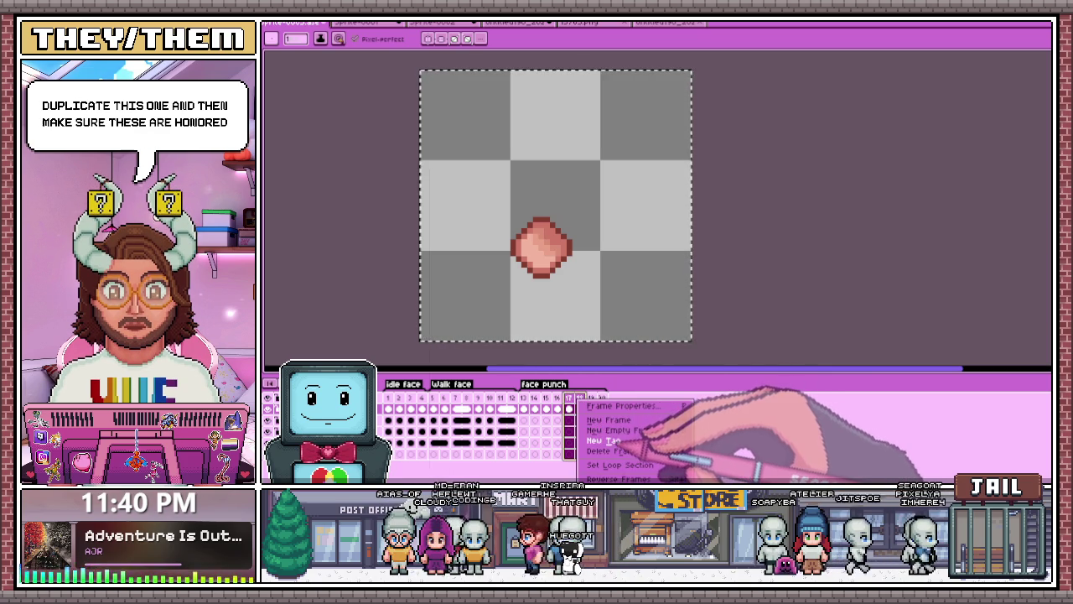
click(622, 405)
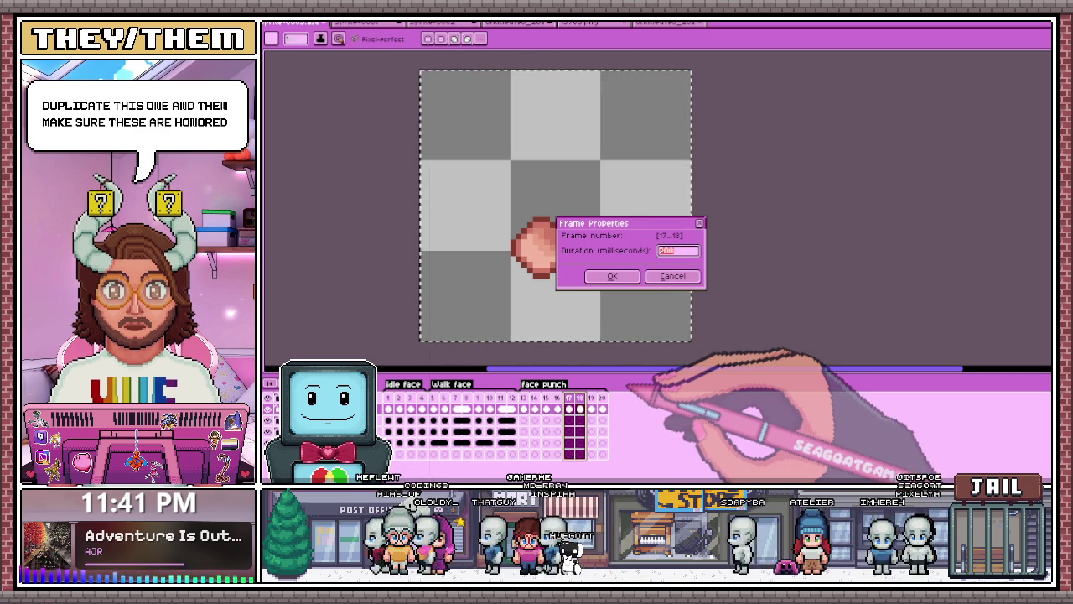
text(100)
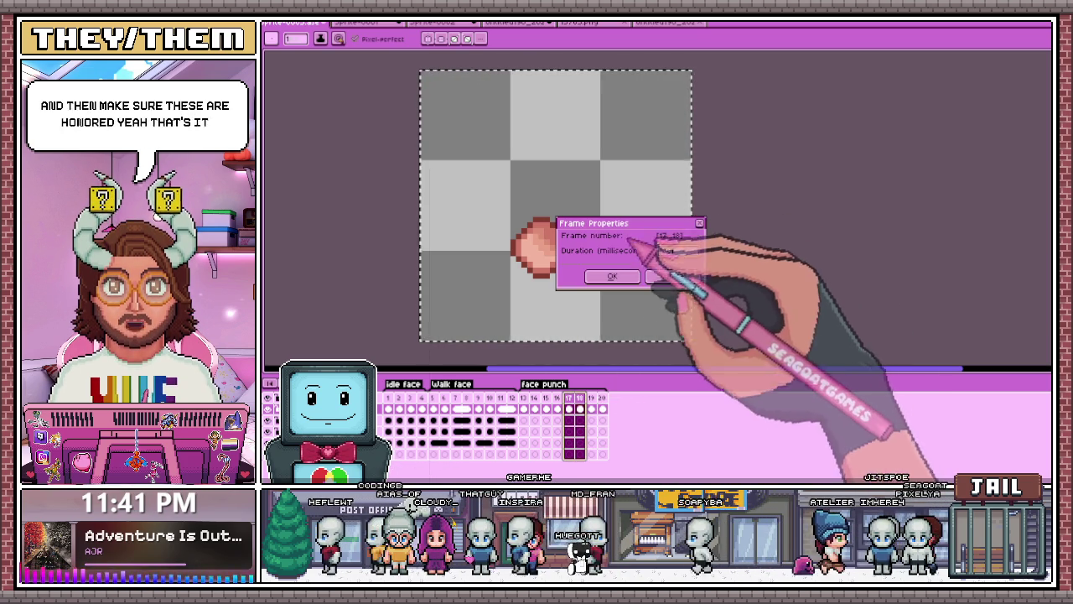
key(Return)
scroll(692, 293, down, 1)
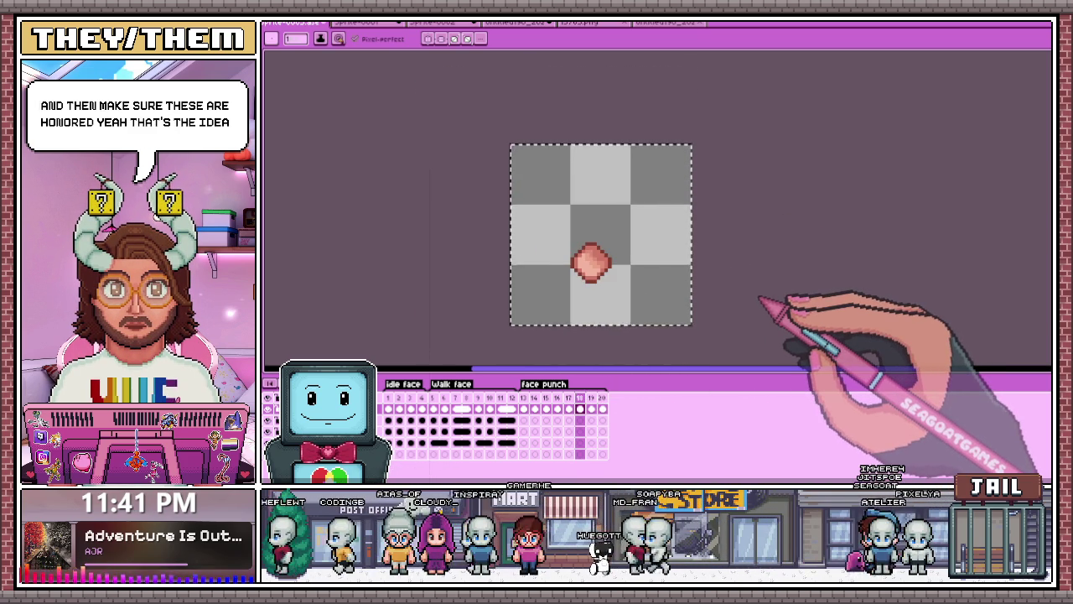
scroll(742, 295, up, 1)
key(m)
scroll(675, 295, down, 1)
scroll(691, 302, up, 1)
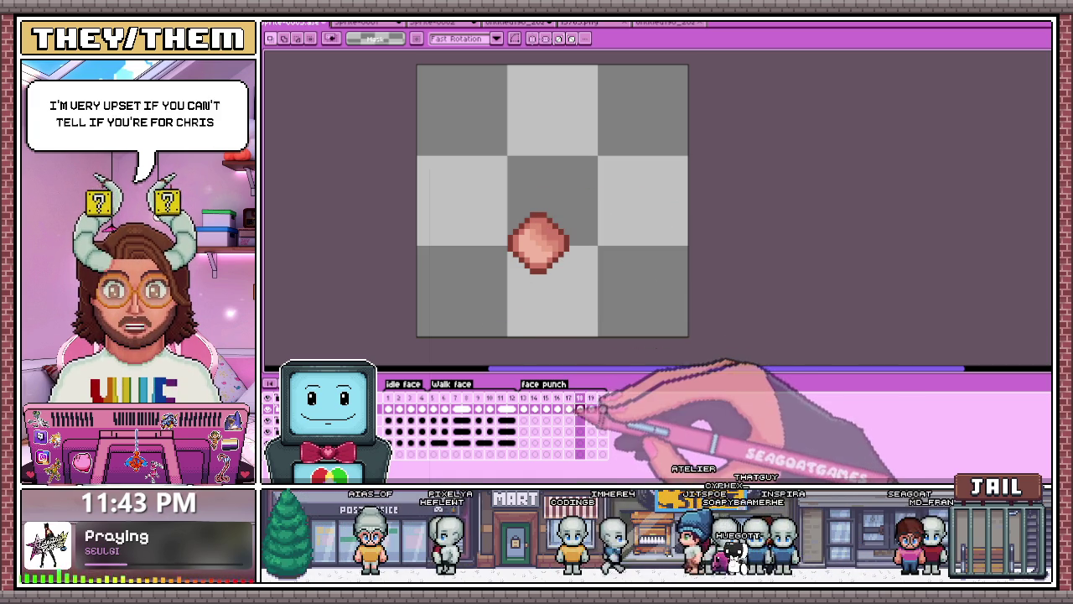
drag(579, 397, 382, 393)
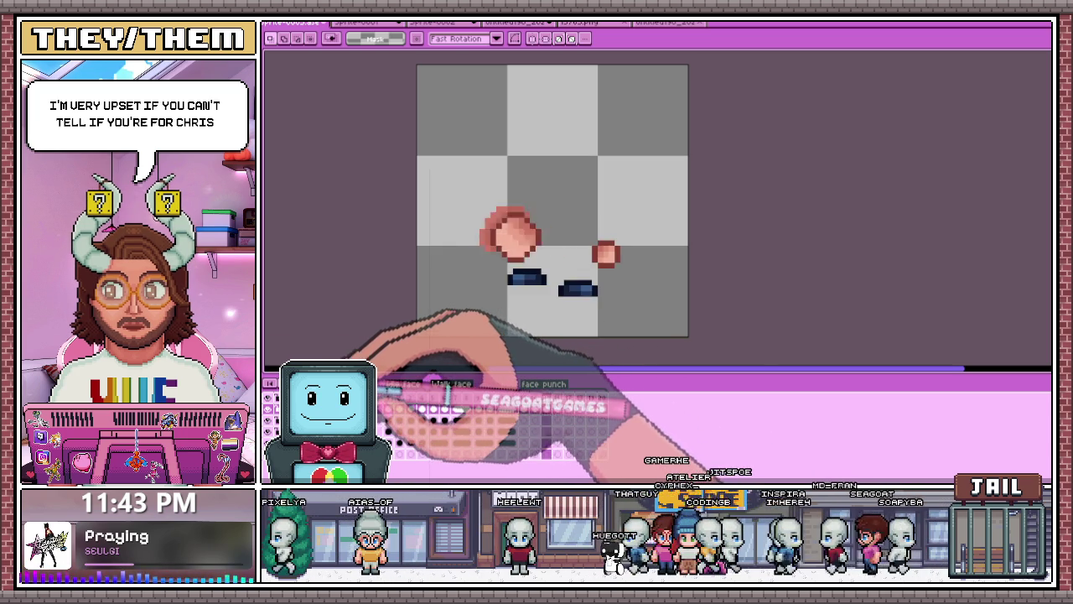
Step: Stop on frame 13, showing both fists and the blue feet, with the pencil tool ready
click(523, 408)
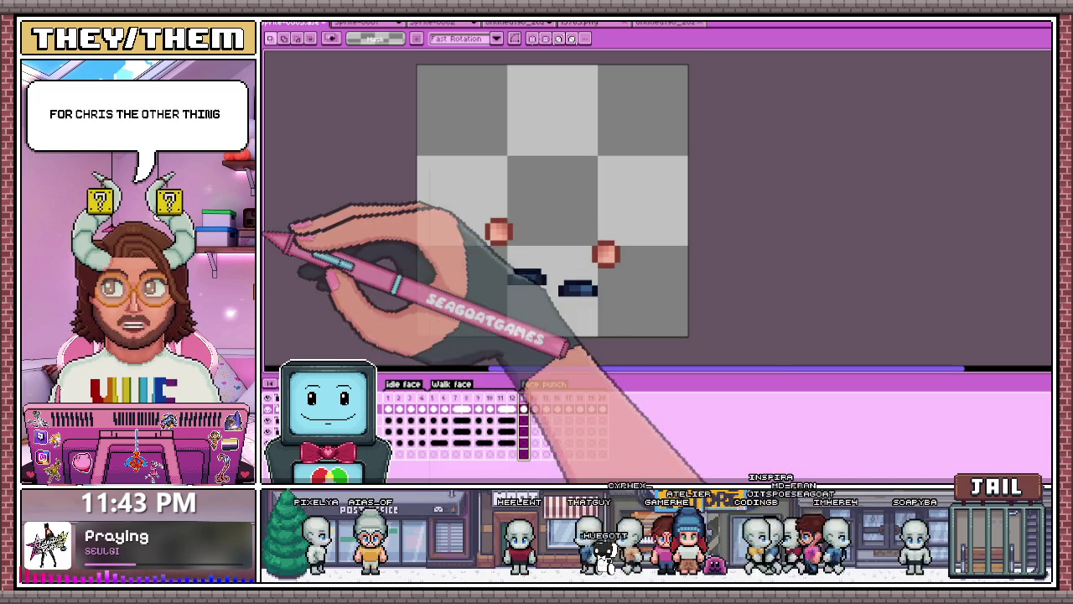
key(b)
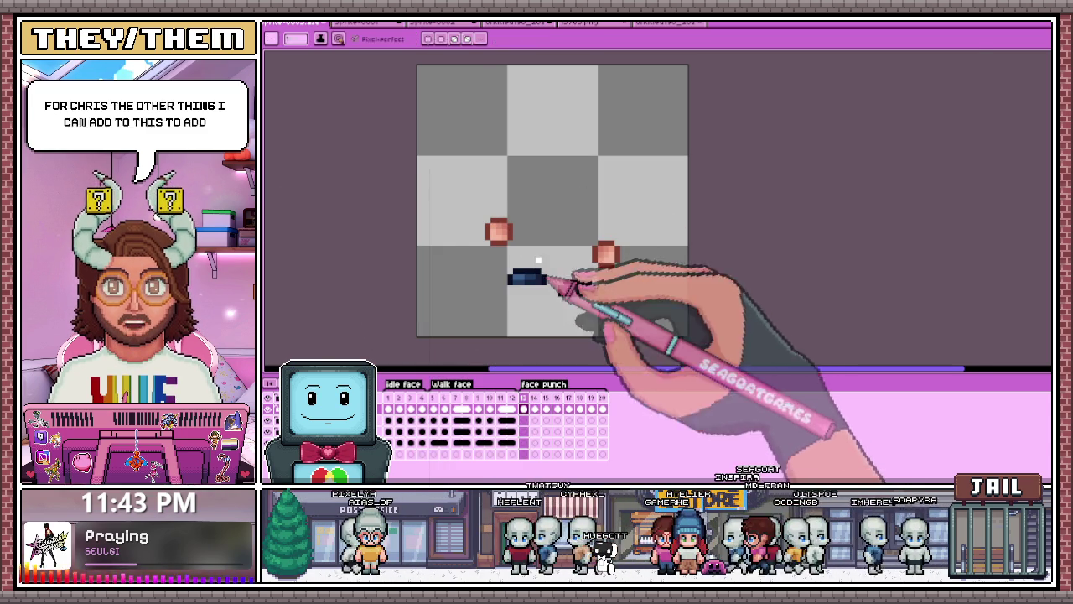
scroll(503, 218, up, 3)
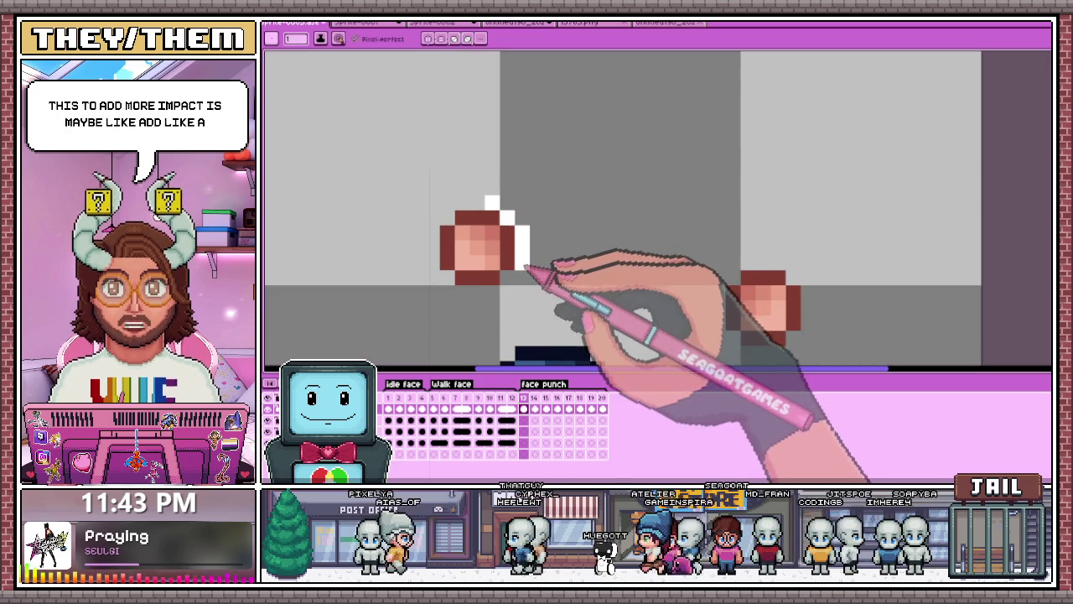
Step: Outline the bigger fist in frame 14 with white pixels along its top-left and right side
click(534, 408)
click(491, 187)
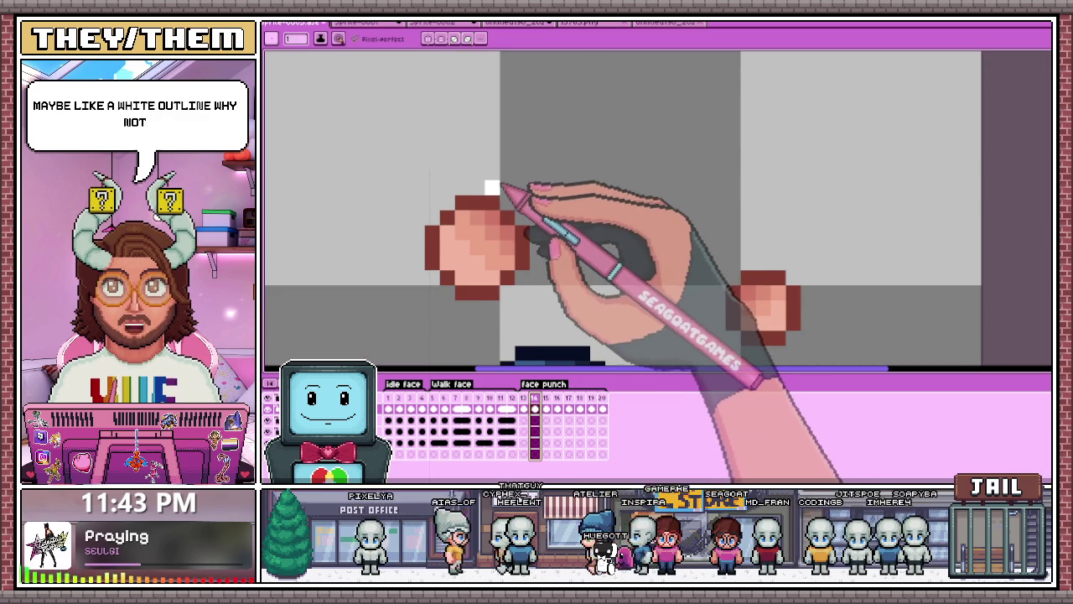
click(521, 217)
mouse_move(537, 225)
mouse_down()
mouse_move(475, 307)
mouse_move(447, 323)
mouse_up()
click(476, 173)
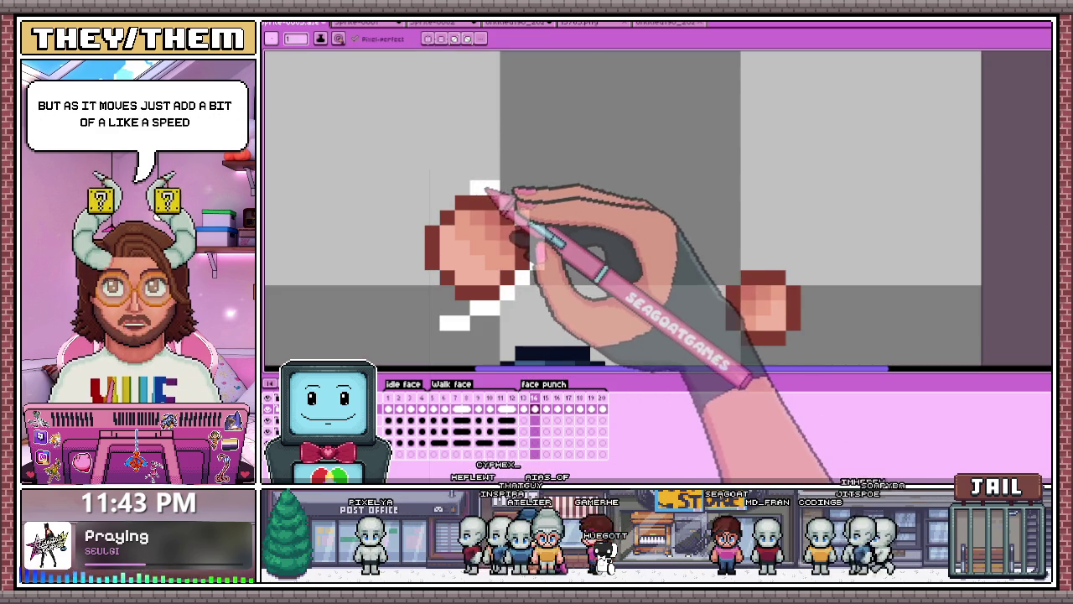
drag(469, 173, 444, 172)
Step: Draw a curved white speed line along the fist in frame 15, ending near the feet
key(Right)
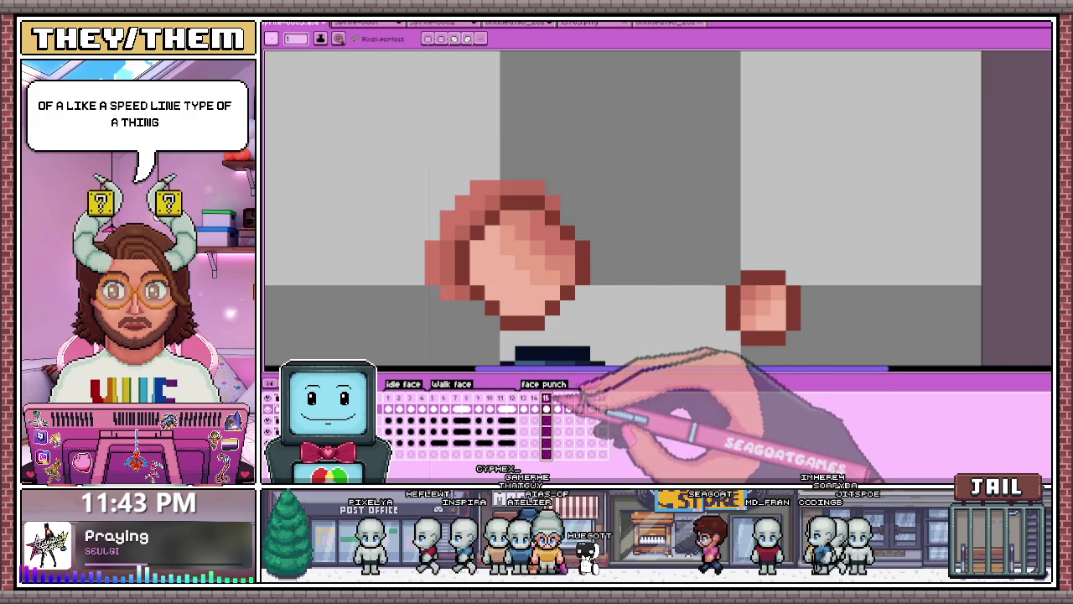
click(568, 205)
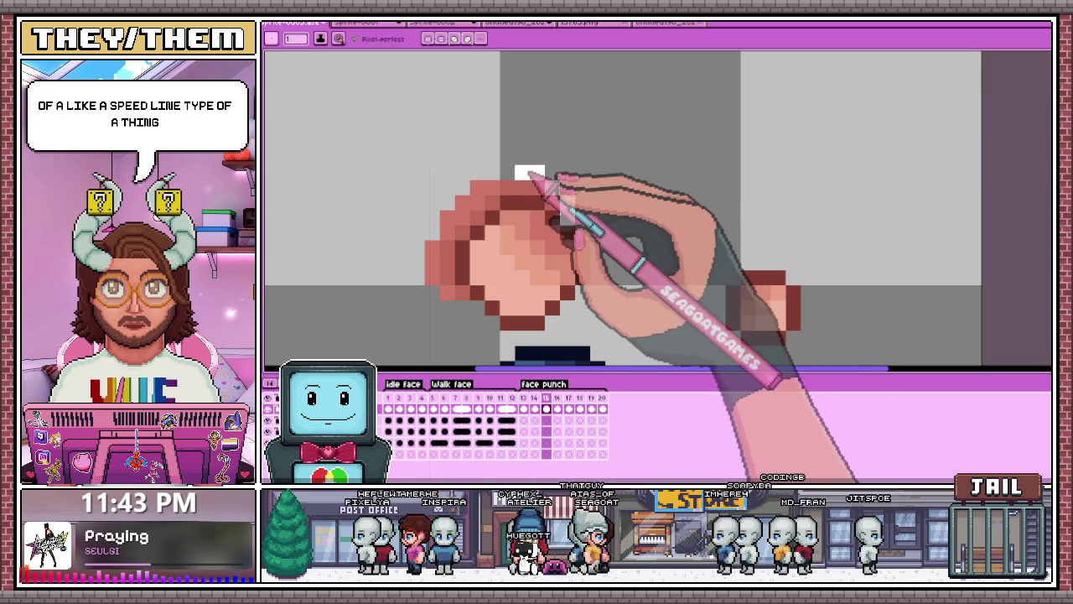
drag(463, 141, 578, 239)
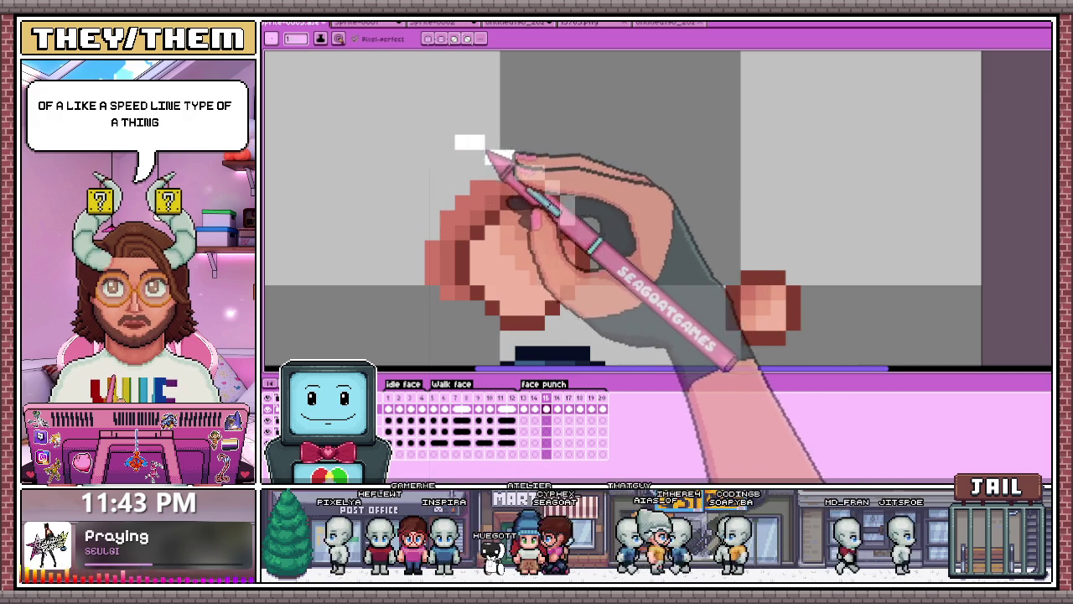
scroll(587, 239, down, 2)
scroll(593, 239, up, 2)
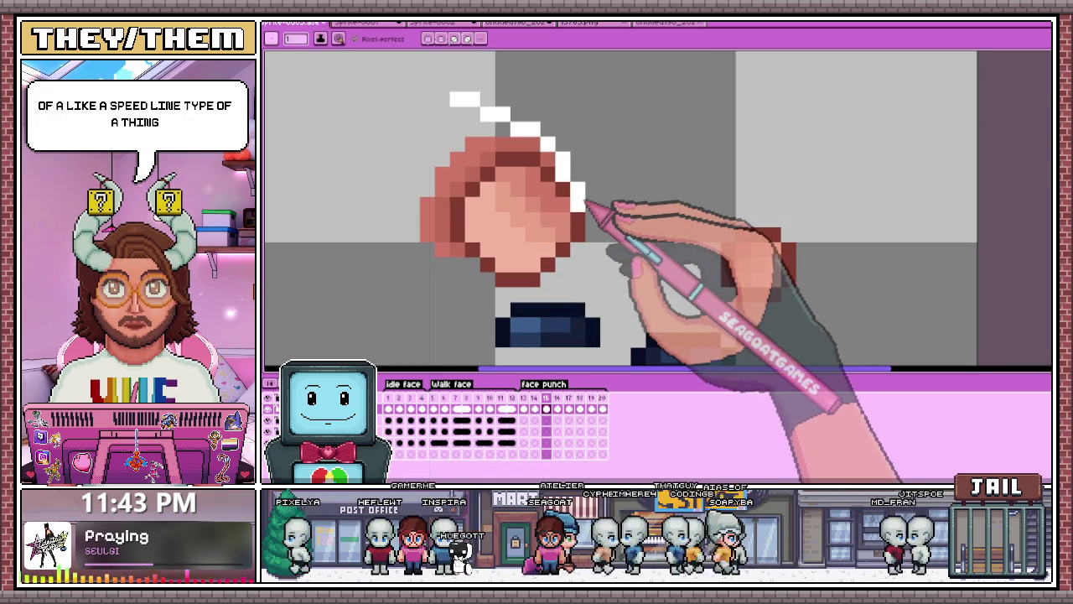
drag(591, 237, 568, 258)
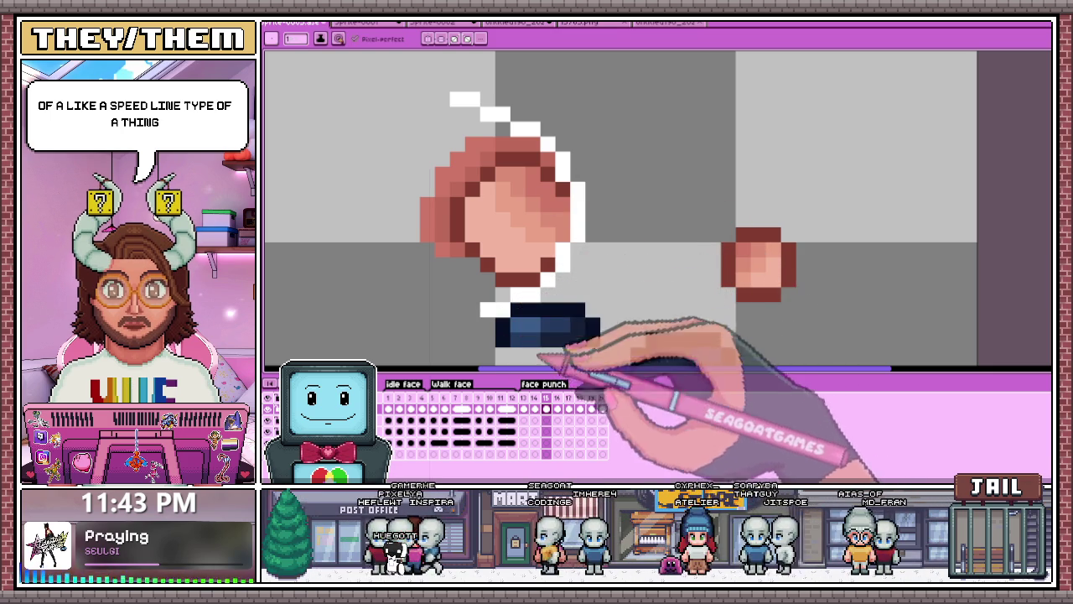
scroll(508, 251, down, 2)
scroll(515, 226, up, 1)
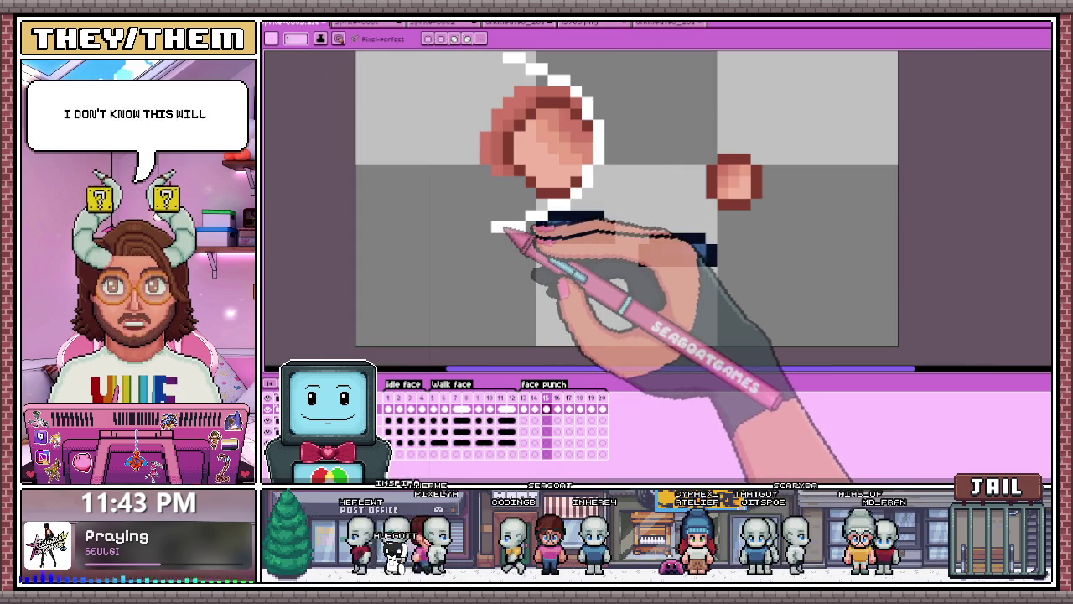
scroll(516, 152, down, 3)
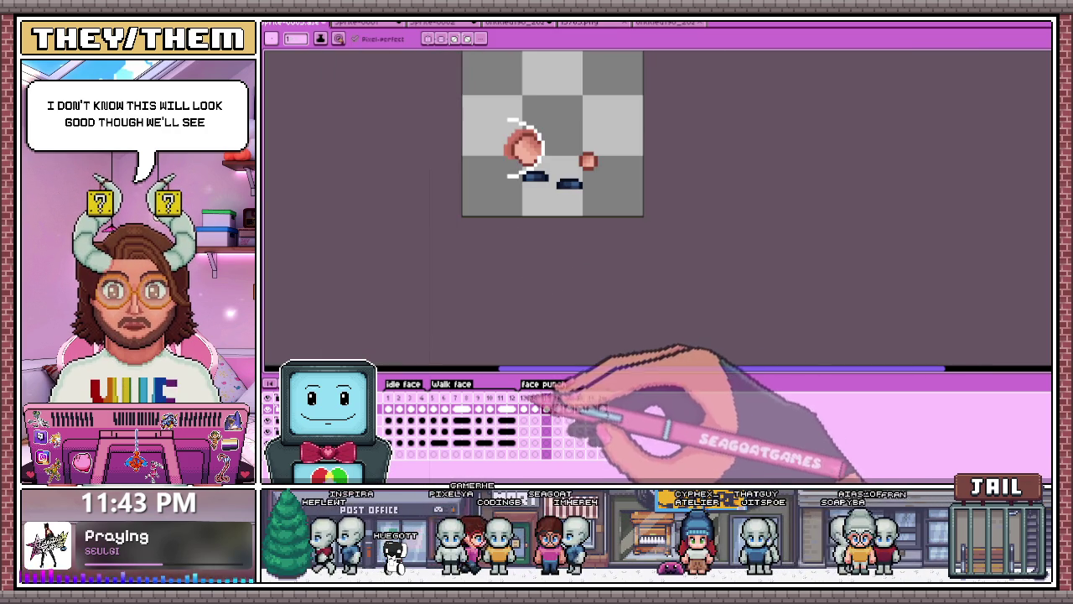
Step: Fill in more white trail pixels at the fist's upper-left in frame 15
click(523, 408)
scroll(524, 131, up, 1)
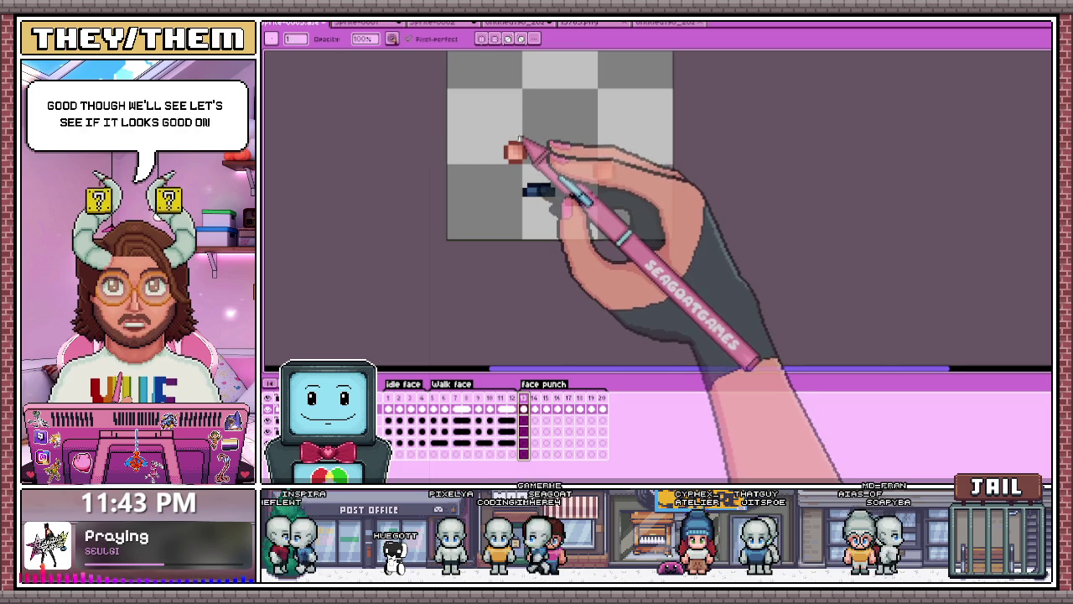
scroll(520, 131, up, 2)
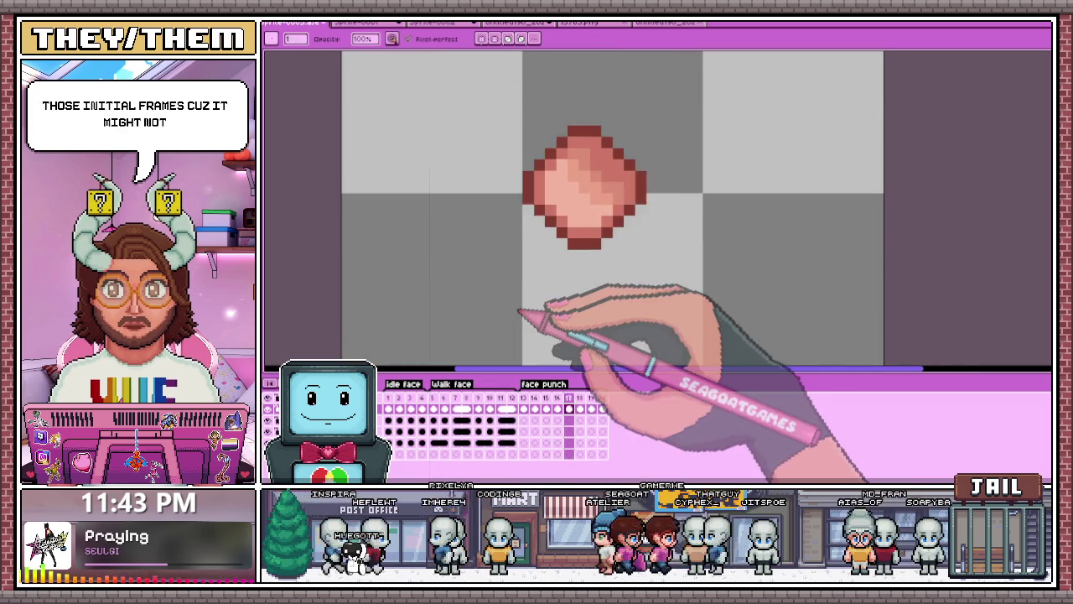
scroll(522, 311, down, 2)
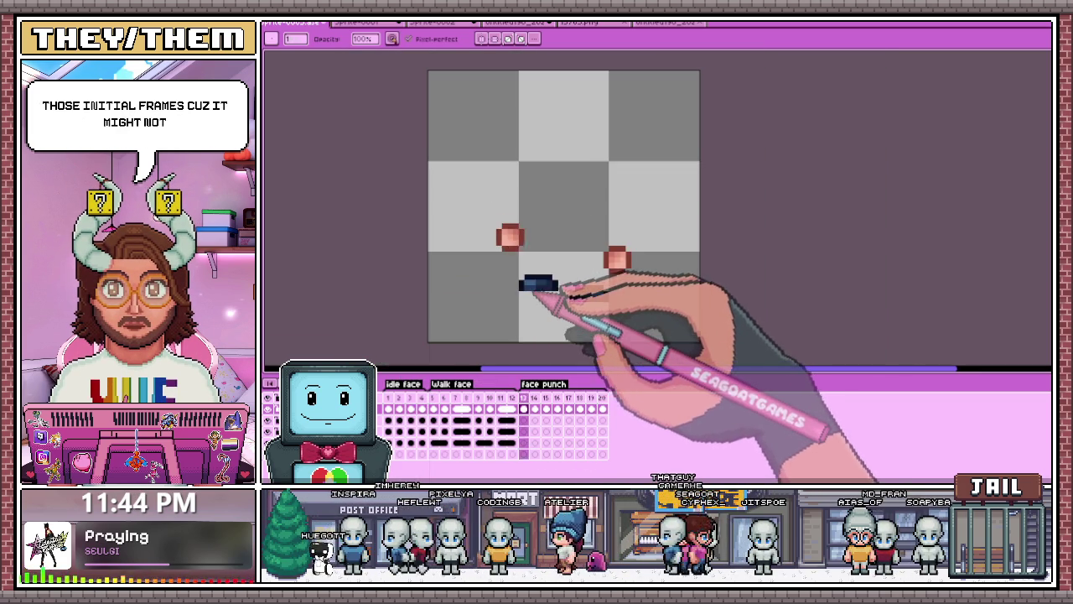
scroll(530, 277, up, 1)
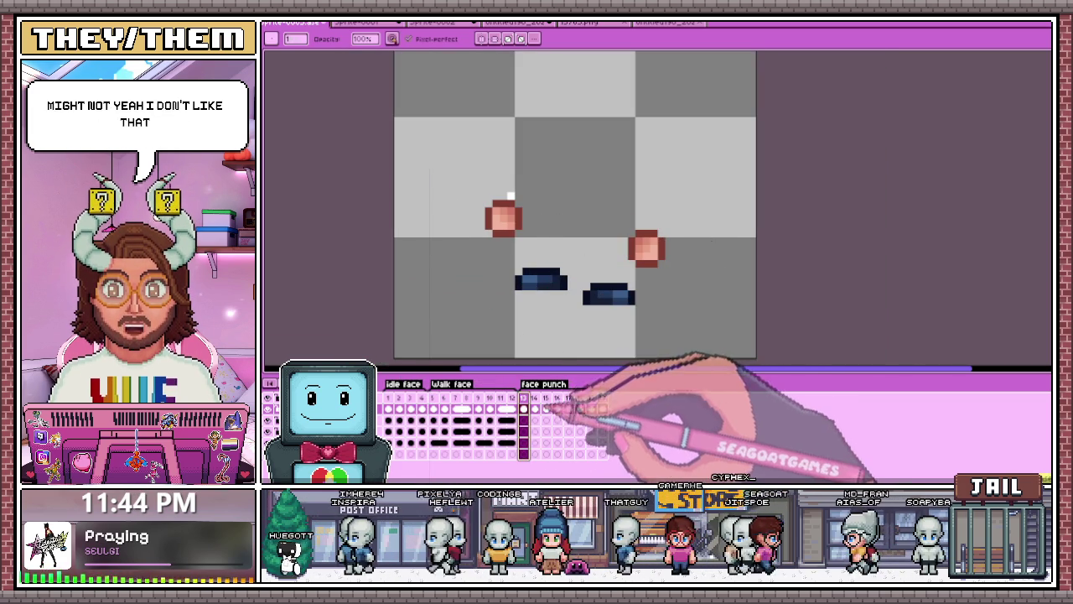
scroll(496, 180, up, 2)
drag(488, 173, 492, 192)
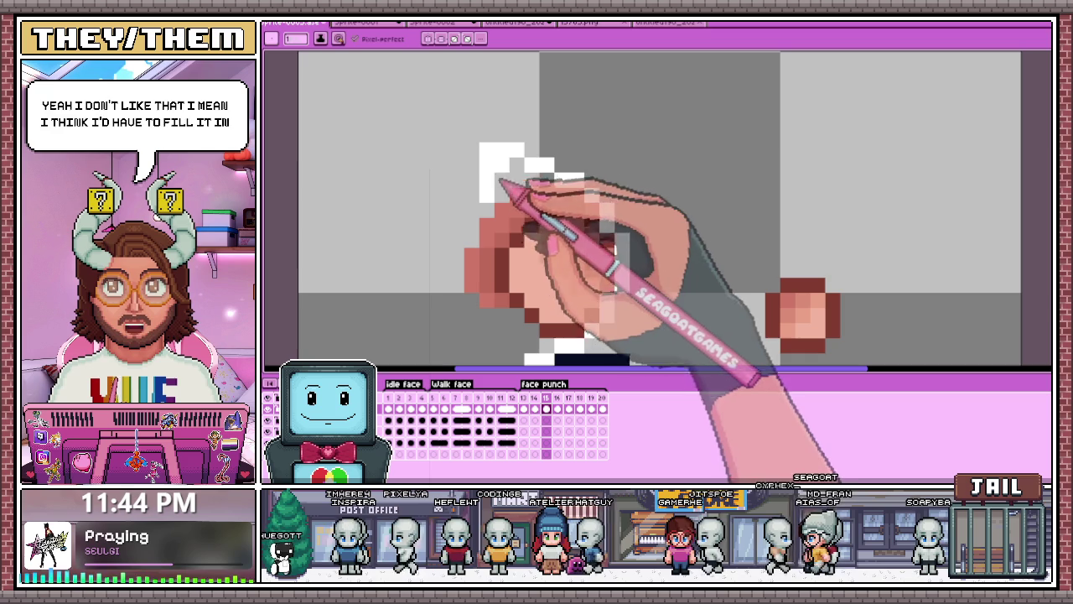
Step: Check the punch by flipping between frame 13 and the single-pink-fist frame
scroll(542, 185, down, 2)
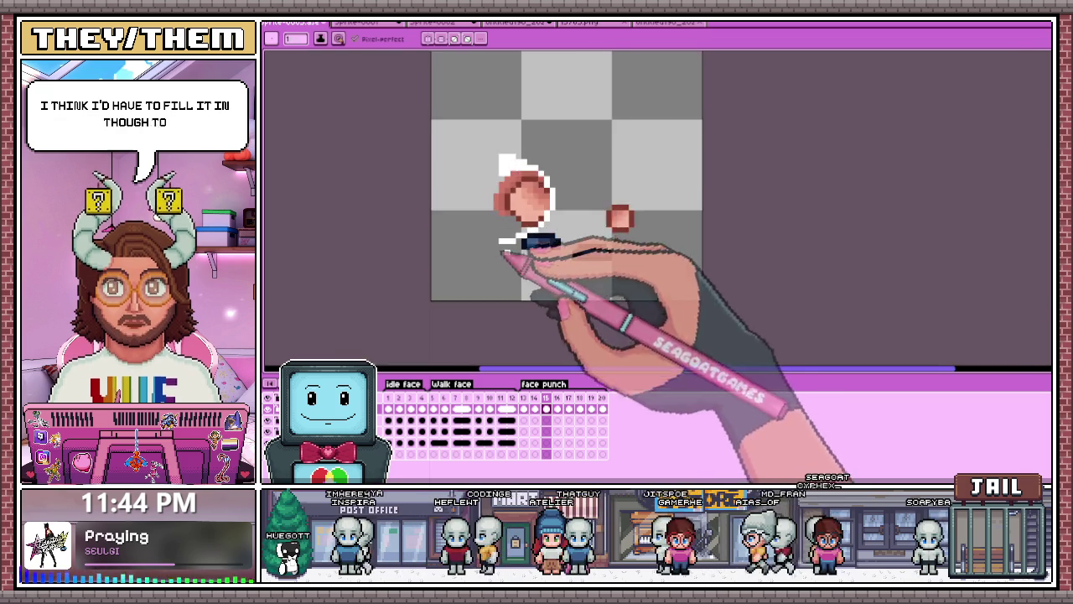
scroll(496, 226, up, 2)
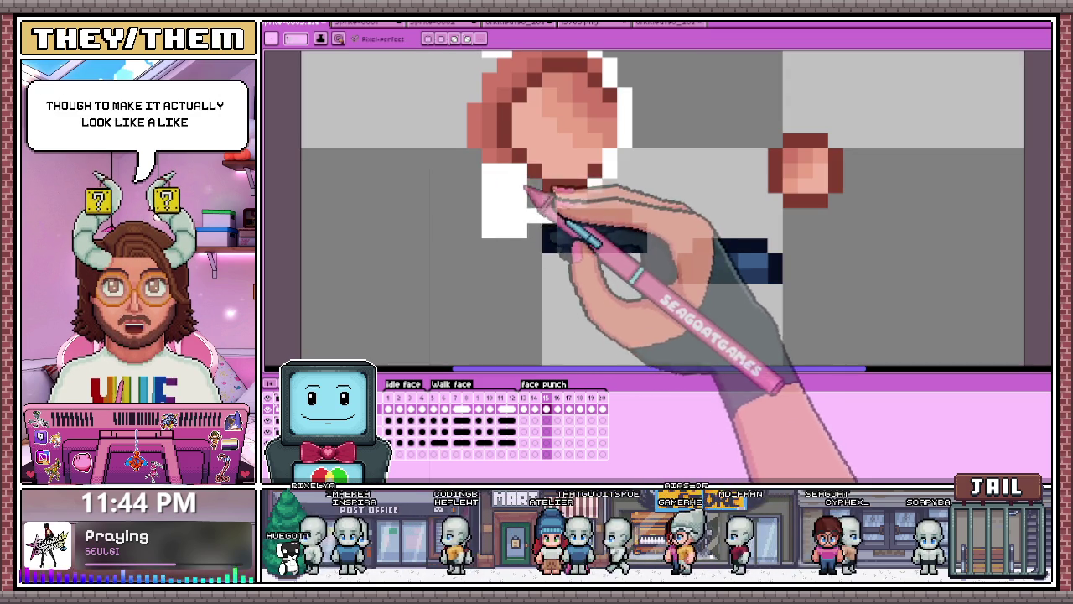
scroll(520, 168, down, 2)
scroll(515, 159, down, 1)
scroll(500, 182, down, 1)
click(524, 399)
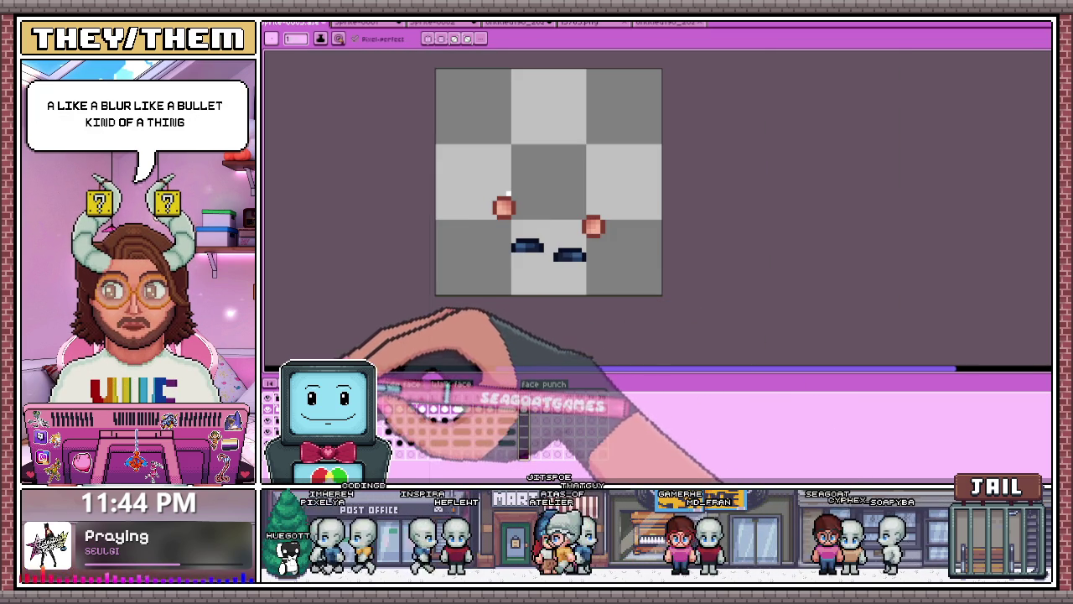
click(505, 206)
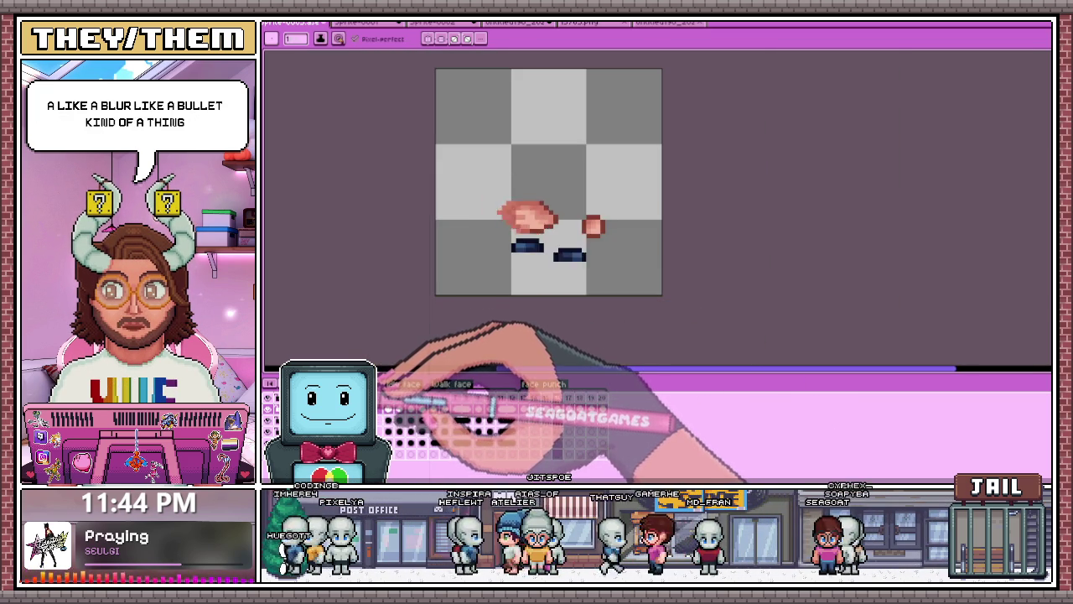
click(568, 428)
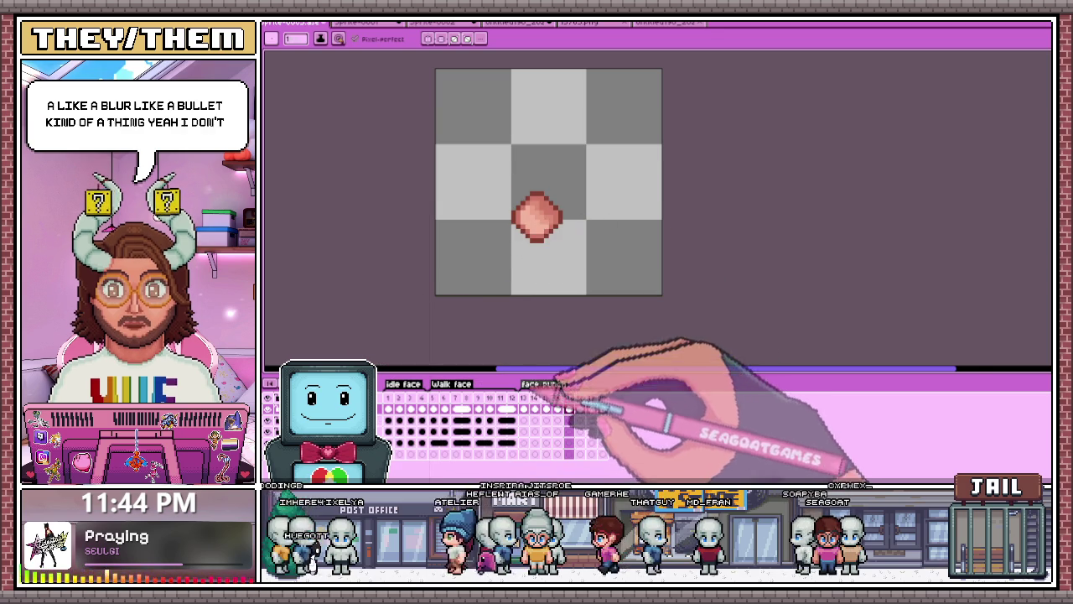
click(523, 408)
scroll(503, 132, up, 2)
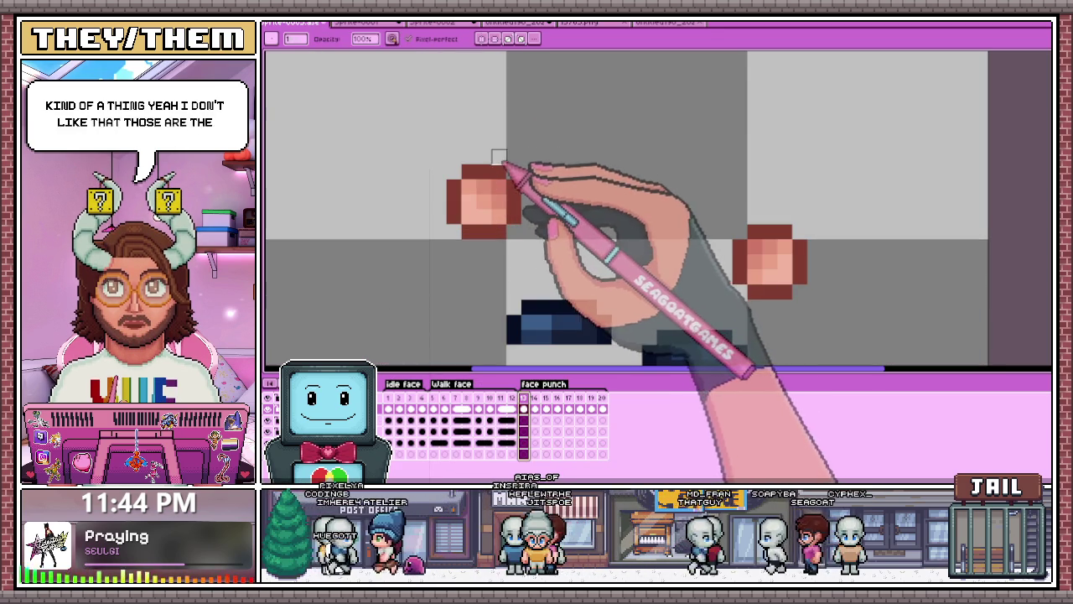
Step: Paint over the white pixels at the big circle's lower edge in frame 14
click(534, 408)
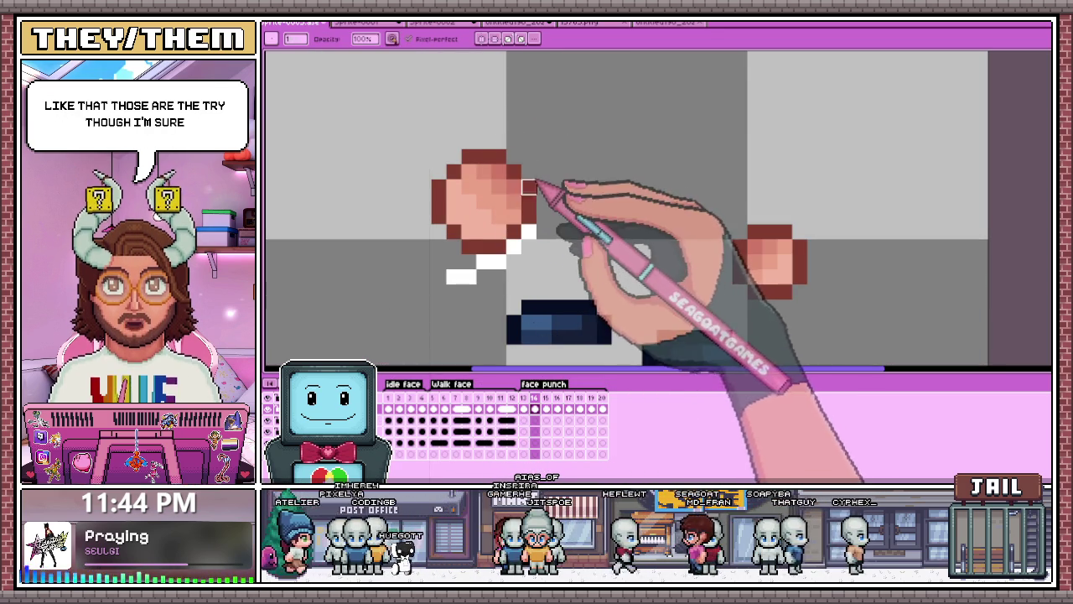
drag(529, 231, 498, 247)
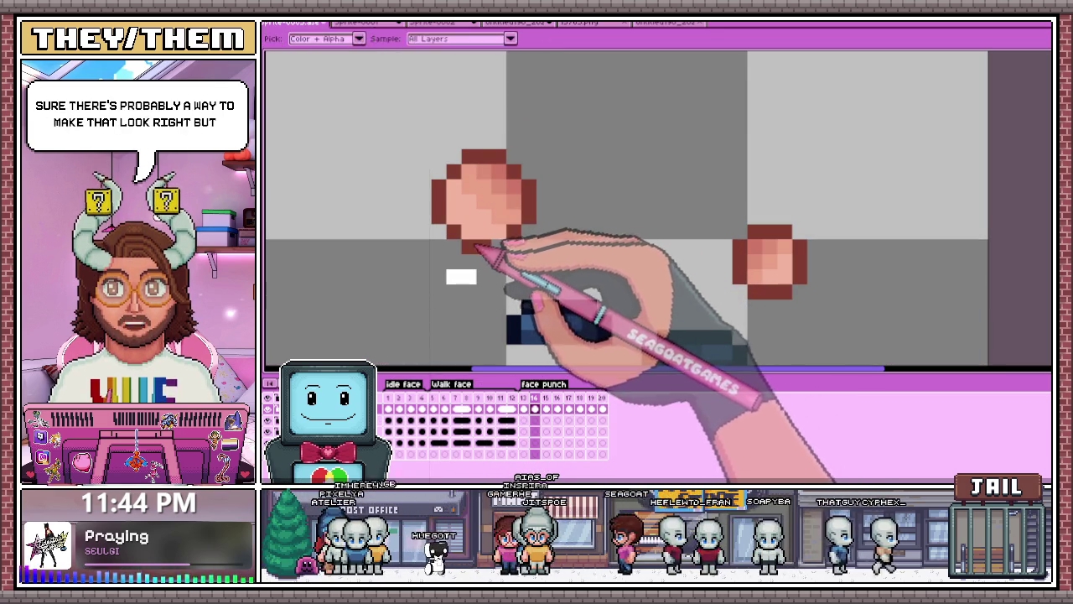
key(e)
key(b)
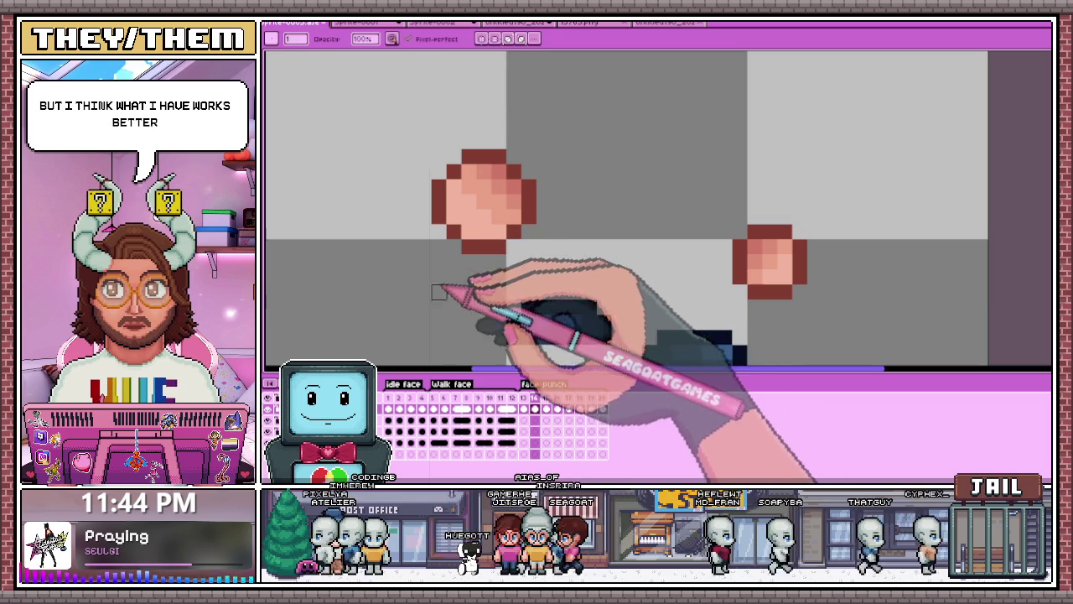
Step: Erase the white pixels below and beside the big circle's top-left in frame 15
key(Right)
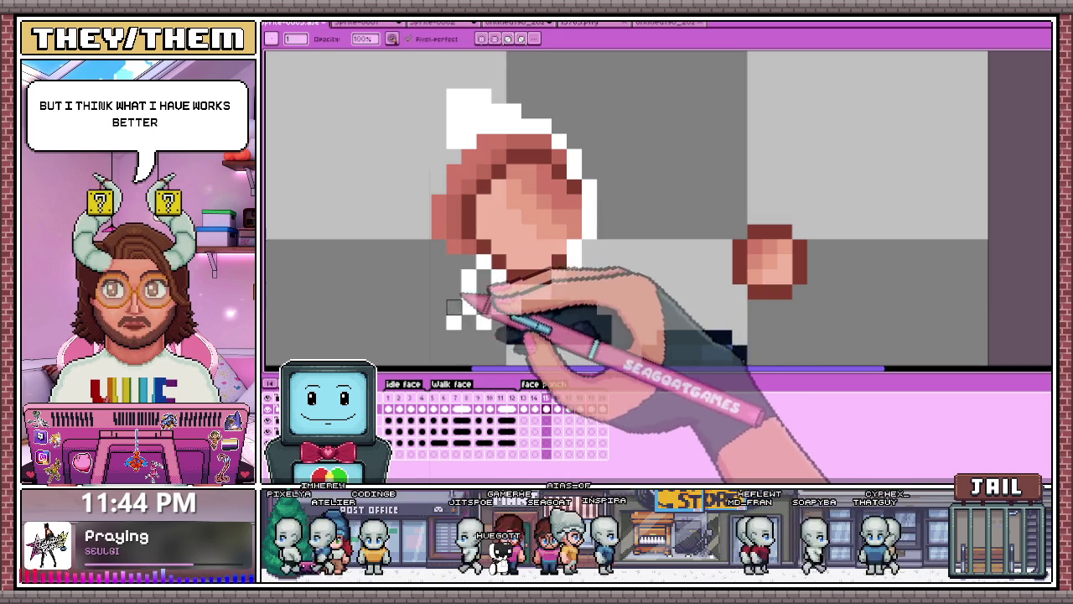
mouse_move(469, 291)
mouse_down()
mouse_move(454, 323)
mouse_move(483, 307)
mouse_up()
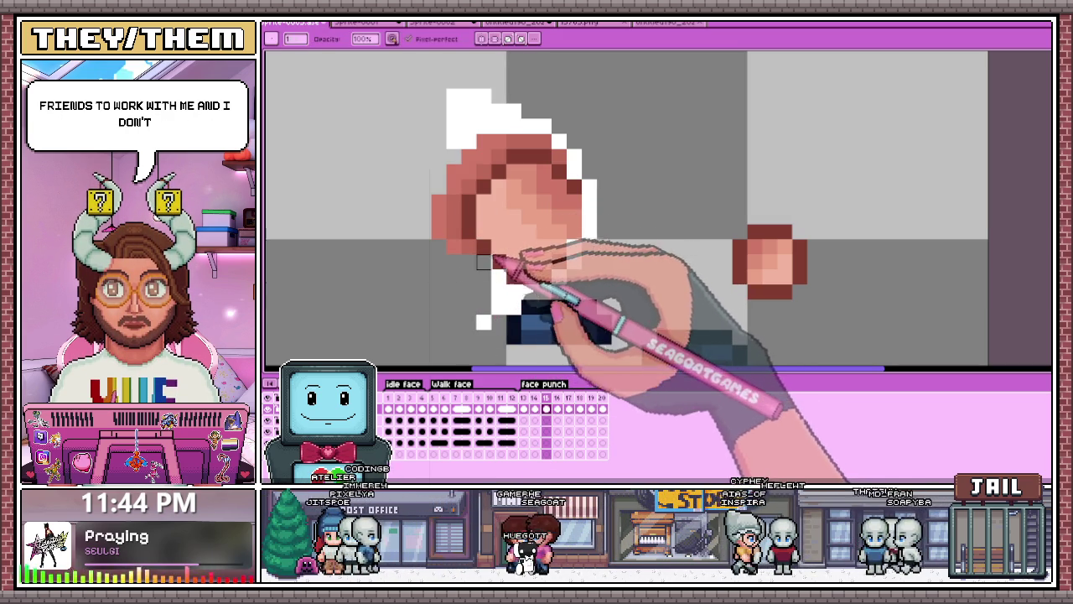
drag(488, 316, 515, 308)
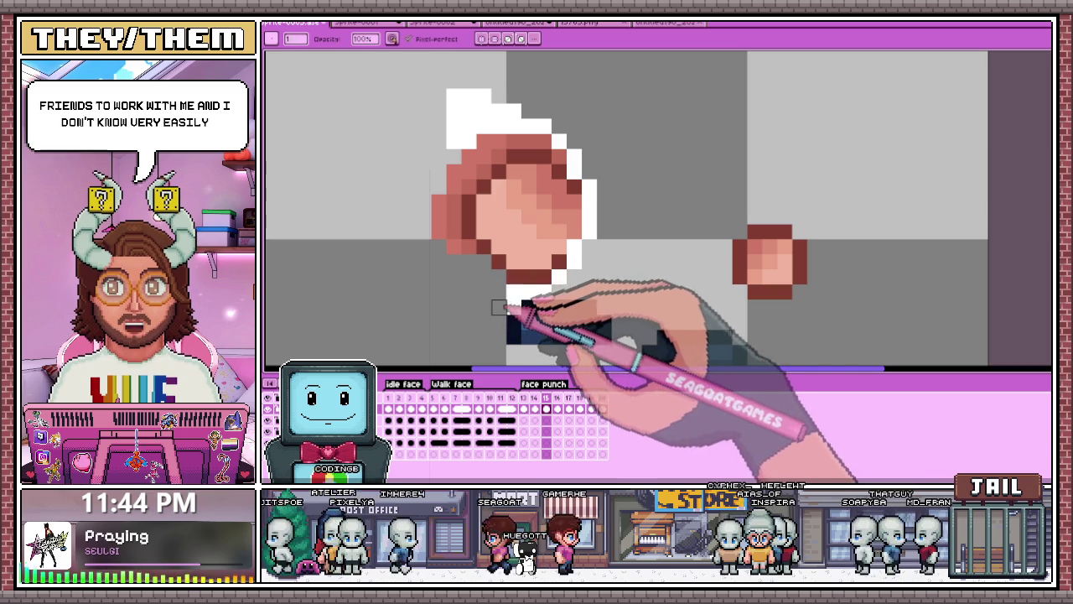
mouse_move(461, 110)
mouse_down()
mouse_move(453, 142)
mouse_move(514, 111)
mouse_move(574, 157)
mouse_move(587, 180)
mouse_move(590, 247)
mouse_up()
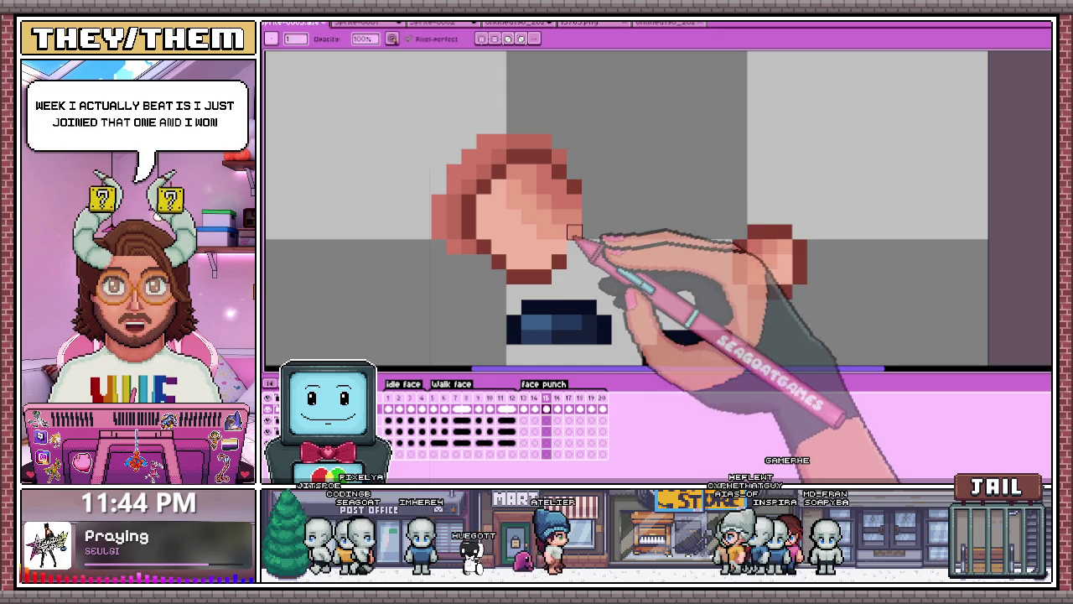
Step: Zoom in and out to inspect the large circle's top edge in frame 15
scroll(582, 240, down, 2)
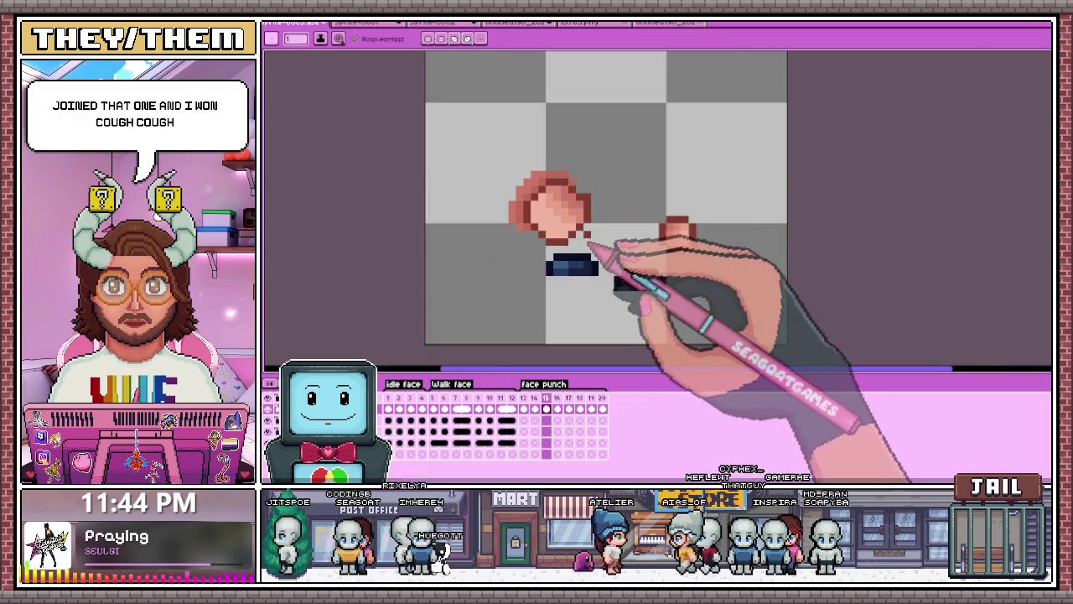
scroll(578, 201, up, 2)
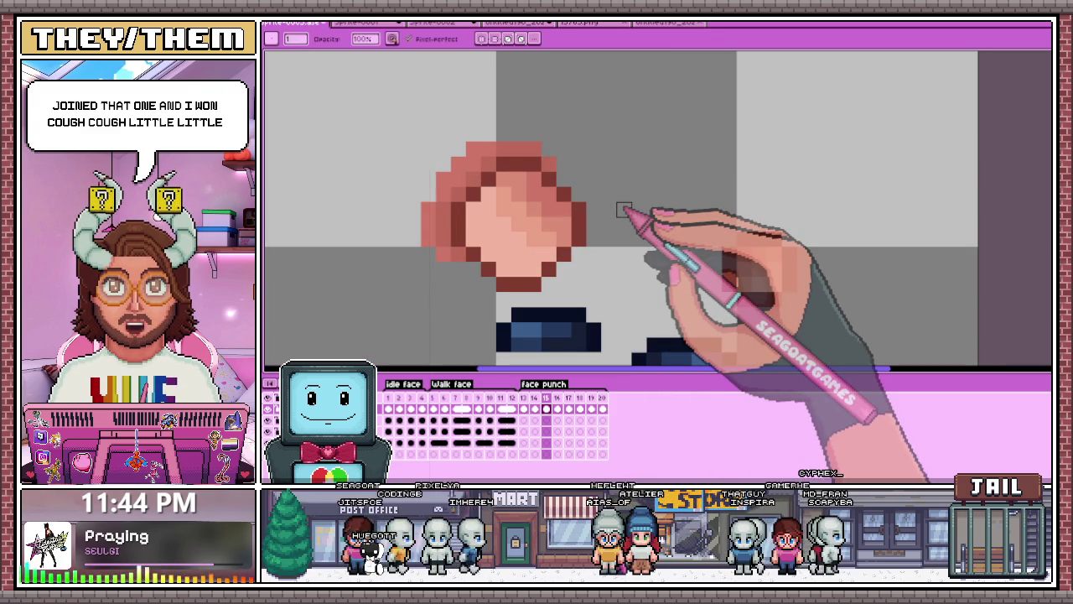
scroll(575, 179, up, 1)
scroll(561, 209, down, 3)
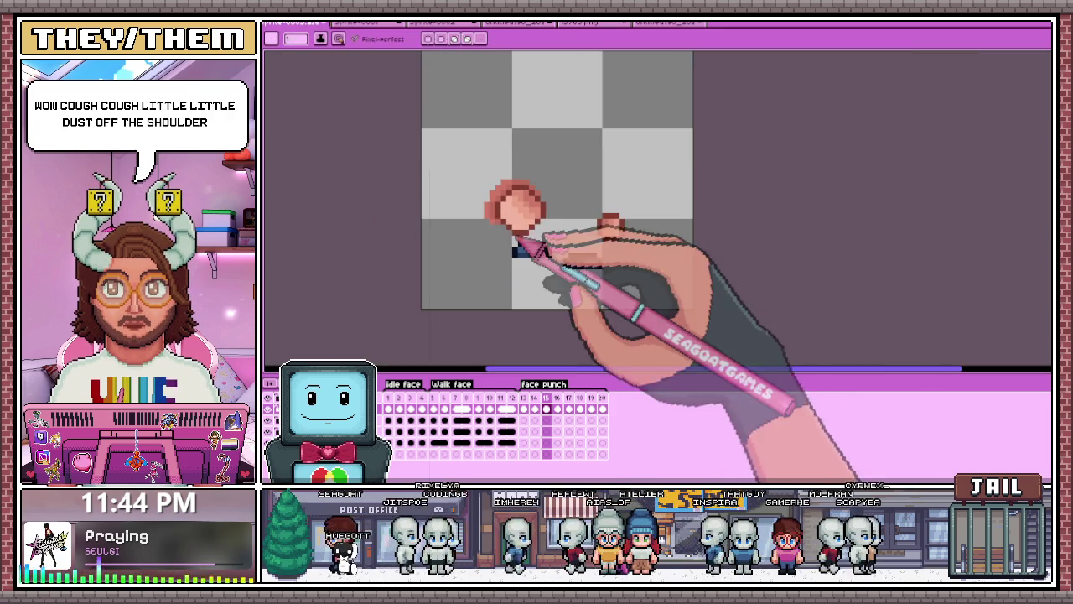
scroll(520, 222, down, 1)
scroll(529, 239, up, 2)
scroll(532, 240, down, 2)
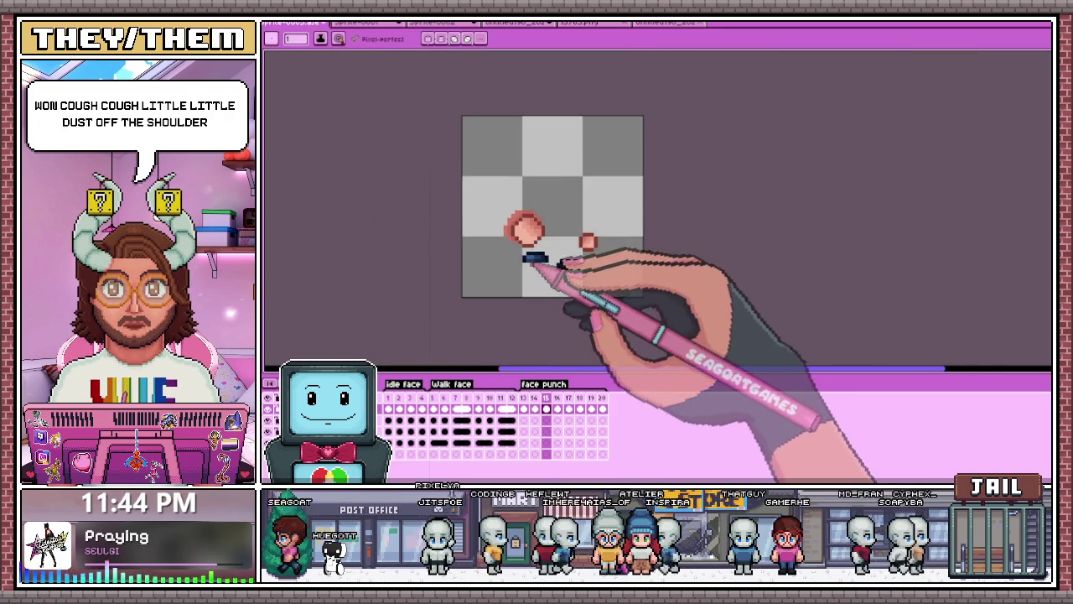
scroll(520, 242, up, 2)
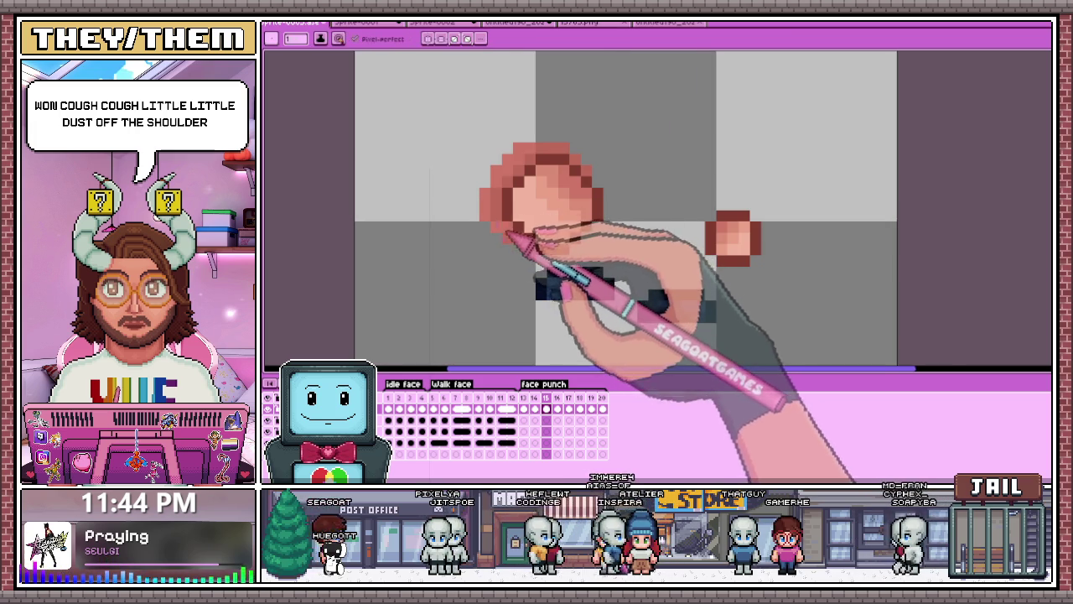
scroll(516, 230, down, 1)
scroll(553, 220, down, 1)
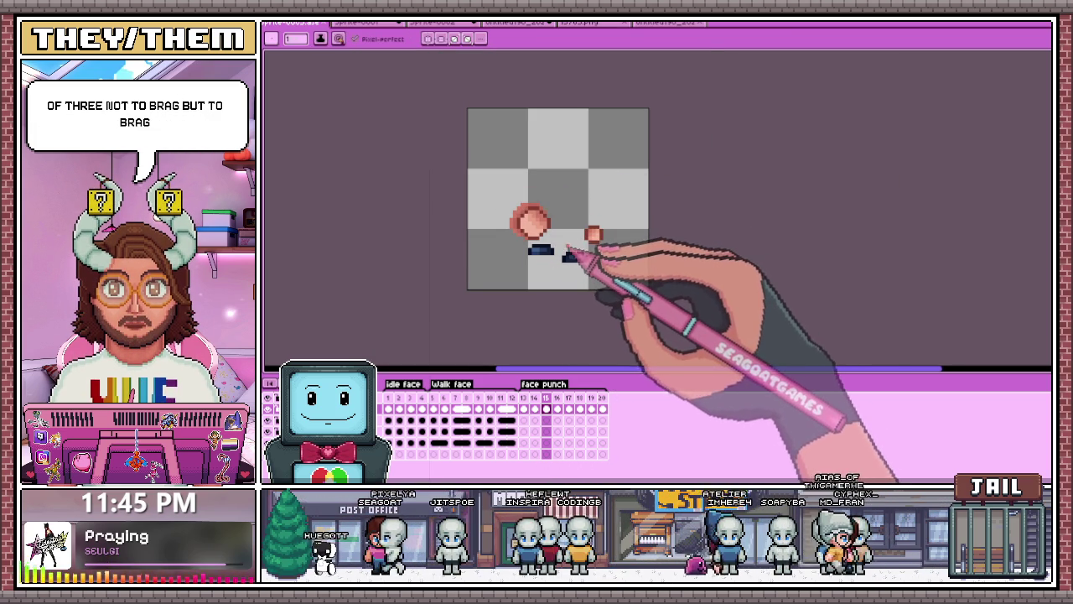
Step: Fix the circle's upper-right outline pixels, alternating between the eraser and the pencil
scroll(545, 202, up, 1)
scroll(537, 218, up, 2)
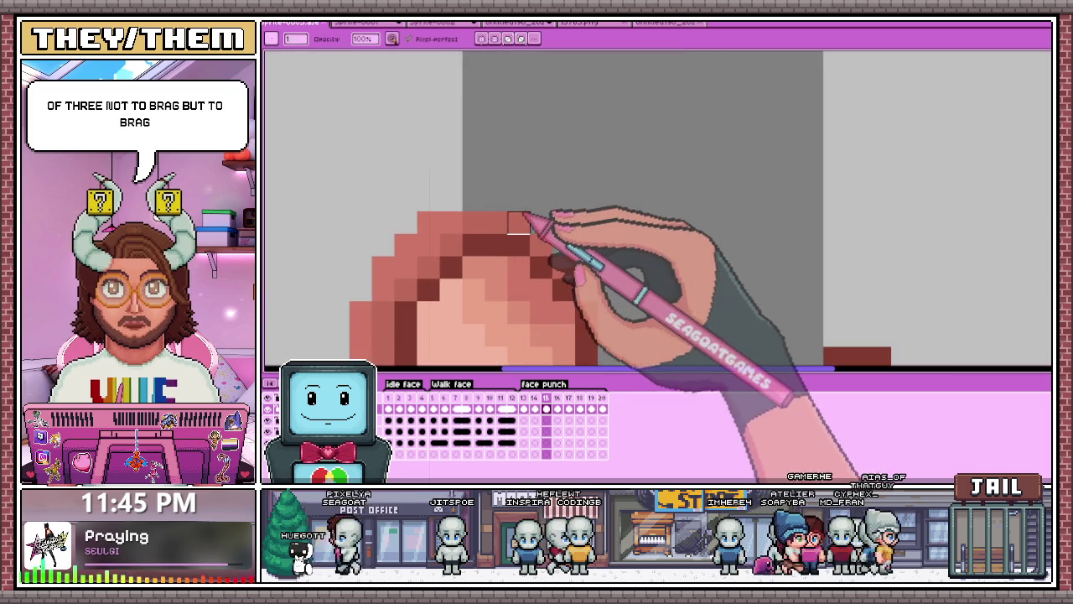
scroll(566, 159, down, 1)
scroll(571, 168, up, 1)
scroll(574, 160, up, 1)
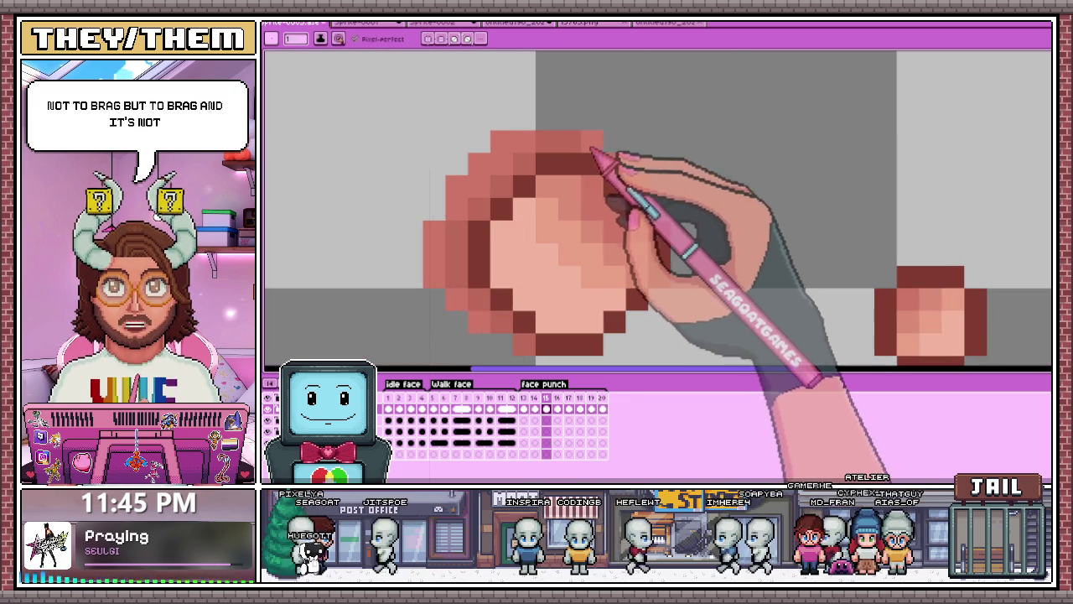
scroll(599, 164, down, 2)
scroll(555, 224, up, 2)
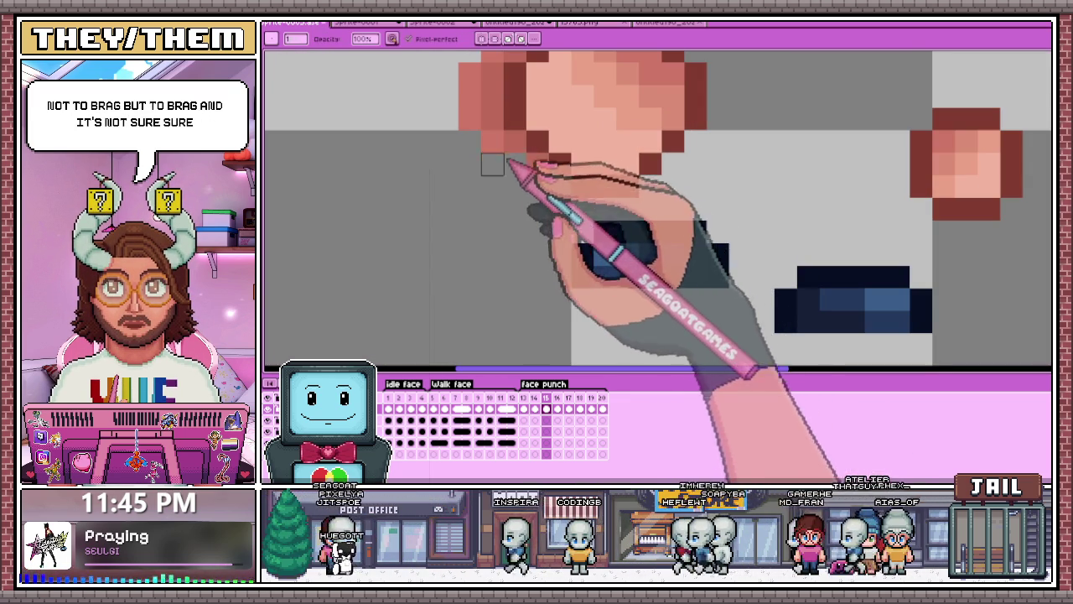
scroll(509, 181, down, 2)
scroll(513, 184, up, 1)
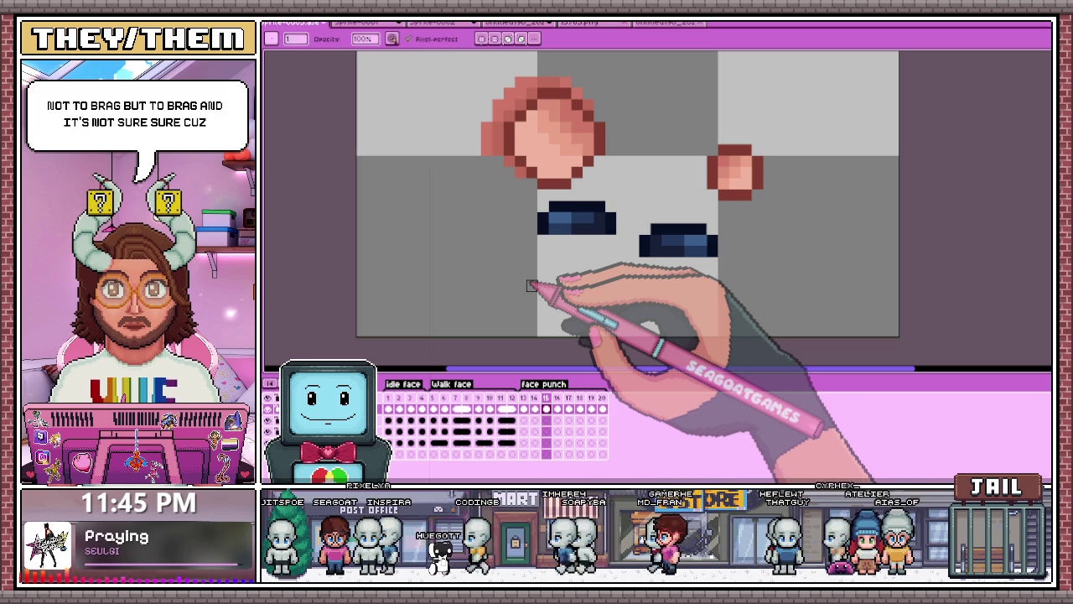
scroll(579, 126, up, 2)
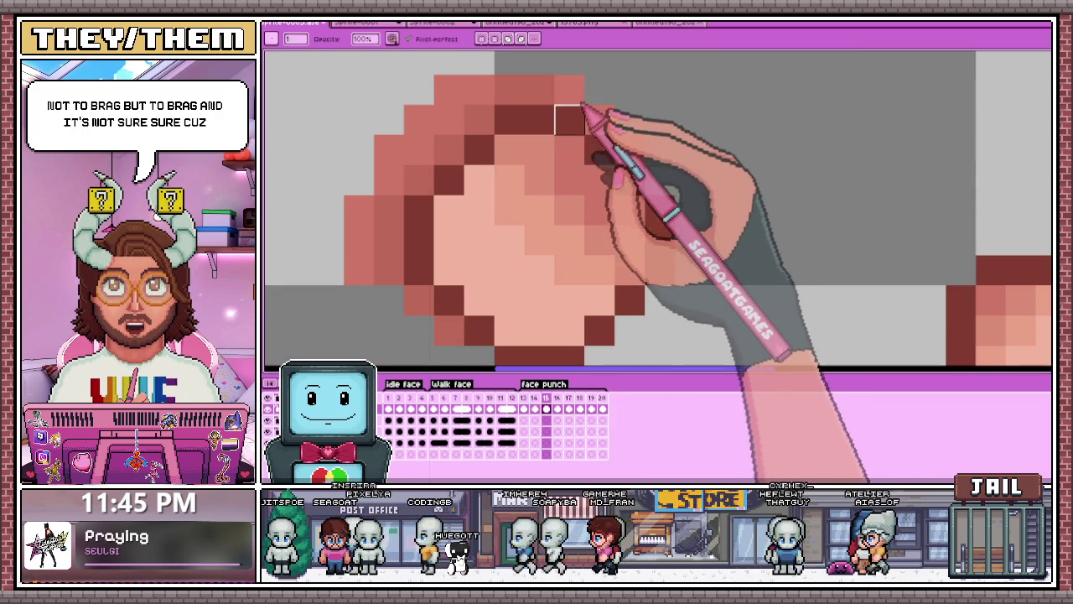
key(e)
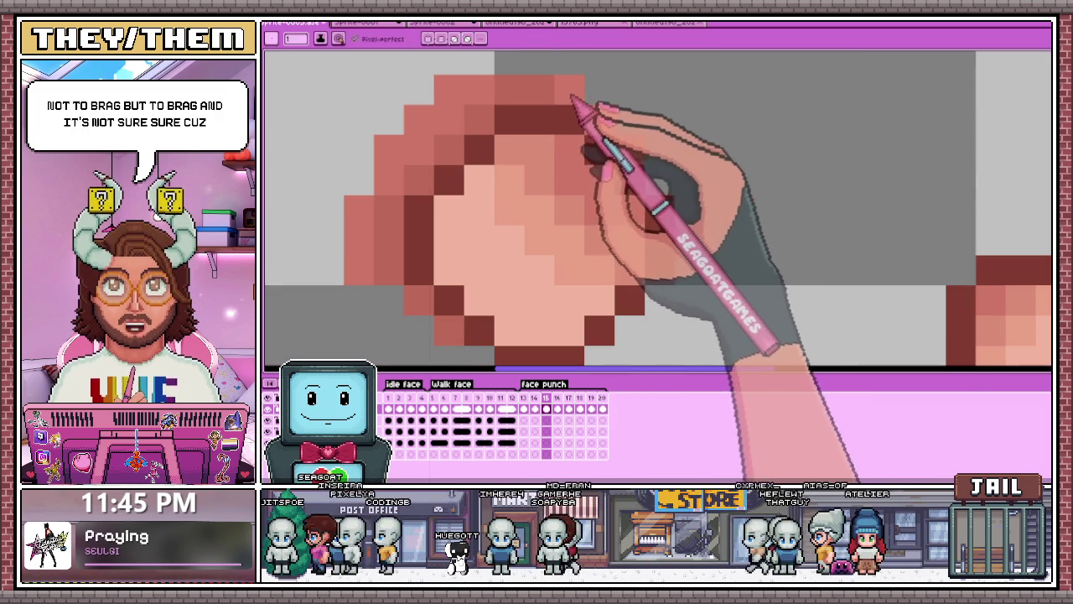
scroll(576, 109, down, 1)
key(b)
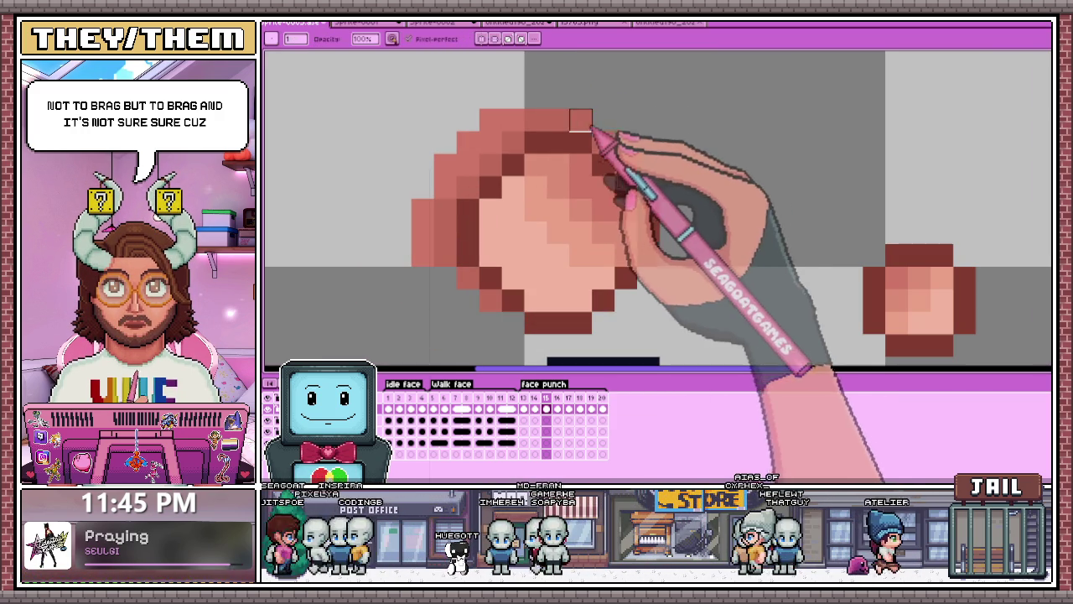
key(e)
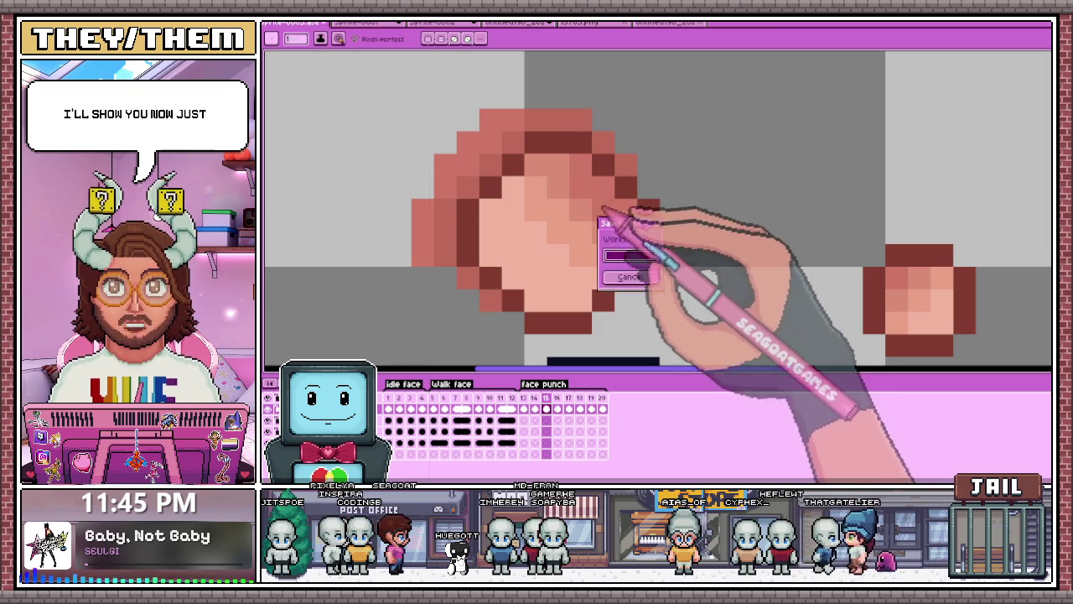
Step: Compare frames 13 and 16 back and forth, then move to frame 17
key(.)
scroll(532, 213, down, 2)
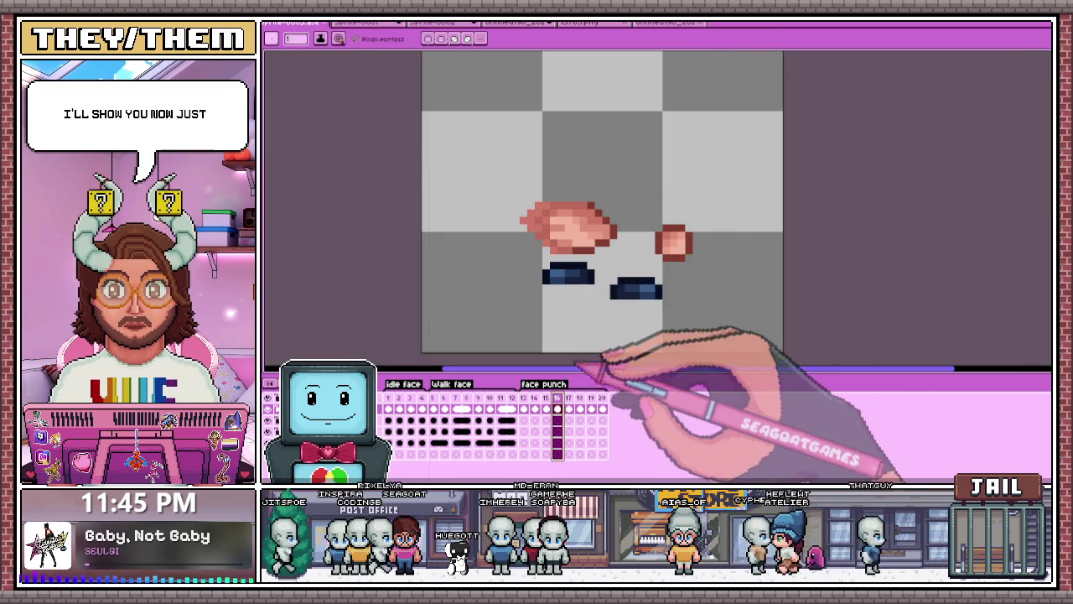
key(comma)
key(comma)
key(comma)
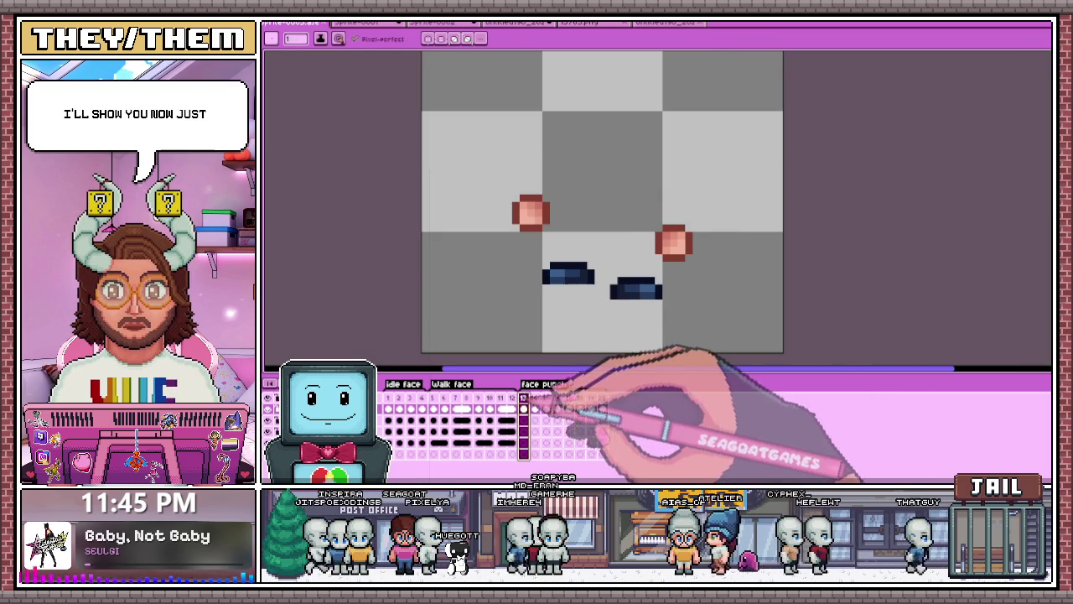
key(period)
key(period)
key(period)
scroll(545, 276, down, 2)
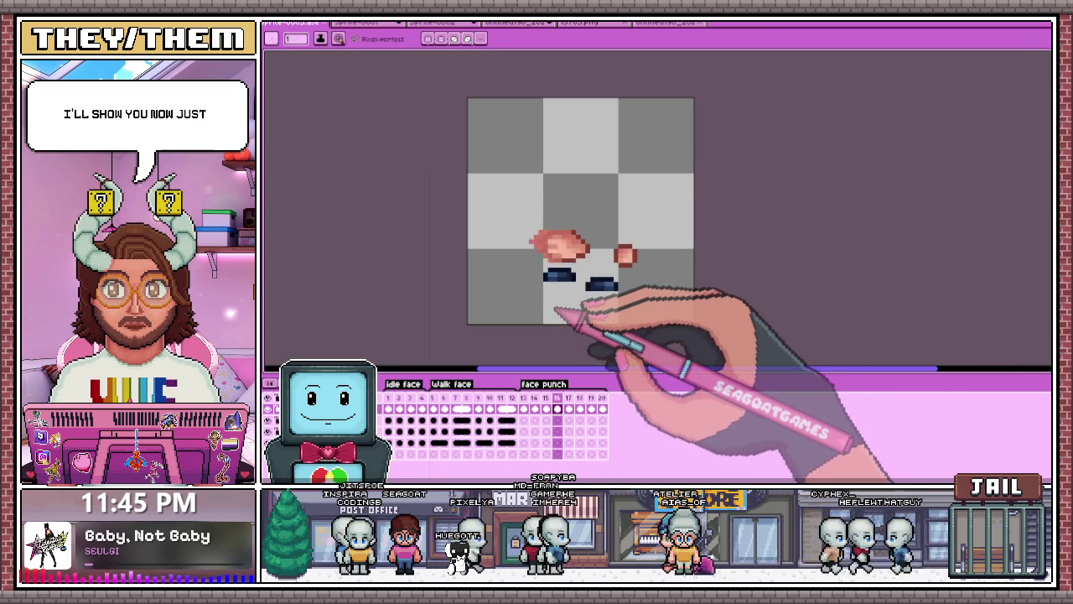
key(comma)
key(comma)
key(comma)
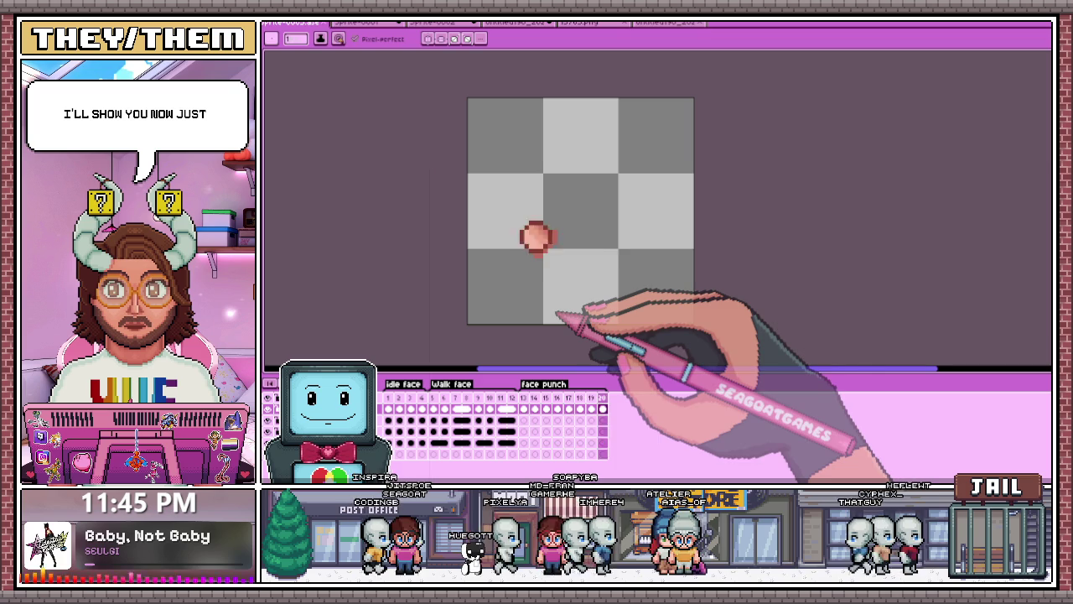
click(568, 398)
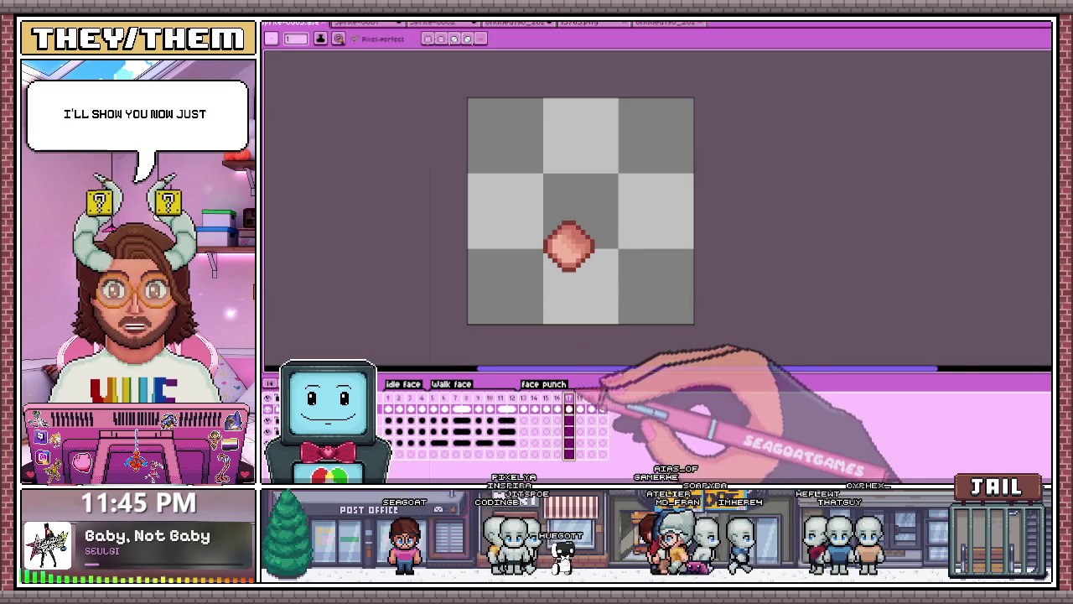
Step: Select and move pixels at the top and lower-left of the frame 17 fist
scroll(570, 243, up, 2)
scroll(561, 239, up, 2)
scroll(537, 235, down, 1)
key(m)
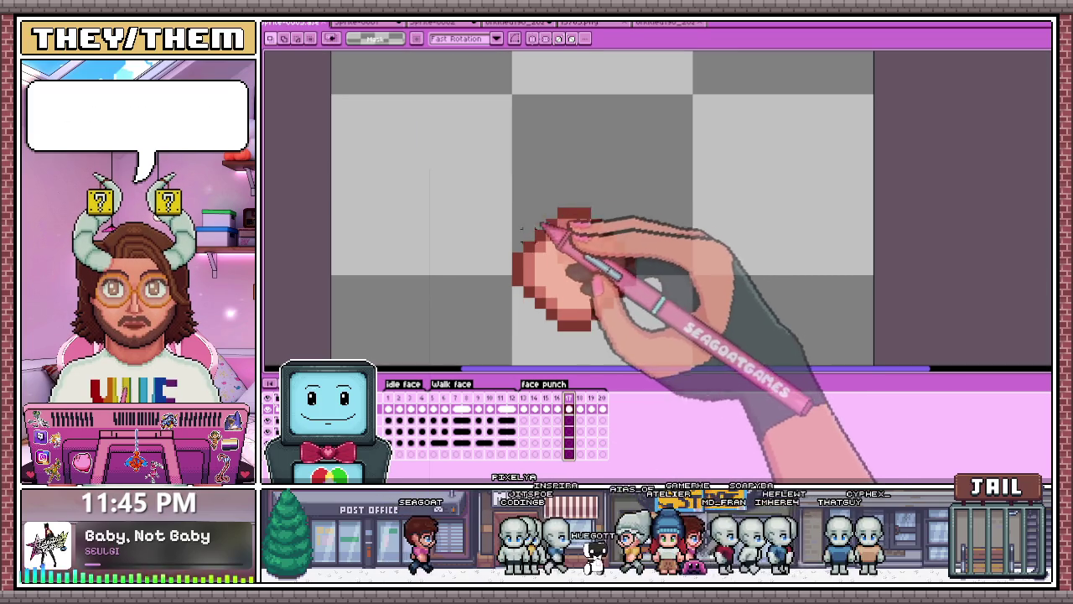
drag(610, 159, 639, 176)
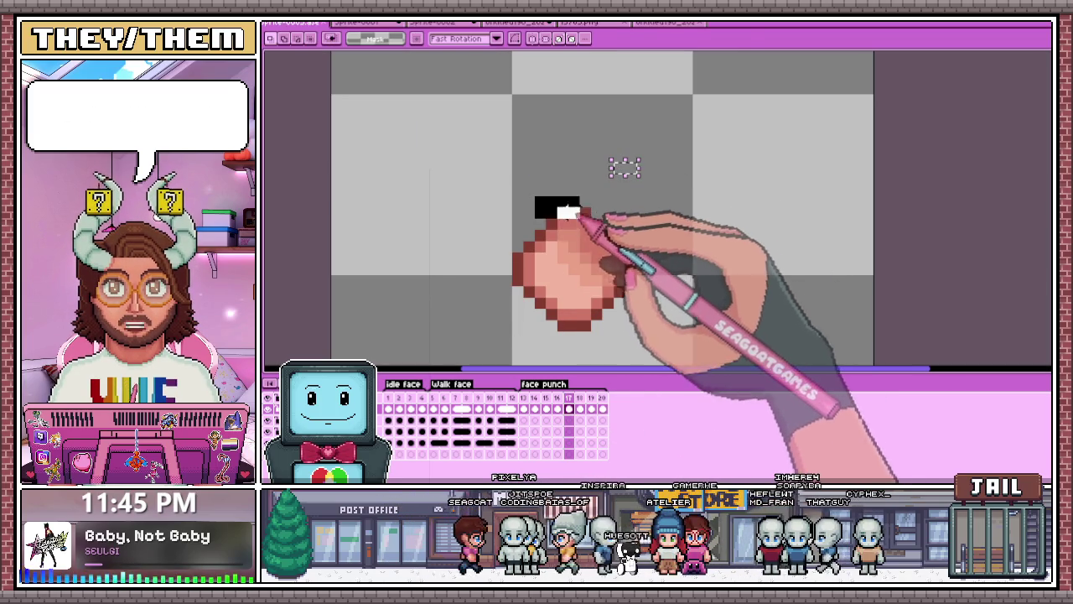
drag(568, 213, 578, 225)
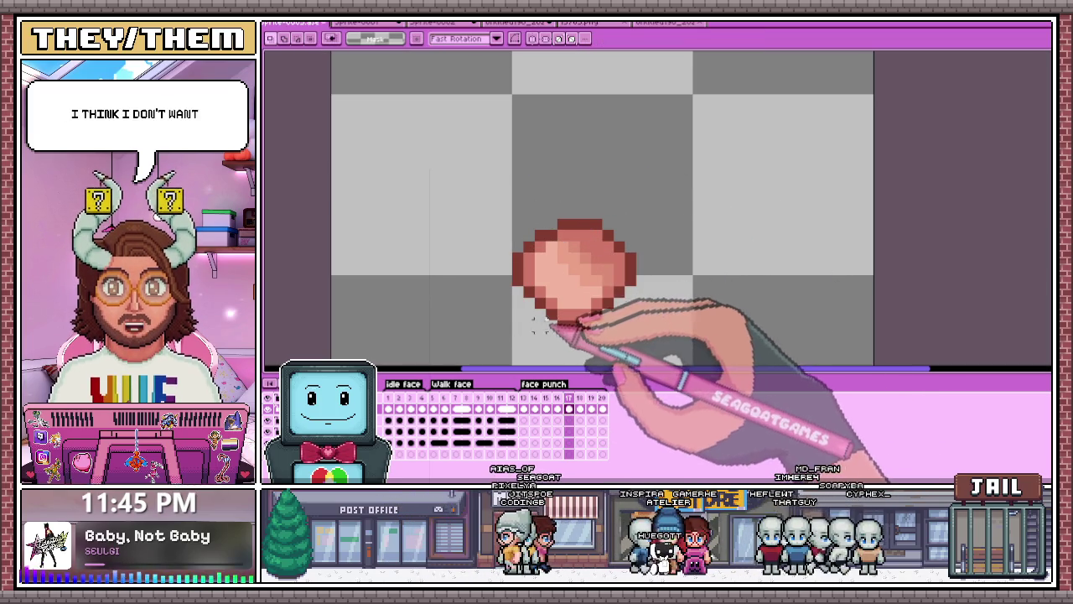
drag(523, 332, 582, 287)
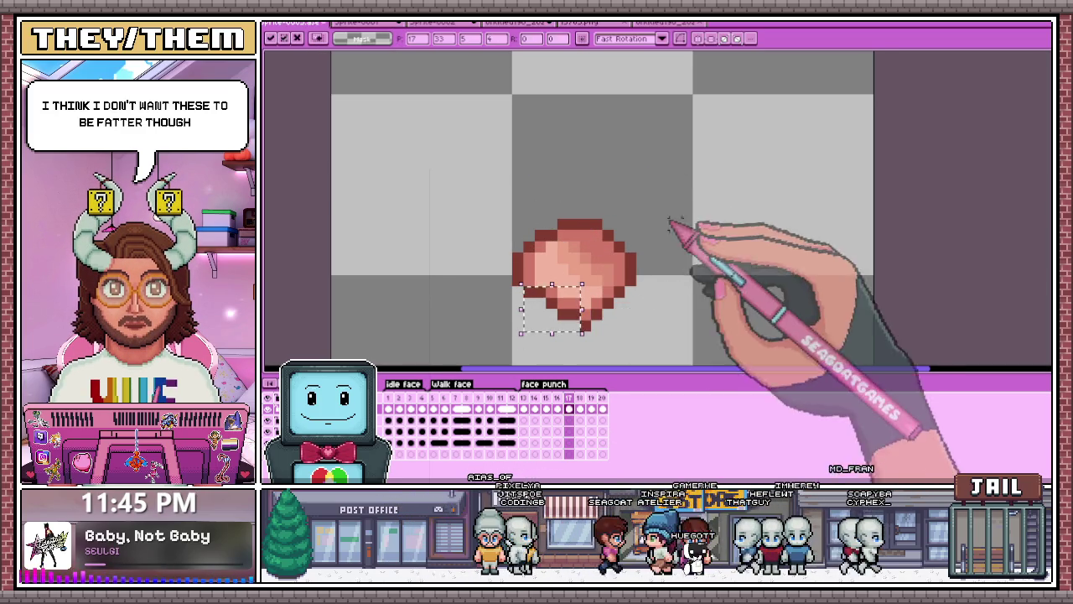
Step: Drop the selection and cycle through the eyedropper, marquee, pencil and eraser tools
key(i)
scroll(637, 301, down, 2)
scroll(633, 236, up, 3)
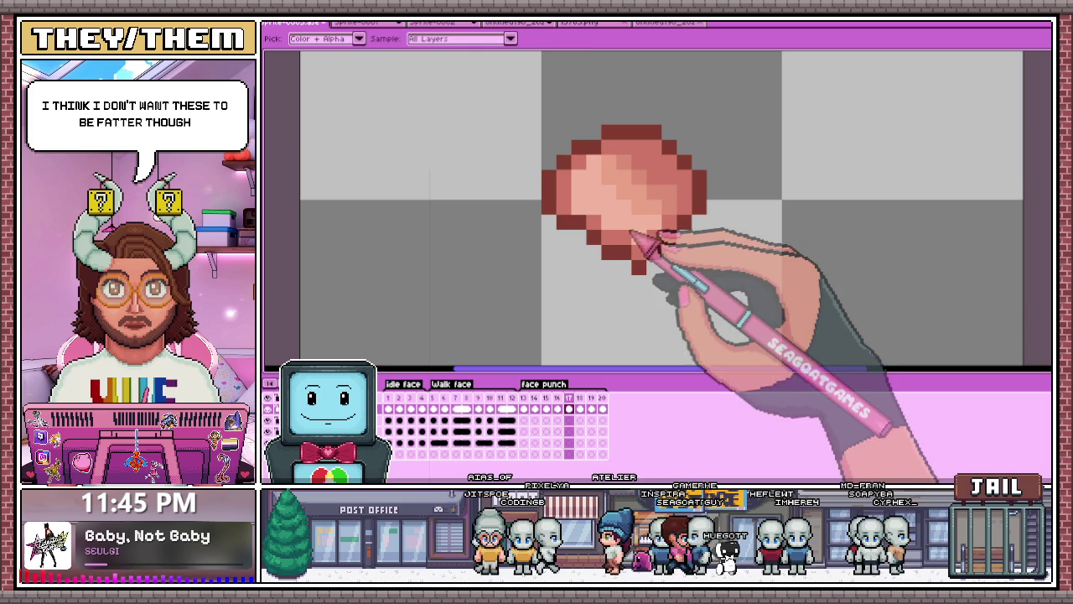
key(m)
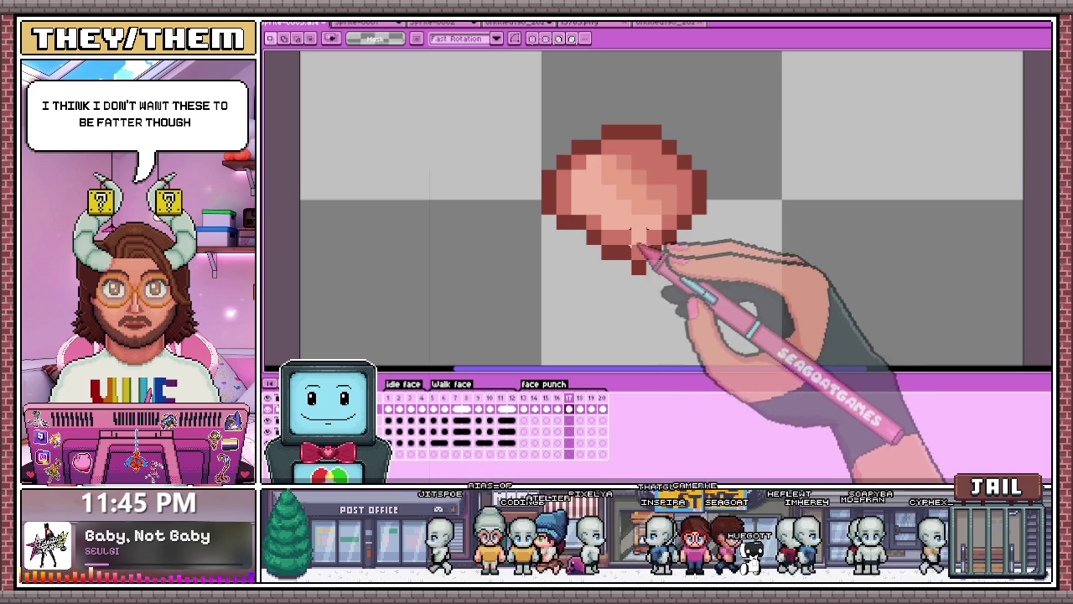
key(b)
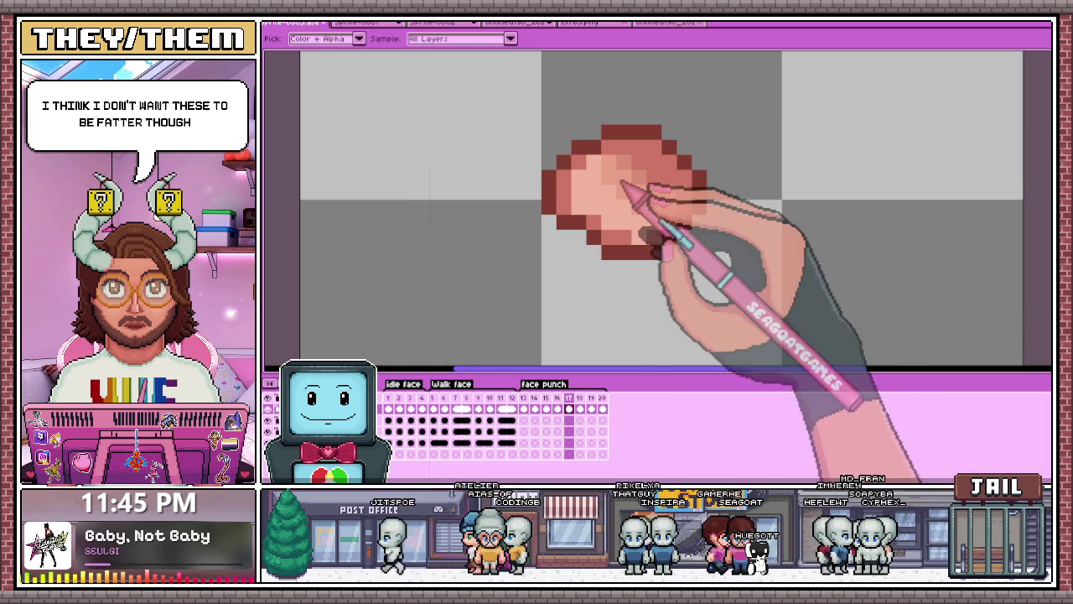
key(e)
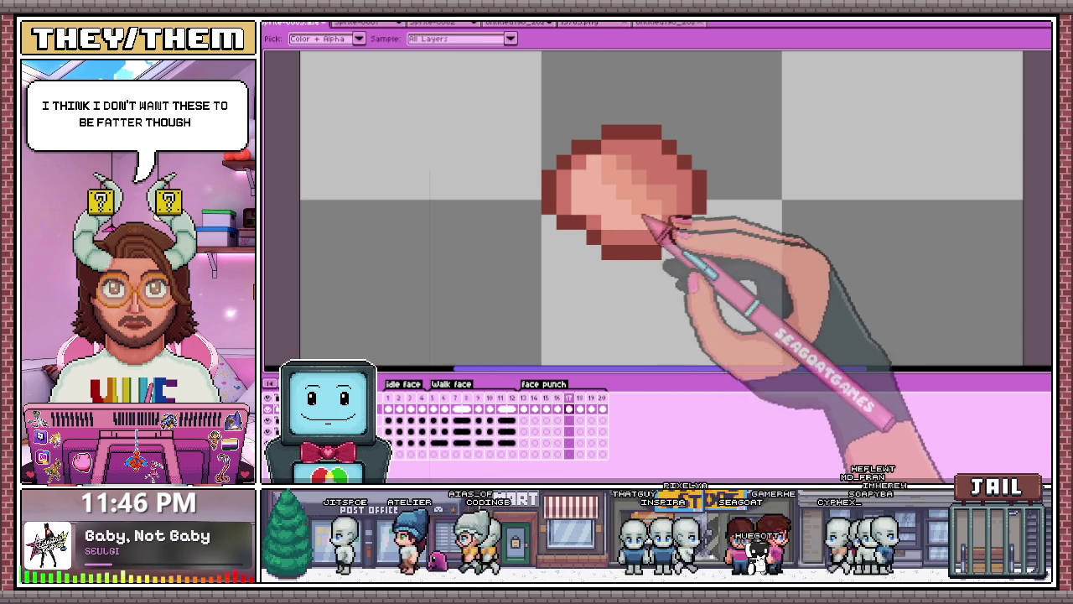
scroll(612, 234, down, 2)
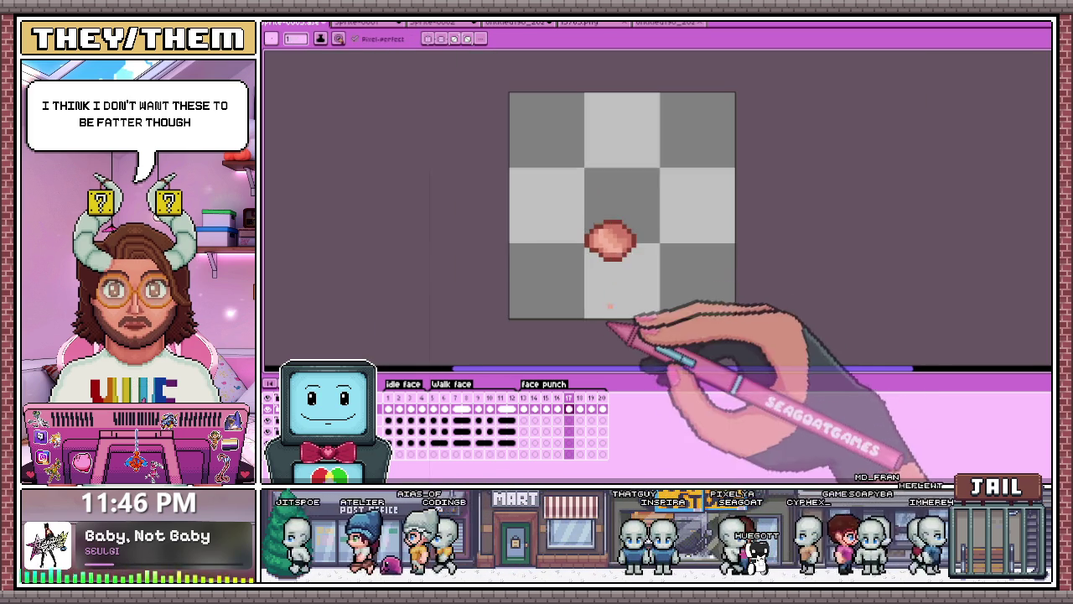
Step: Repaint individual frame 17 fist pixels with sampled colours, keeping the fist no fatter
scroll(616, 252, down, 3)
scroll(629, 277, up, 2)
scroll(612, 251, up, 1)
key(i)
key(b)
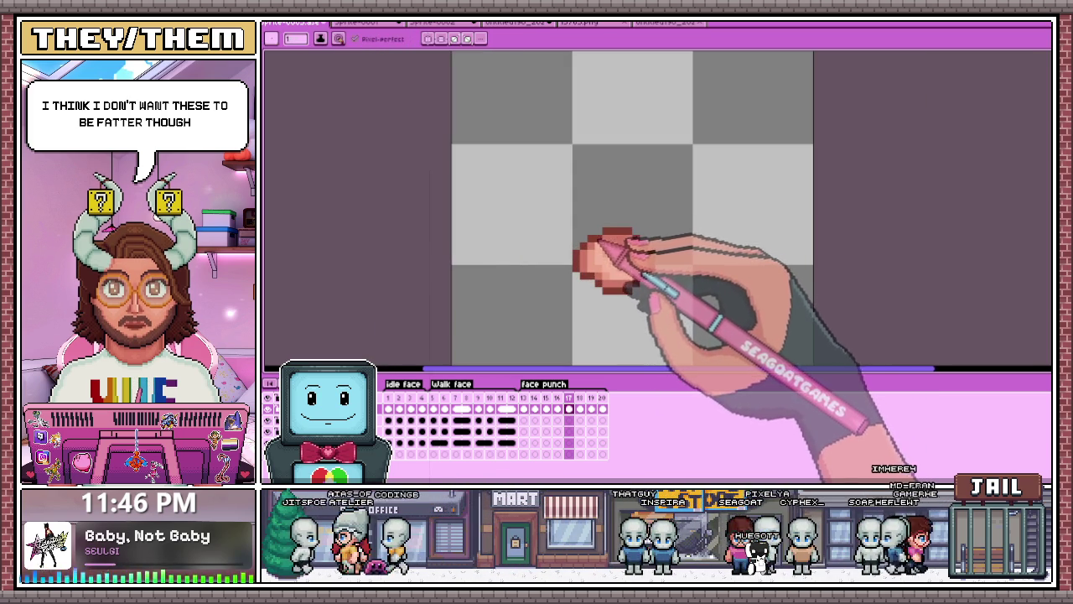
scroll(605, 245, up, 2)
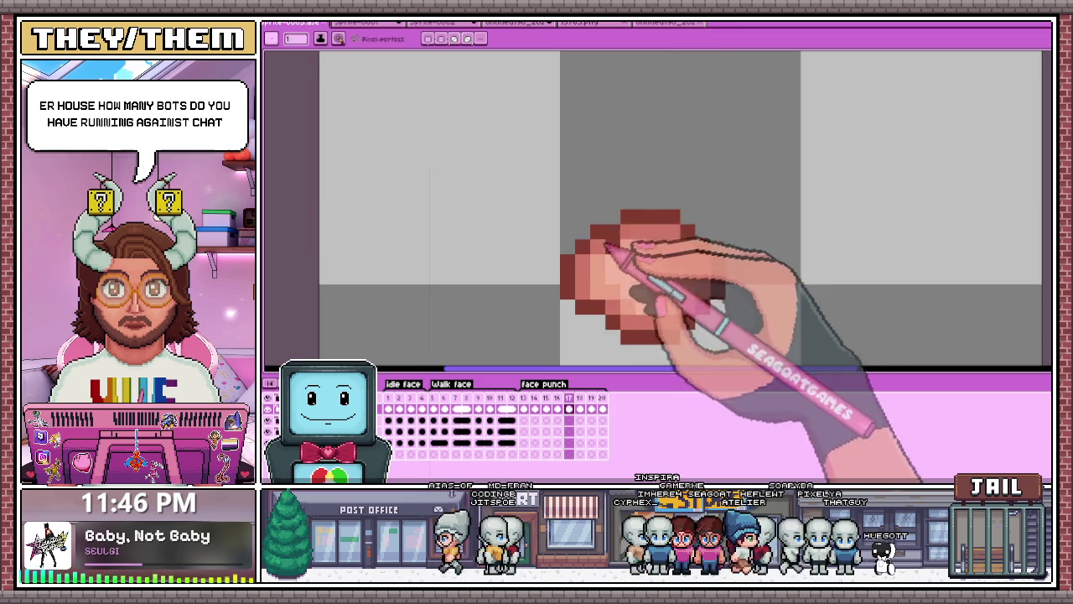
scroll(579, 189, up, 2)
scroll(503, 164, down, 2)
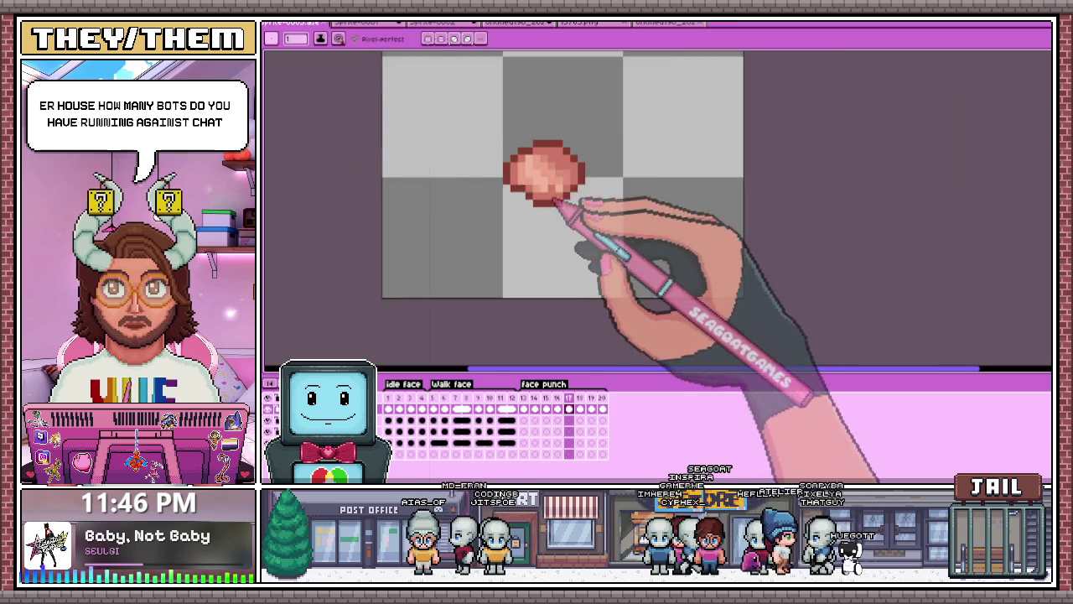
scroll(536, 193, up, 1)
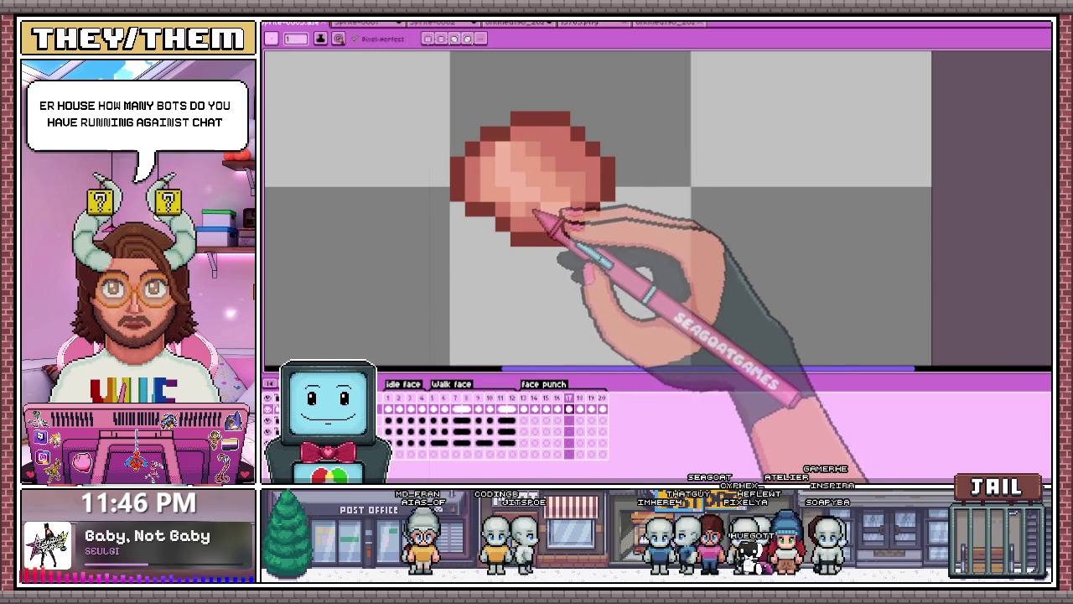
scroll(536, 241, up, 1)
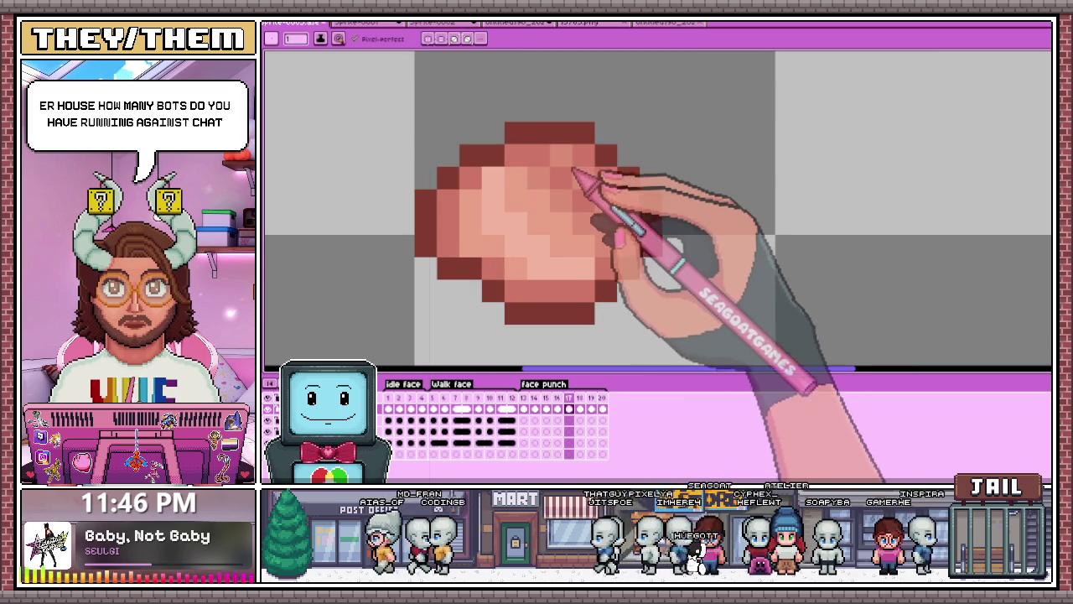
scroll(575, 173, down, 3)
scroll(537, 192, down, 1)
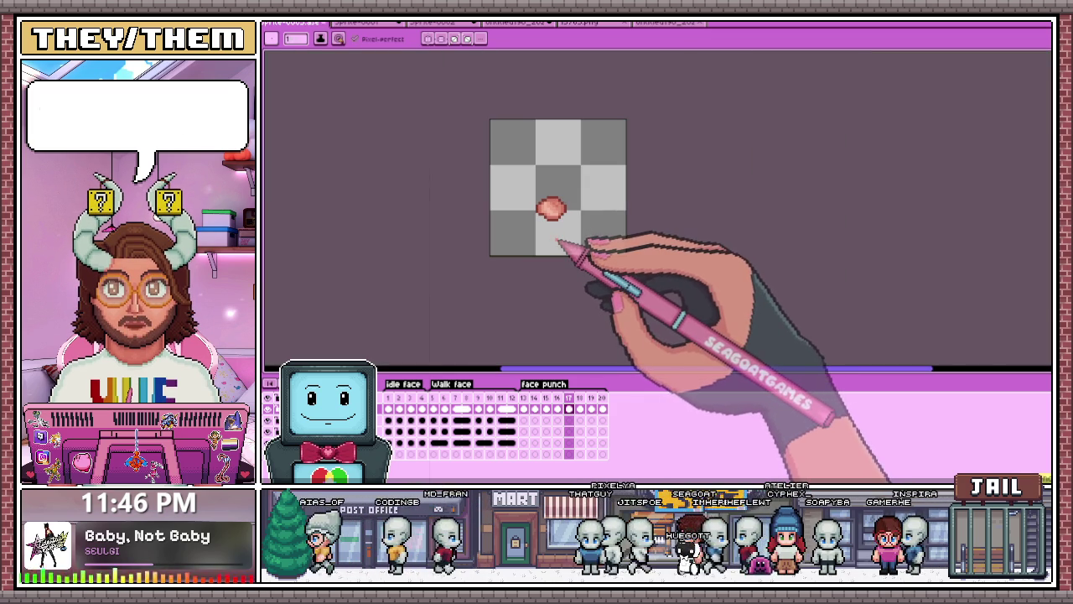
Step: Zoom in and out to examine the frame 17 fist's highlight and outline pixels
scroll(563, 215, up, 2)
scroll(557, 208, up, 1)
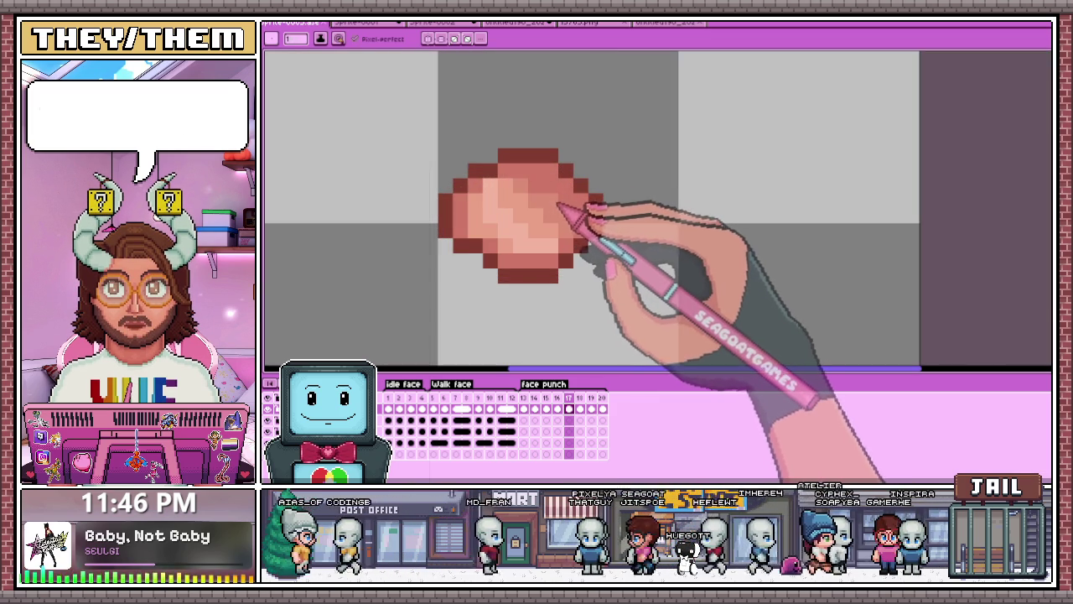
scroll(560, 212, down, 1)
scroll(565, 233, down, 2)
scroll(556, 239, down, 2)
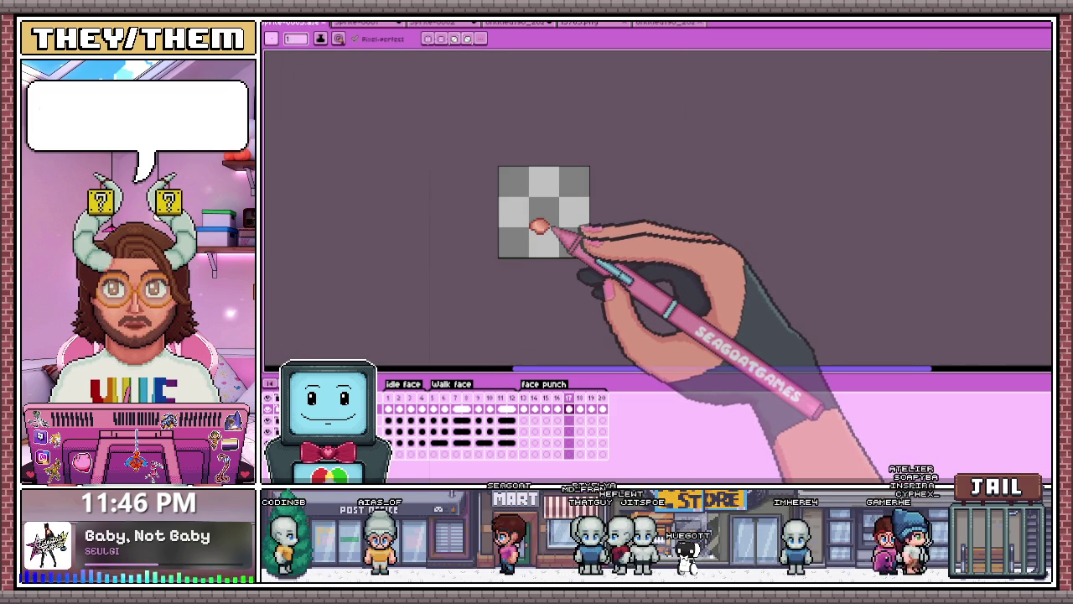
scroll(560, 231, up, 2)
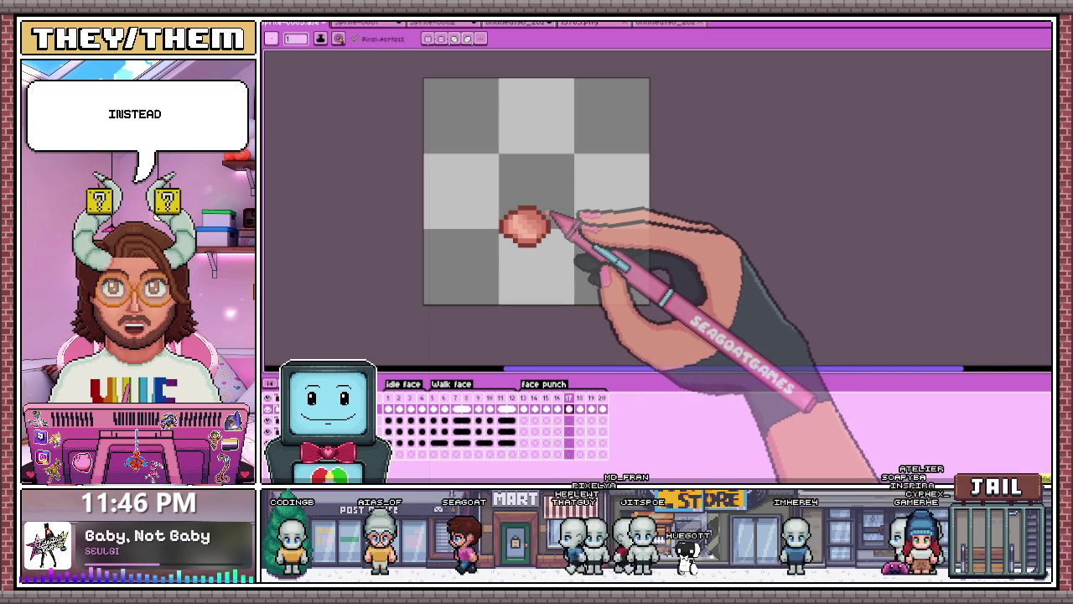
scroll(541, 226, up, 1)
scroll(515, 222, up, 2)
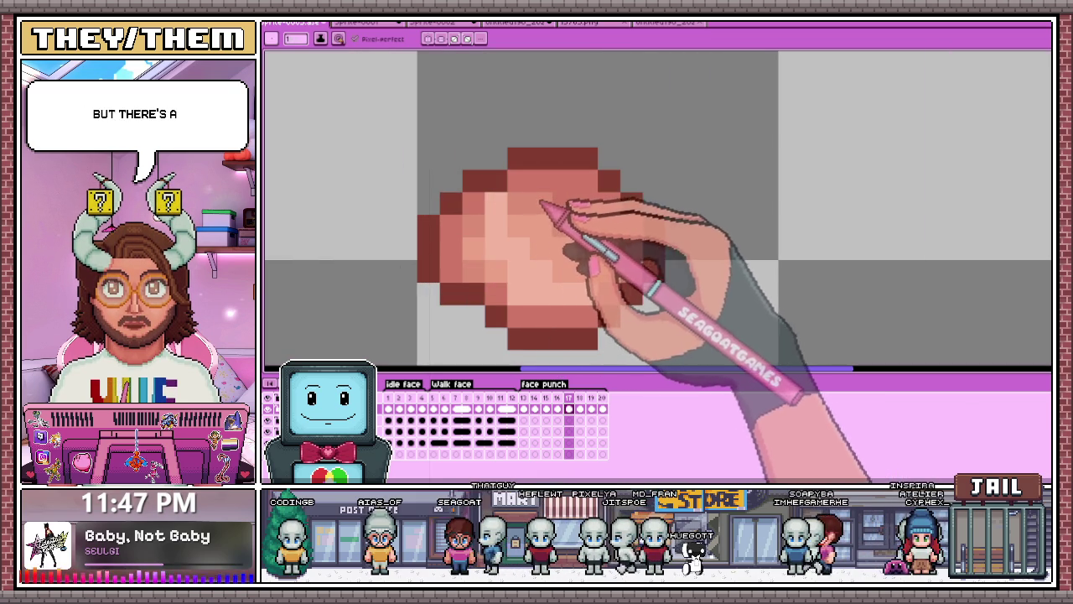
scroll(536, 201, down, 3)
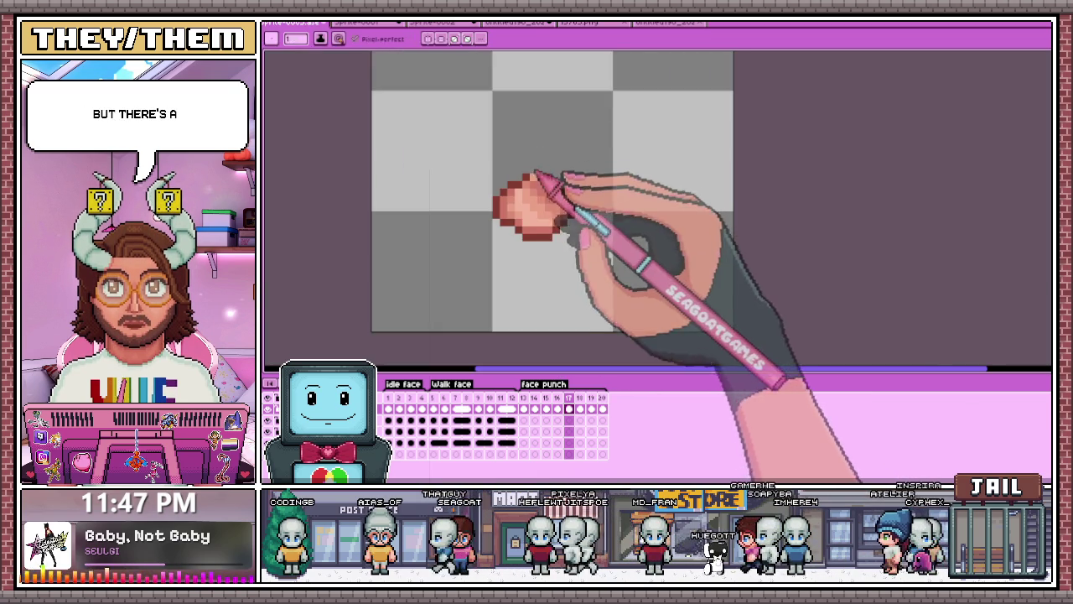
scroll(547, 197, up, 2)
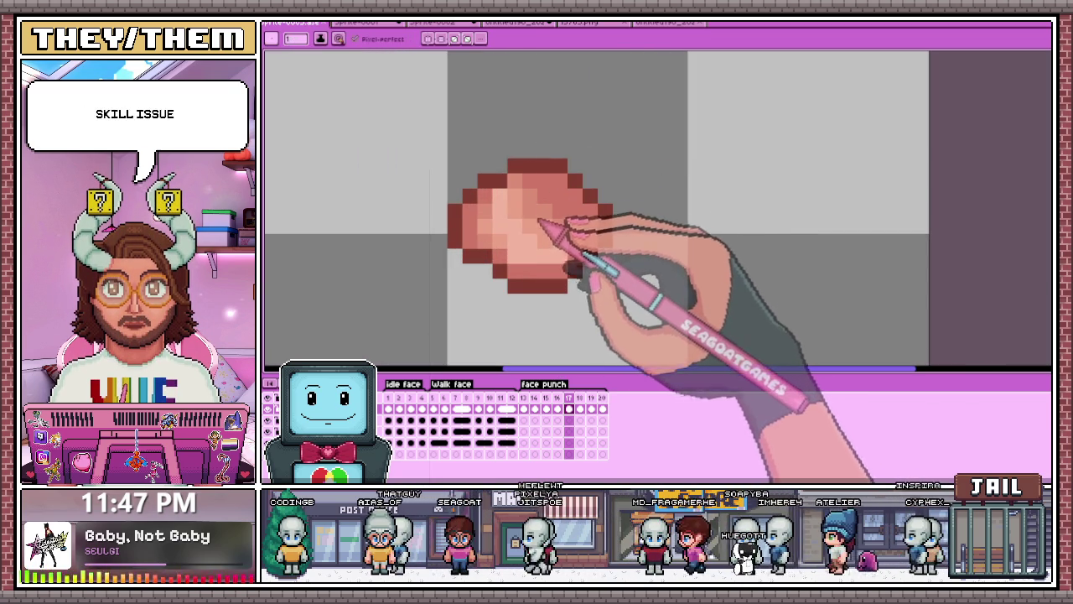
scroll(546, 221, up, 1)
scroll(546, 210, up, 1)
scroll(539, 181, up, 1)
scroll(578, 200, down, 1)
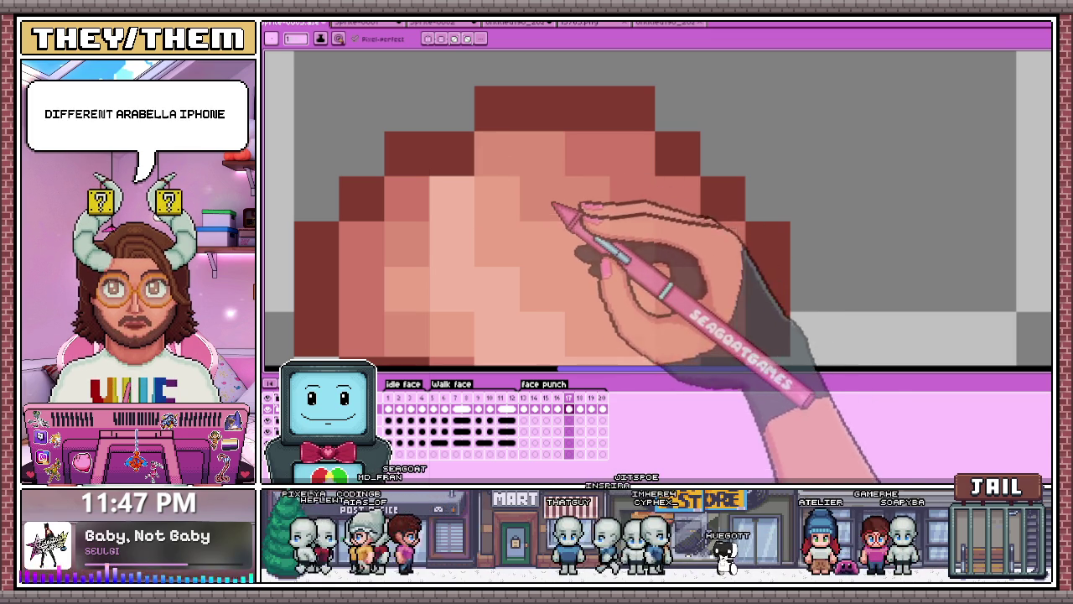
scroll(616, 273, down, 3)
scroll(617, 216, down, 2)
scroll(643, 227, up, 2)
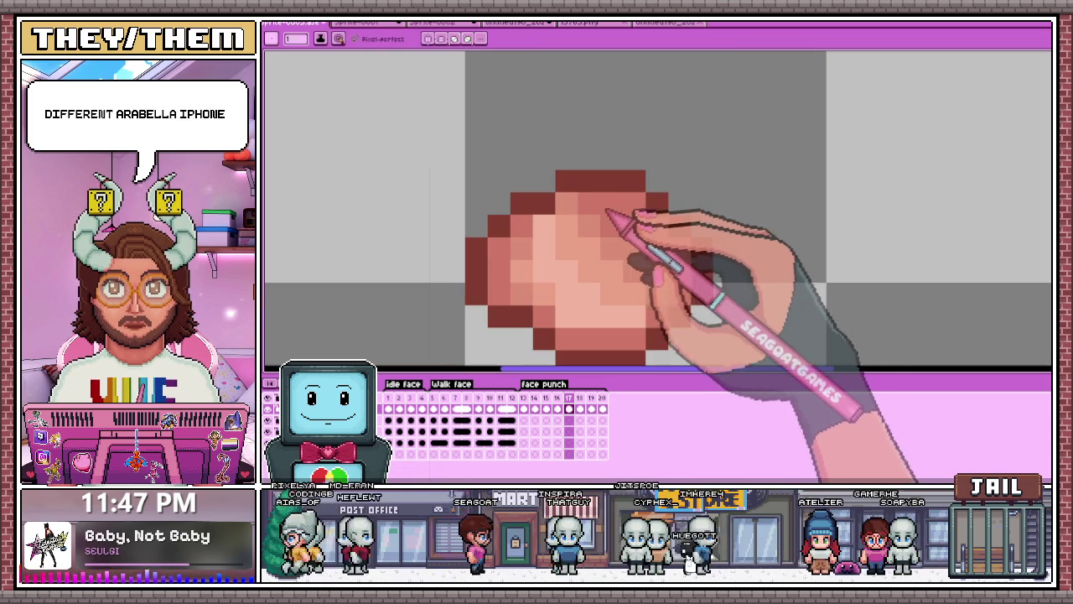
Step: Sample a fist shading colour and shade from a pale centre to a dark reddish outline
key(i)
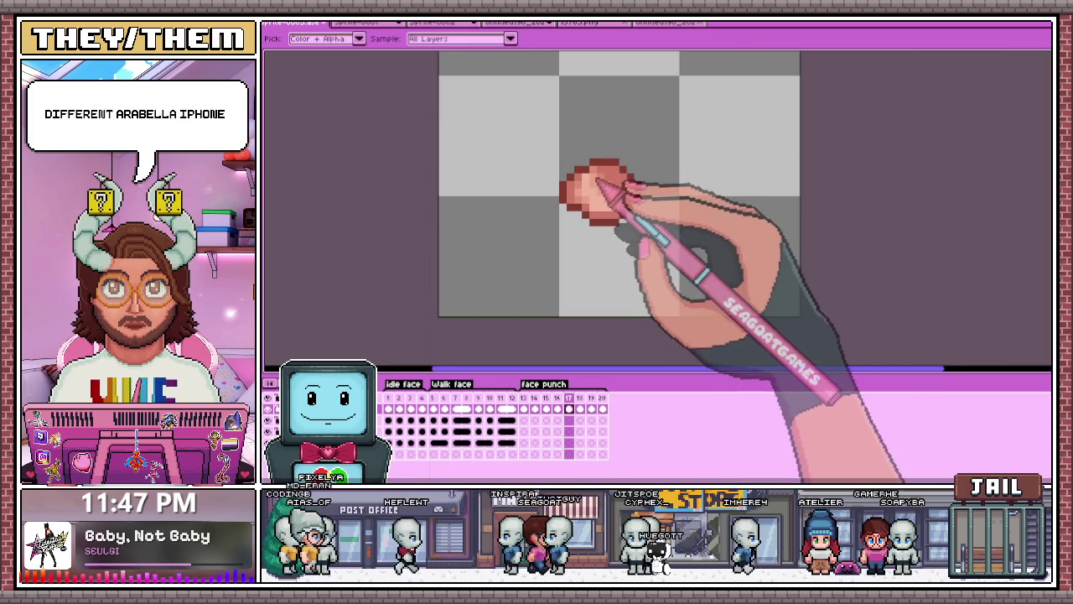
scroll(602, 186, up, 1)
scroll(597, 184, up, 1)
scroll(653, 238, up, 1)
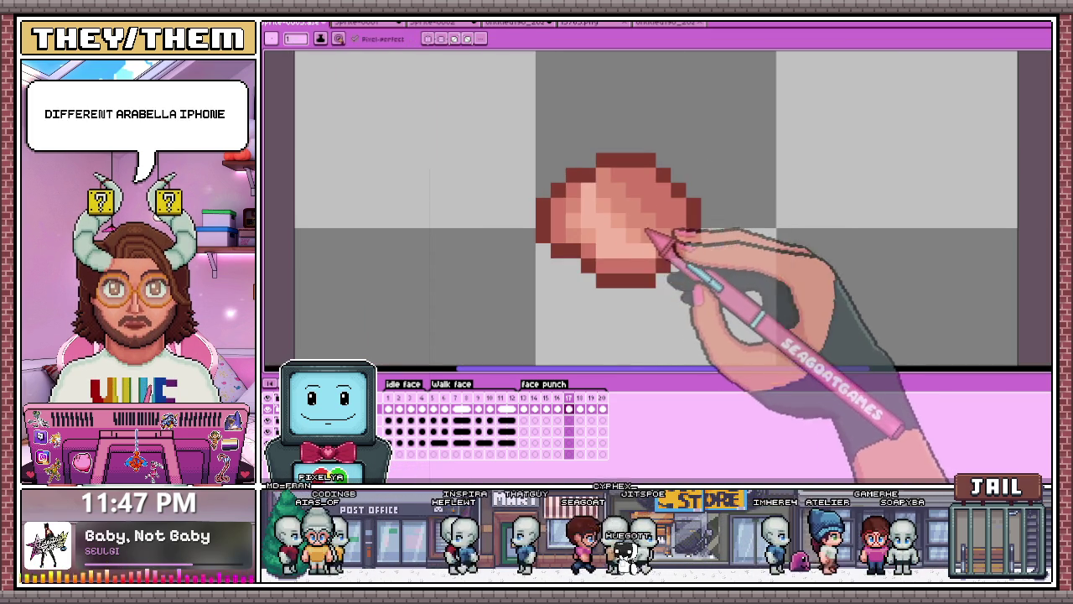
scroll(628, 220, up, 1)
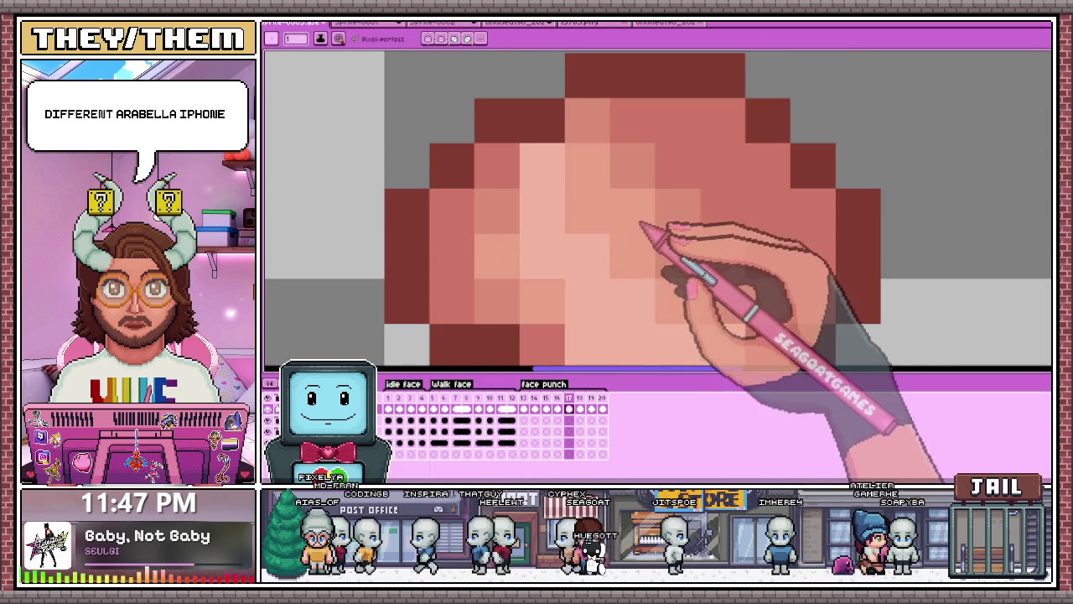
scroll(654, 222, down, 3)
scroll(683, 235, down, 2)
scroll(679, 261, up, 2)
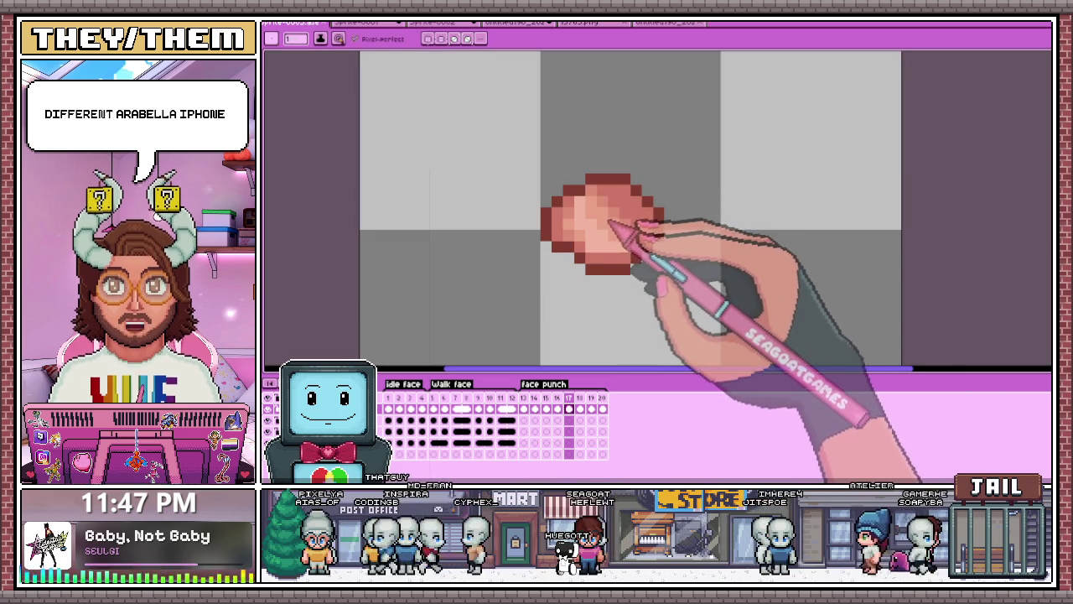
scroll(609, 230, up, 1)
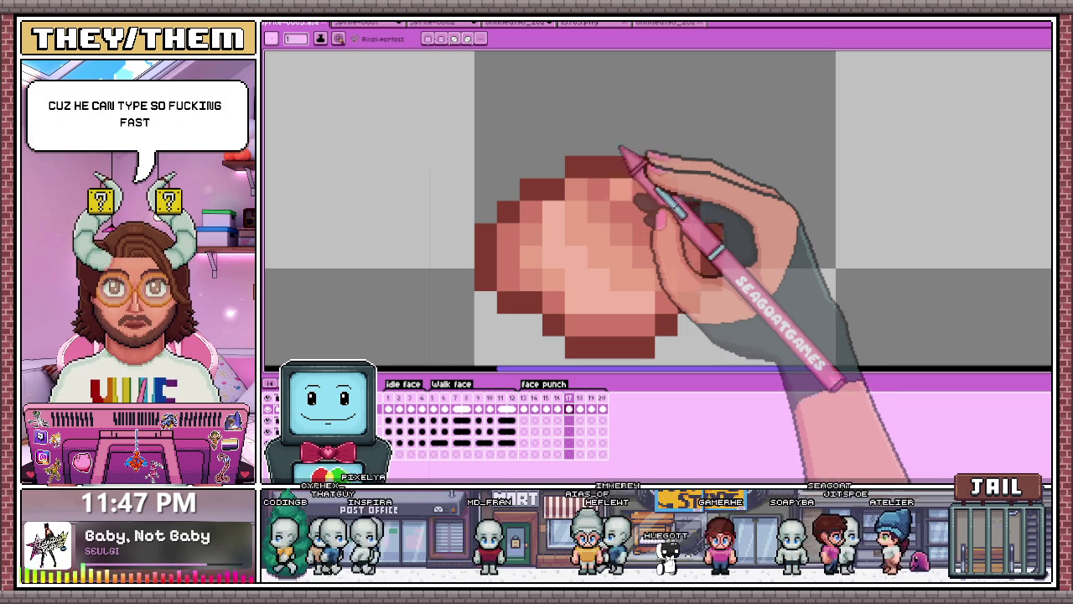
scroll(611, 187, down, 1)
scroll(618, 222, up, 1)
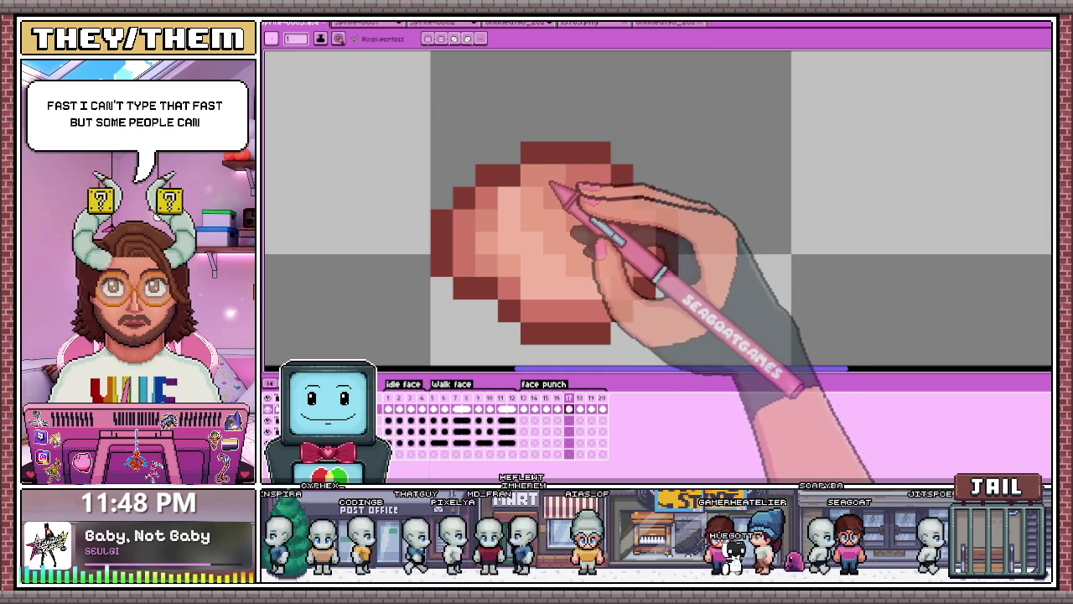
scroll(606, 277, down, 3)
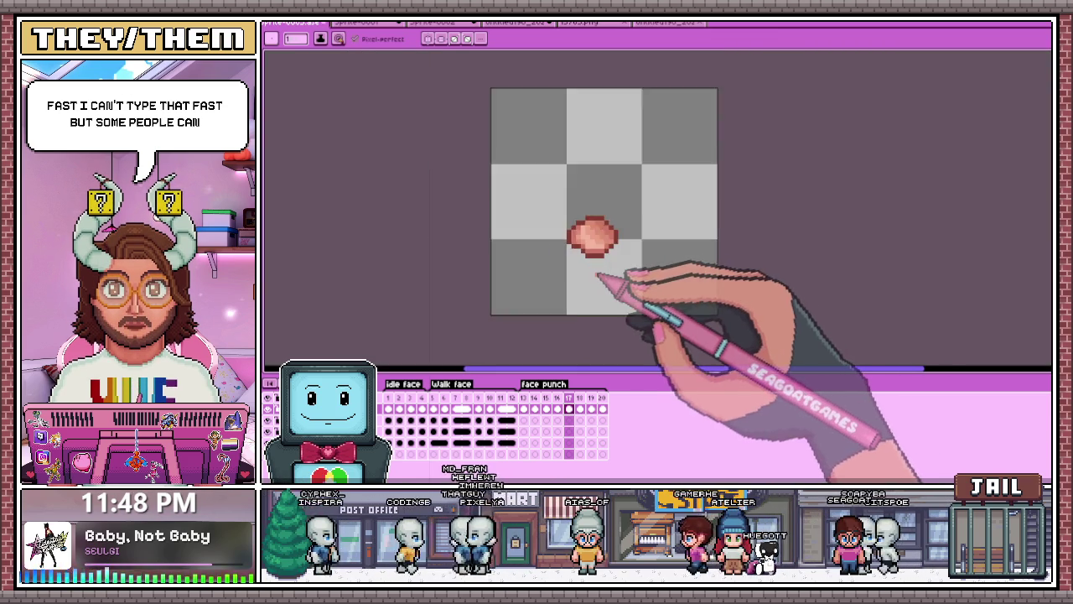
Step: Preview the face punch animation, jumping to frame 15 and the last frame, 20
scroll(606, 282, down, 1)
scroll(599, 292, down, 1)
click(547, 408)
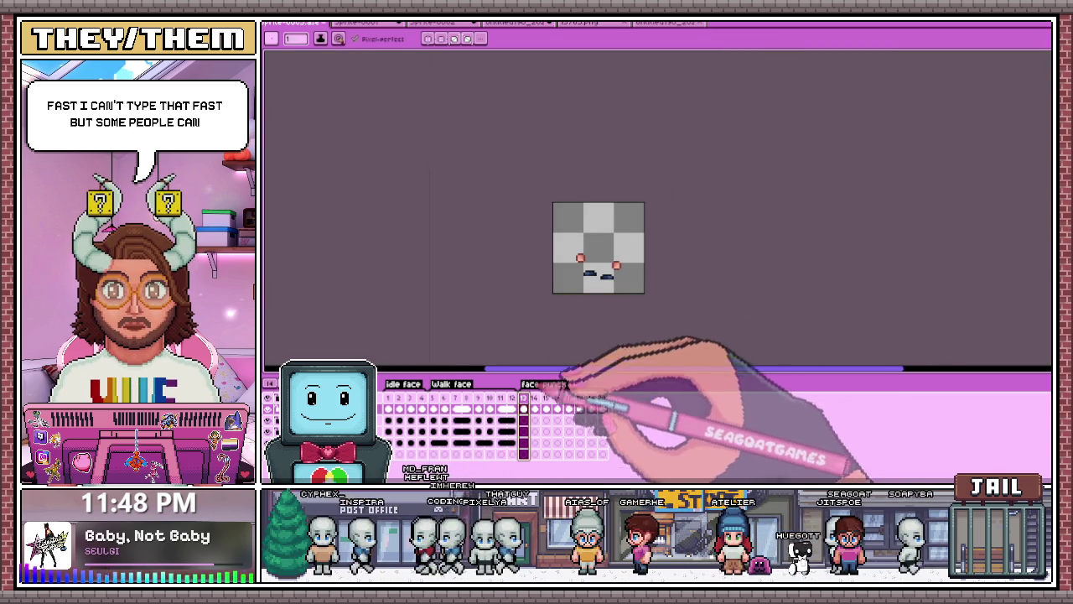
scroll(583, 292, up, 1)
key(End)
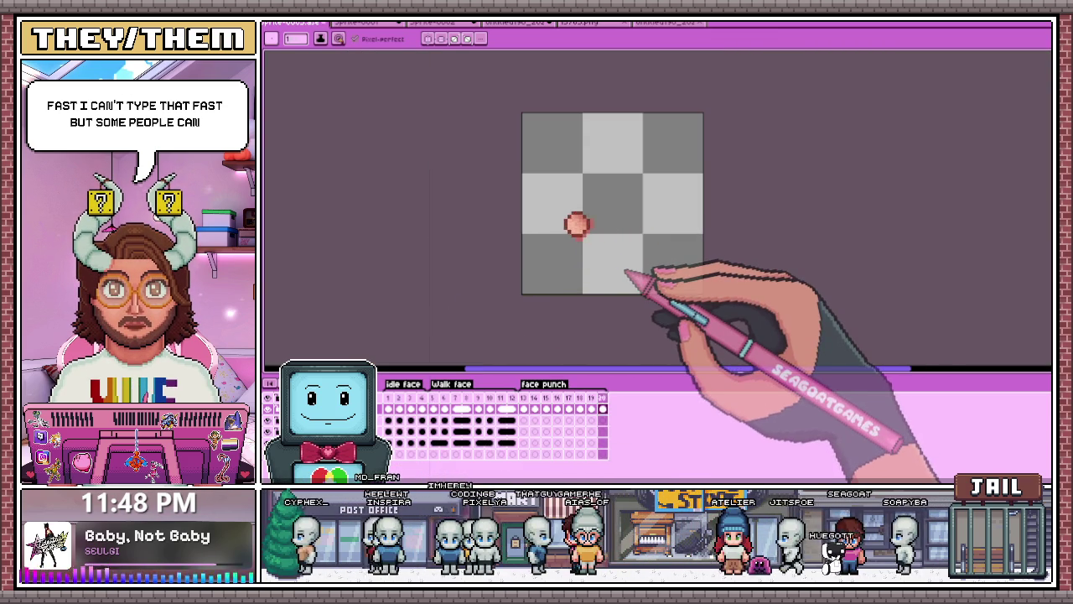
key(Left)
key(Left)
key(Left)
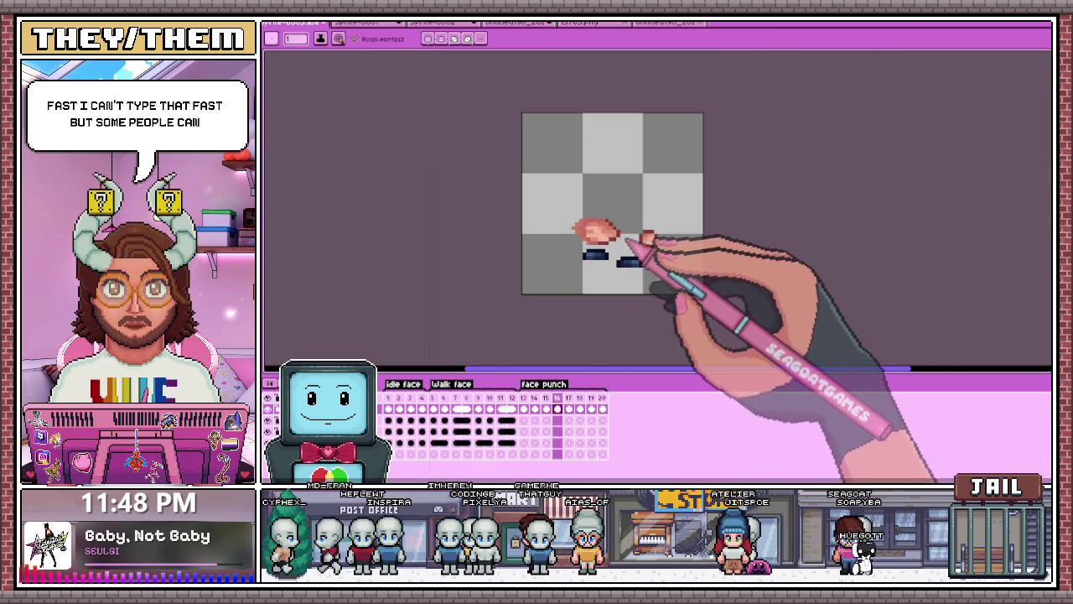
scroll(628, 243, up, 1)
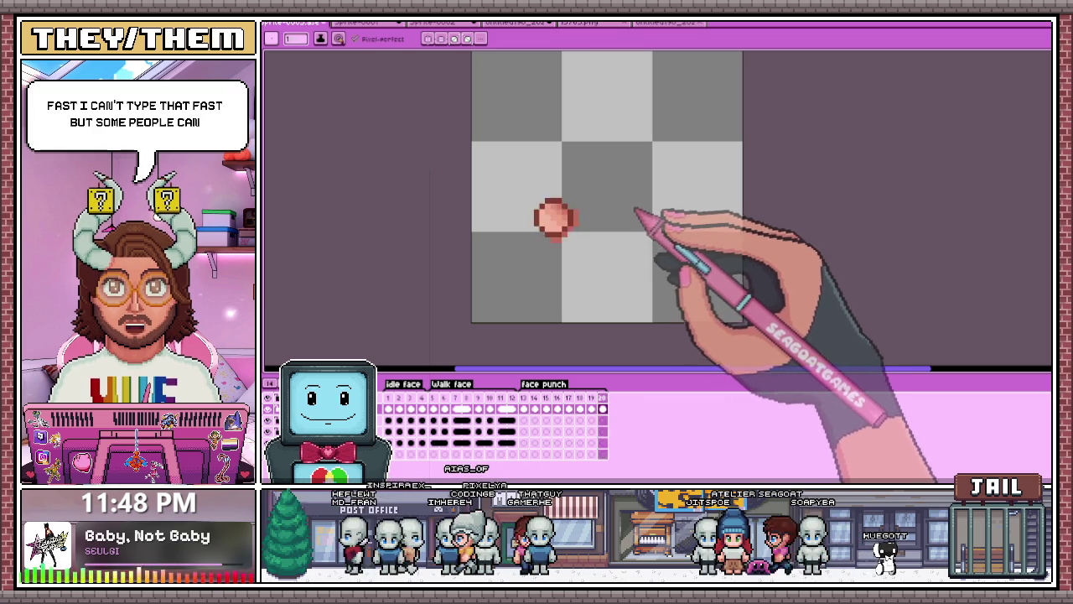
scroll(633, 214, up, 1)
scroll(503, 180, down, 1)
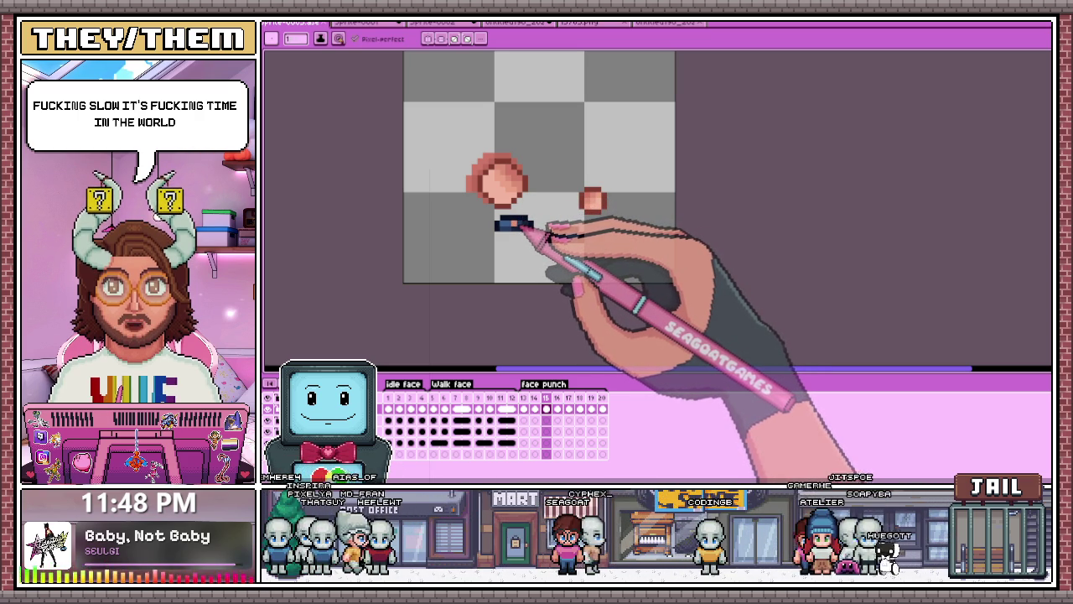
Step: Draw the second dark foot bar, then browse the frames and stop on the two-fist frame
drag(547, 234, 582, 237)
click(556, 399)
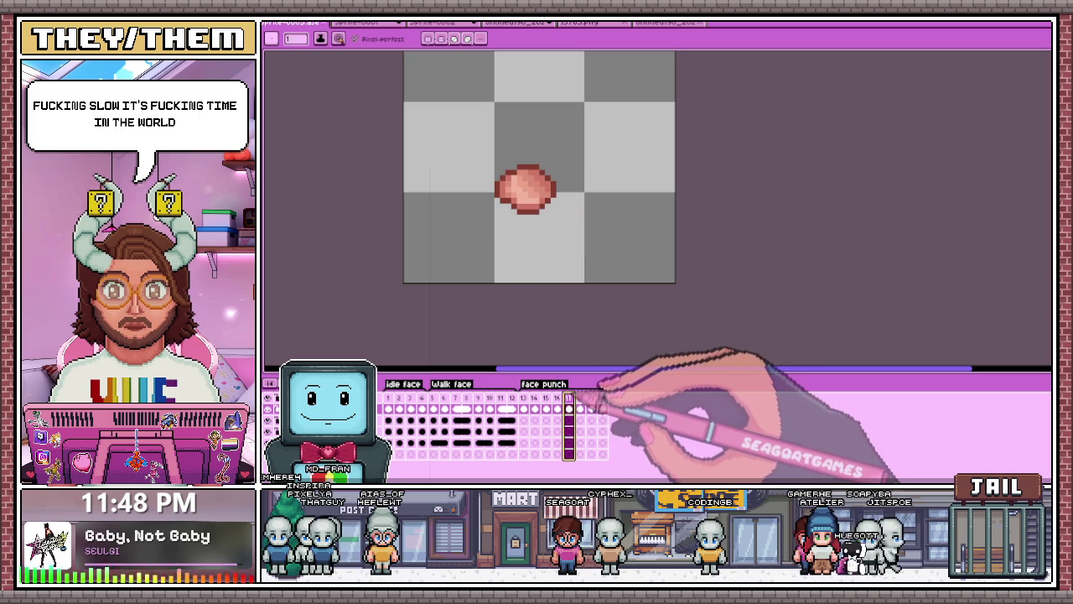
click(523, 399)
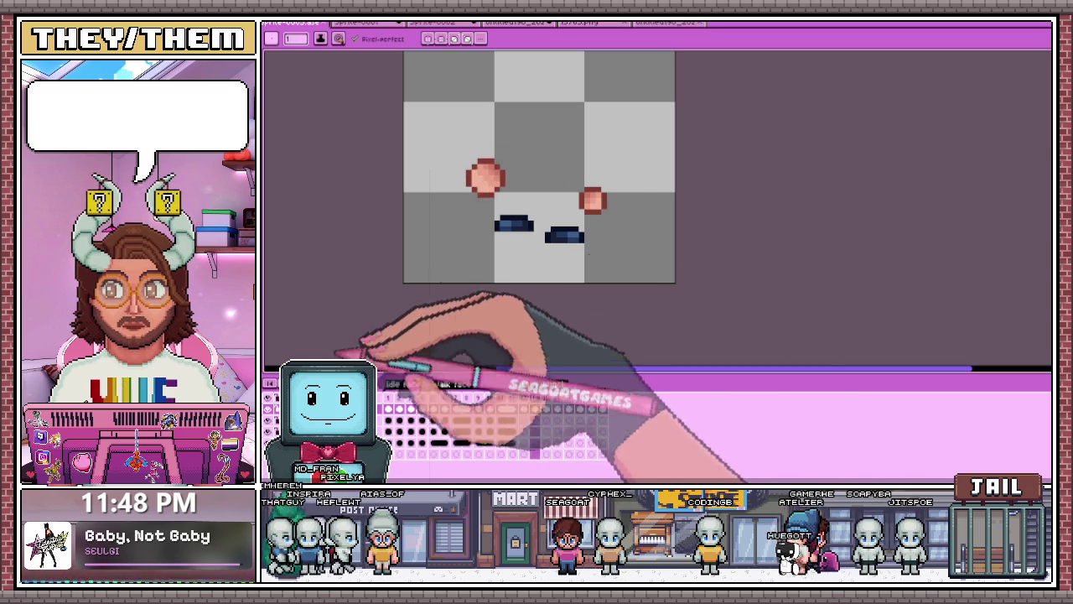
click(591, 399)
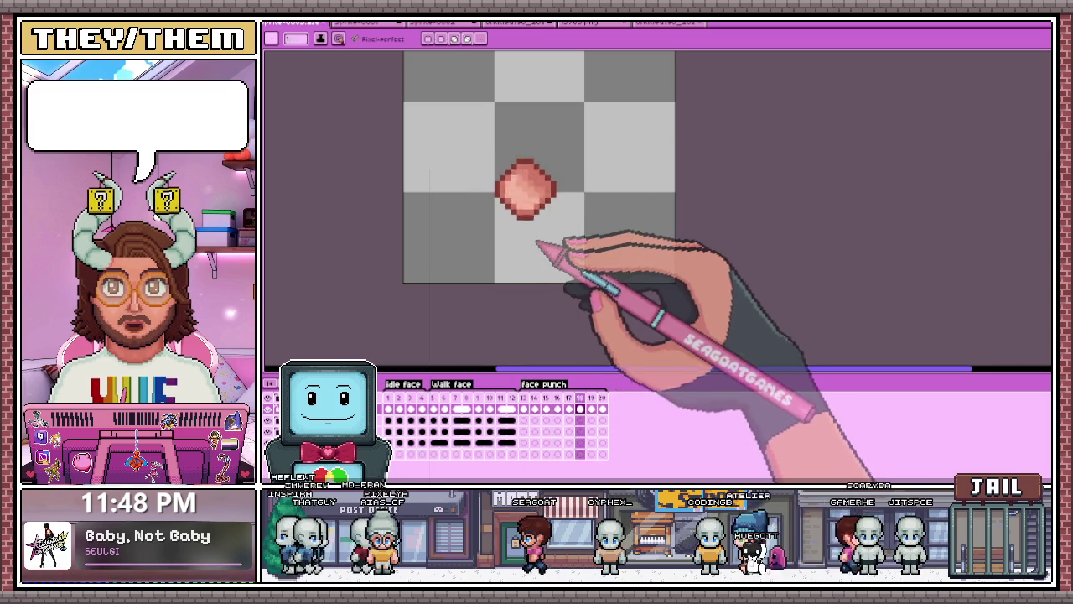
scroll(522, 166, down, 1)
scroll(532, 143, up, 1)
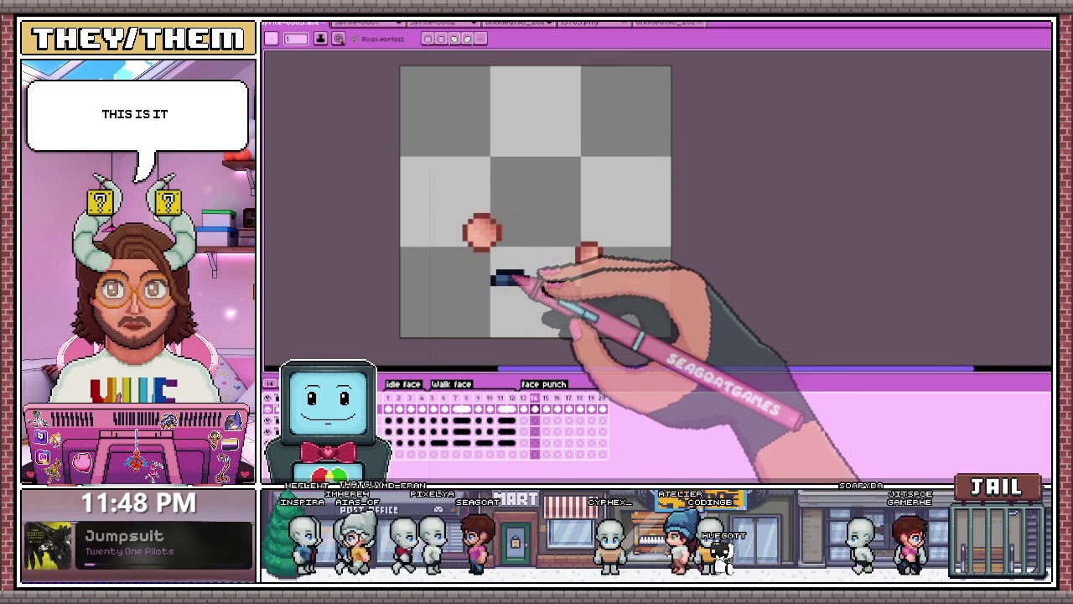
scroll(517, 243, up, 1)
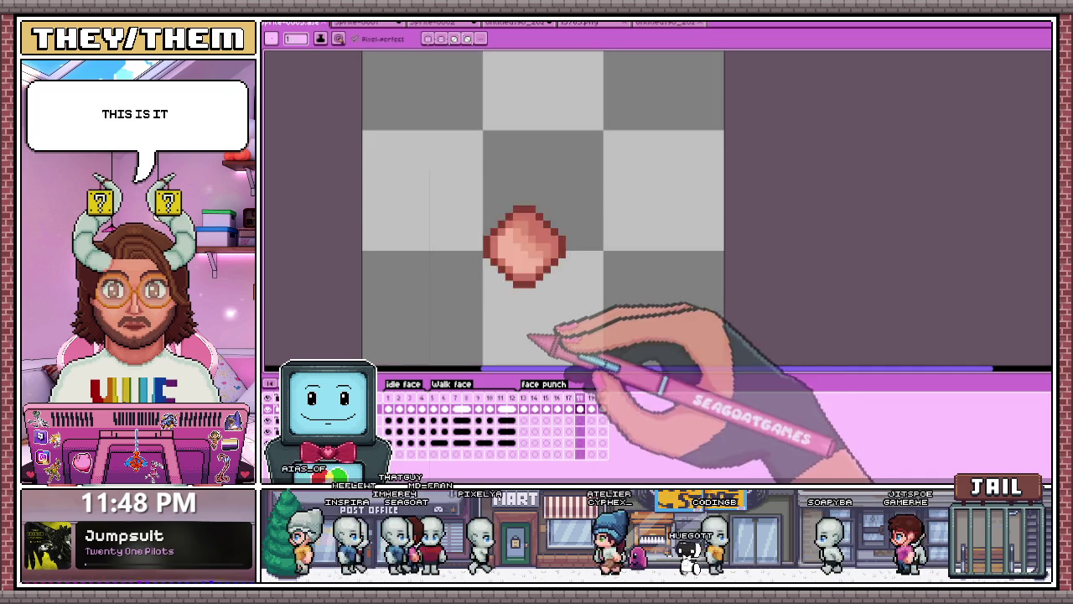
scroll(540, 239, down, 1)
scroll(541, 237, up, 1)
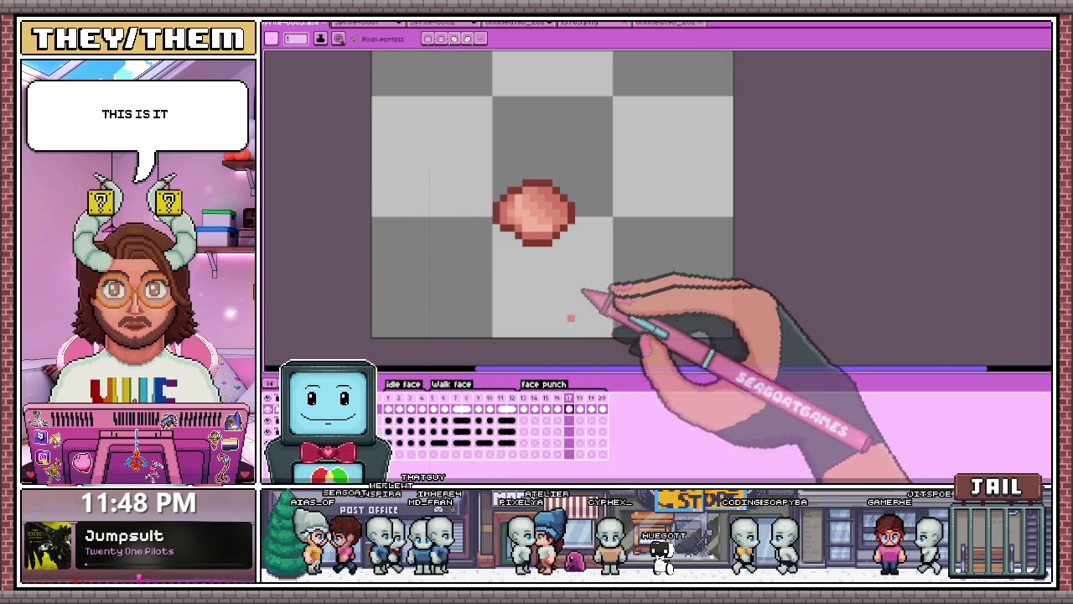
click(525, 399)
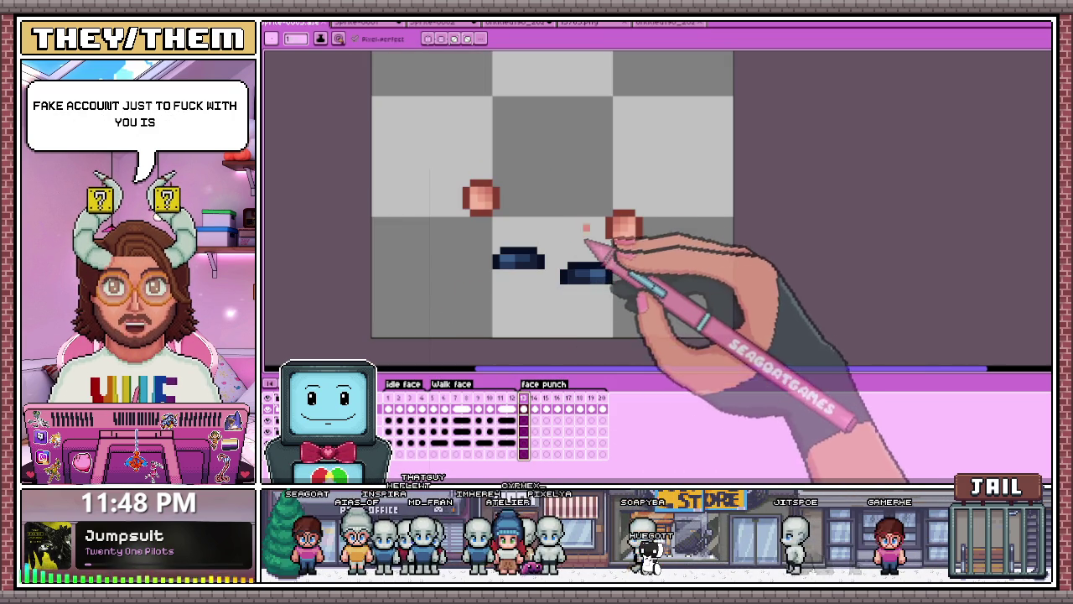
key(m)
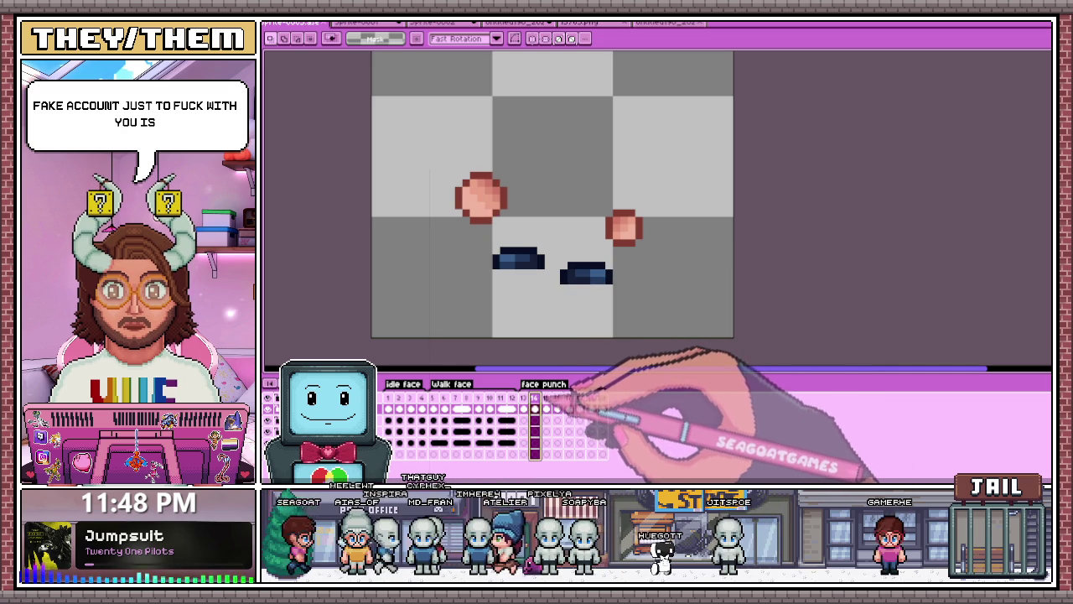
Step: In the next punch frame, select the small fist and feet together and apply the change
click(569, 408)
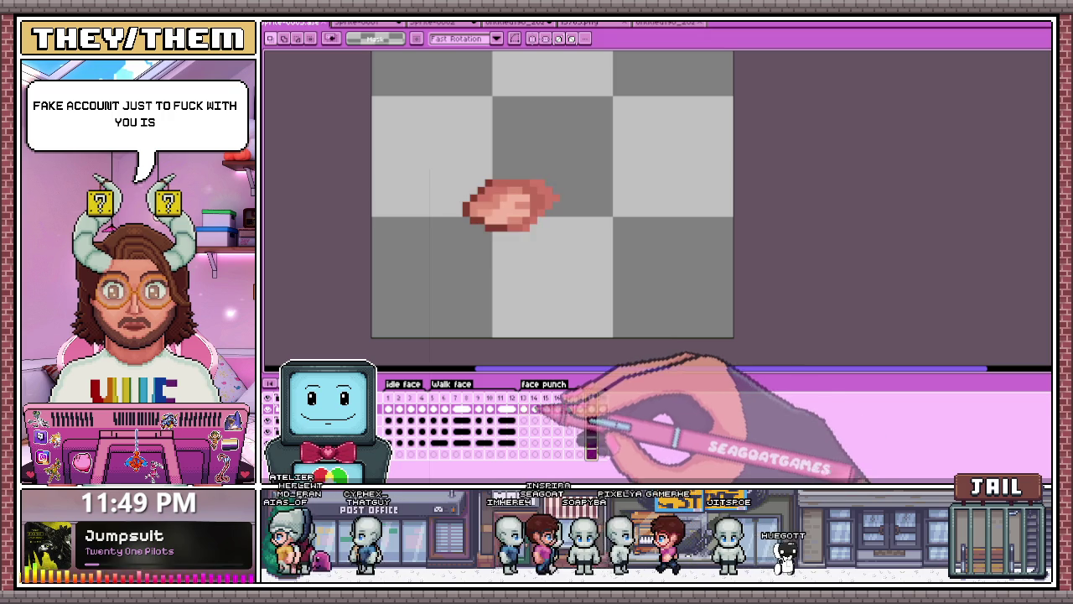
scroll(536, 256, up, 1)
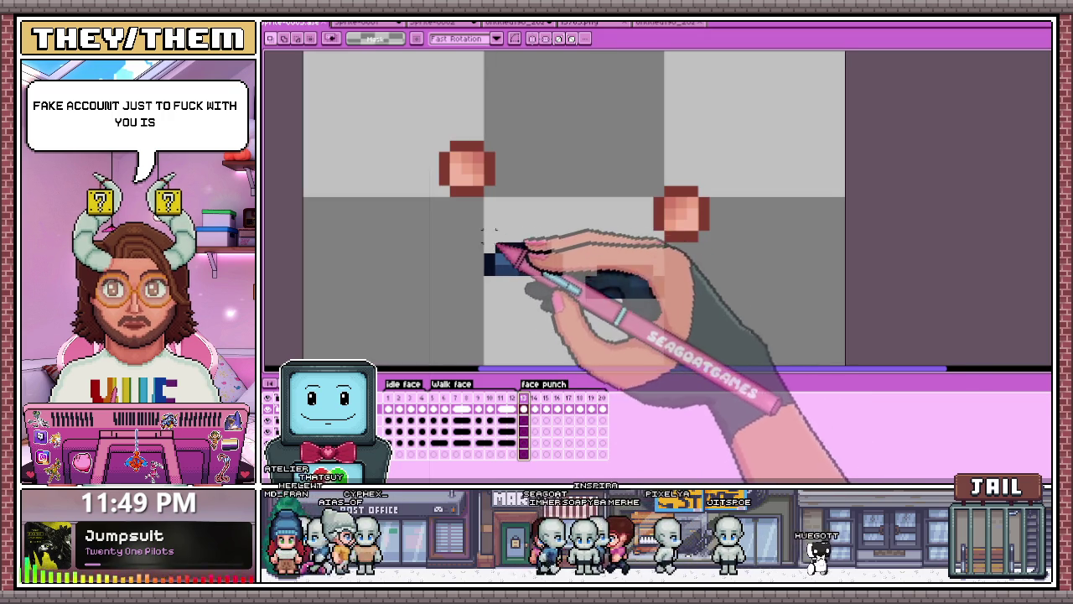
scroll(519, 248, down, 2)
drag(501, 239, 611, 247)
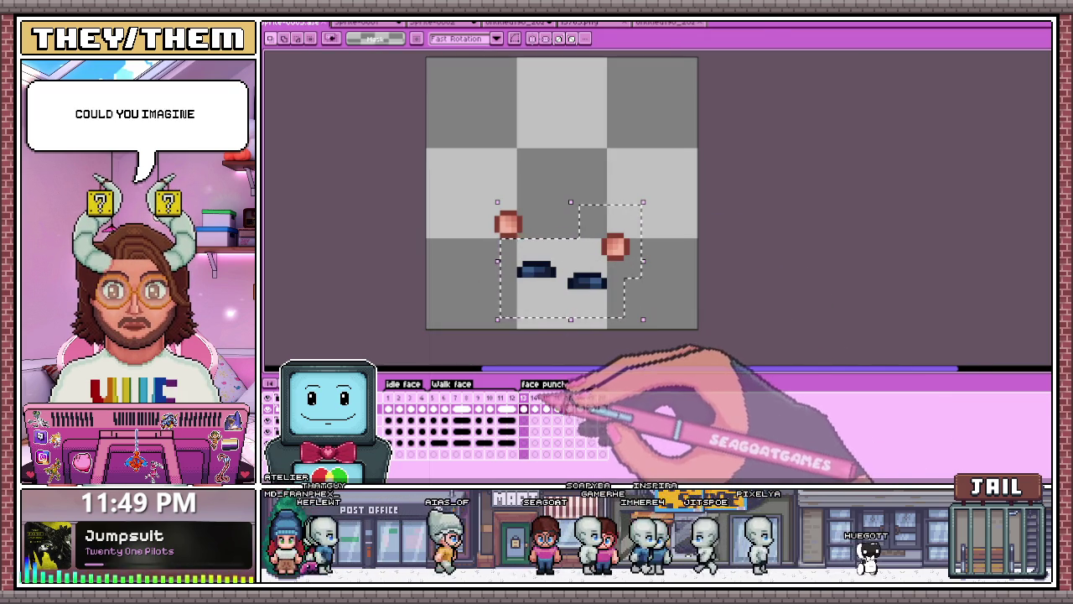
key(period)
key(ctrl+d)
scroll(666, 270, up, 1)
Step: Reposition the left foot and small fist, lowering the fist slightly, over the next frames
mouse_move(496, 242)
mouse_down()
mouse_move(569, 291)
mouse_move(600, 286)
mouse_up()
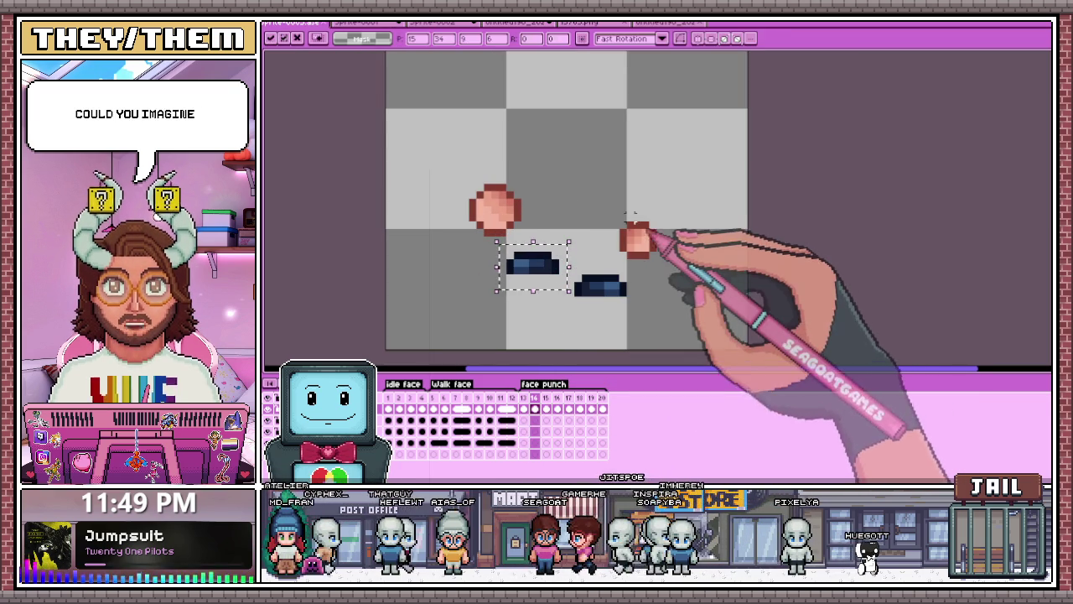
drag(609, 204, 667, 268)
key(ctrl+d)
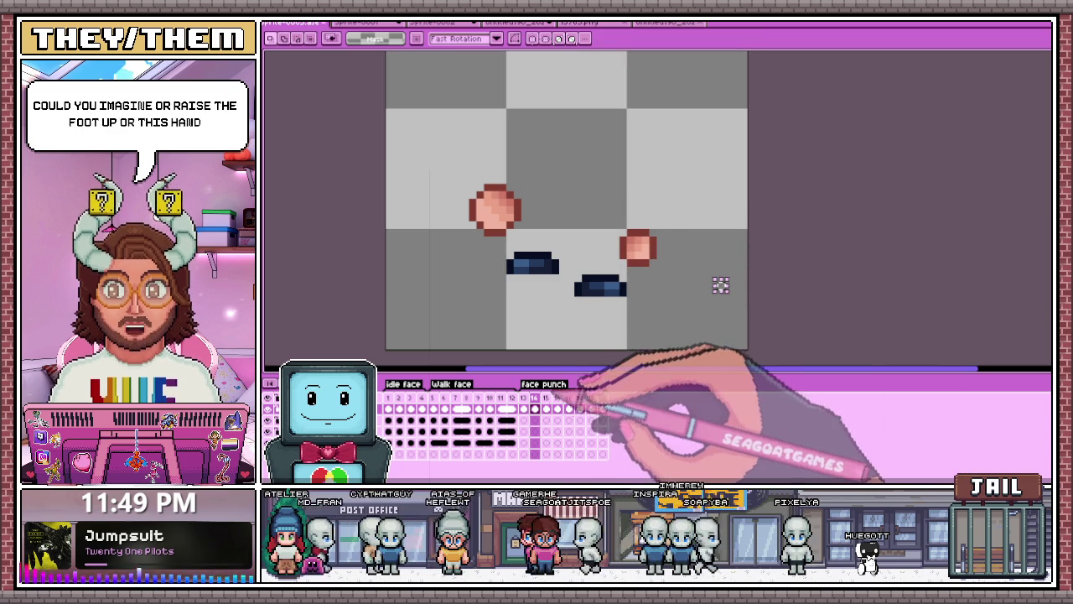
key(period)
mouse_move(491, 251)
mouse_down()
mouse_move(576, 297)
mouse_move(611, 292)
mouse_up()
drag(613, 208, 659, 264)
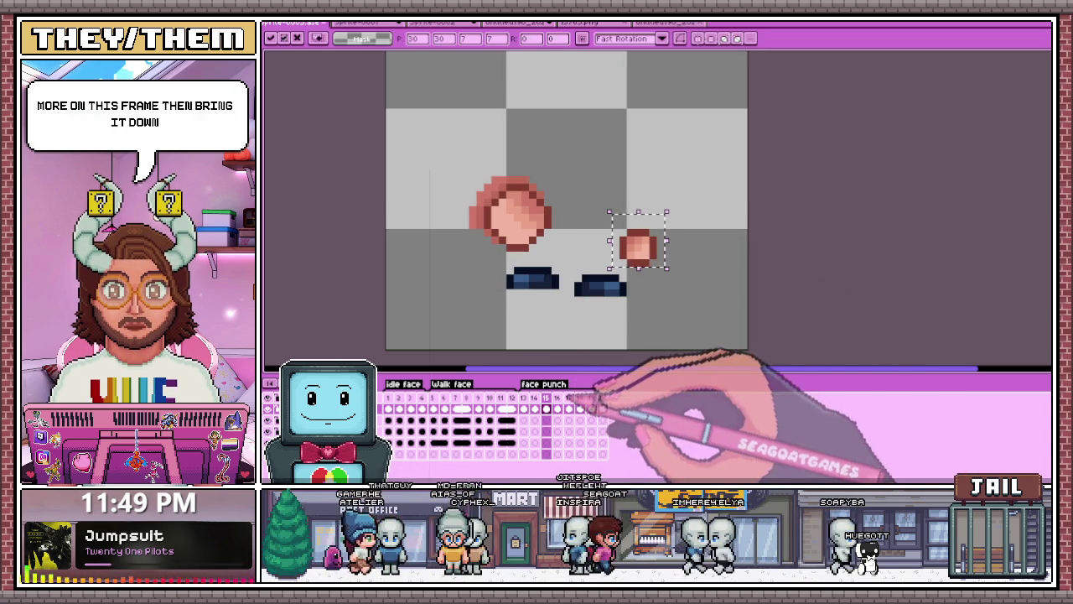
key(period)
Step: Reselect the left foot and small fist, then the feet and fist together on the previous frame
mouse_move(496, 257)
mouse_down()
mouse_move(568, 298)
mouse_move(635, 285)
mouse_up()
drag(609, 204, 660, 260)
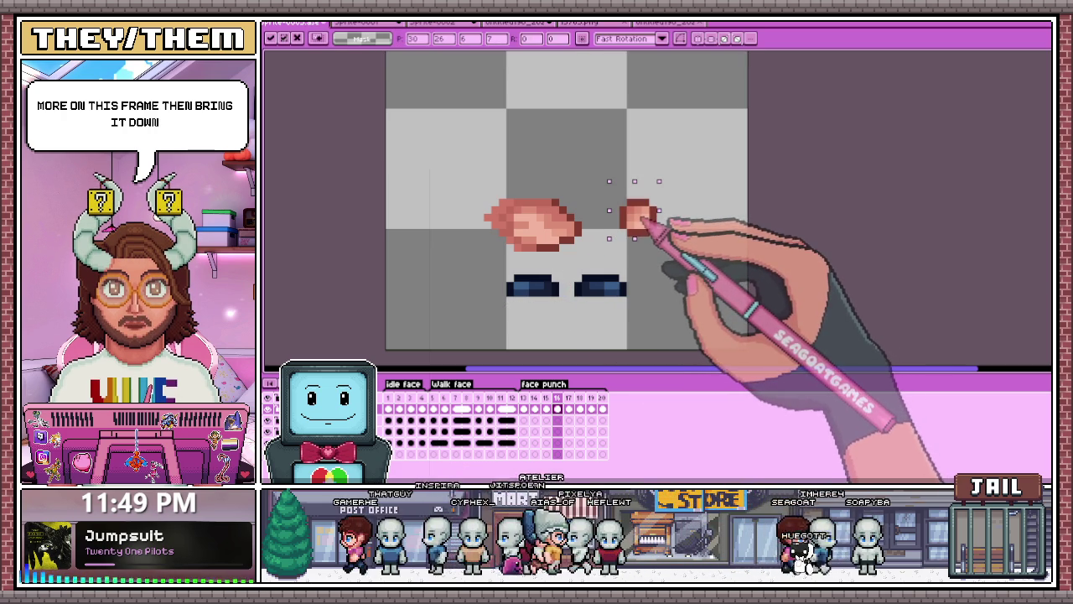
key(period)
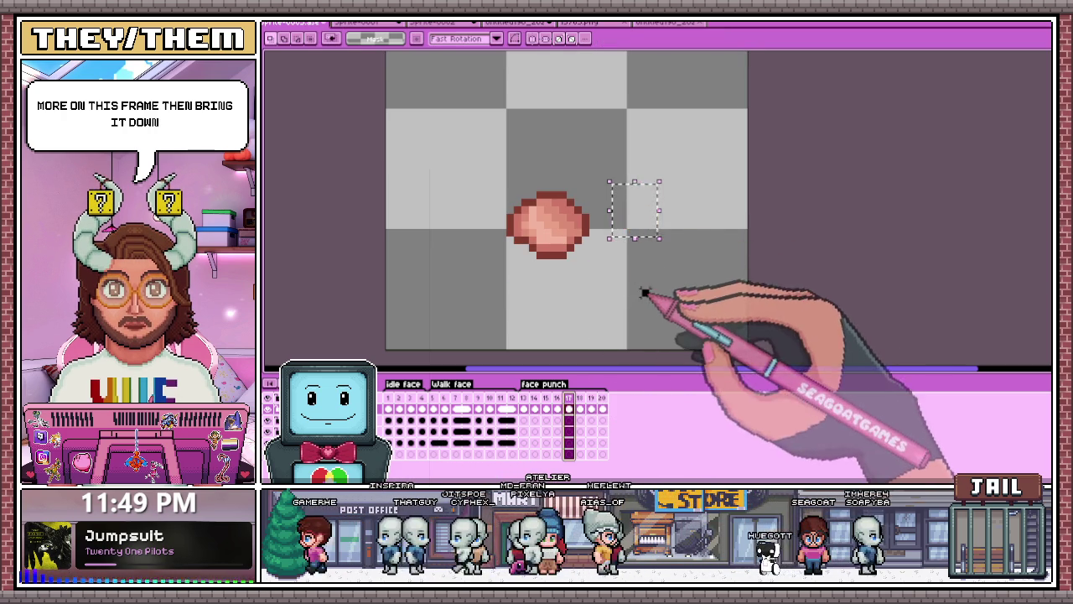
click(628, 298)
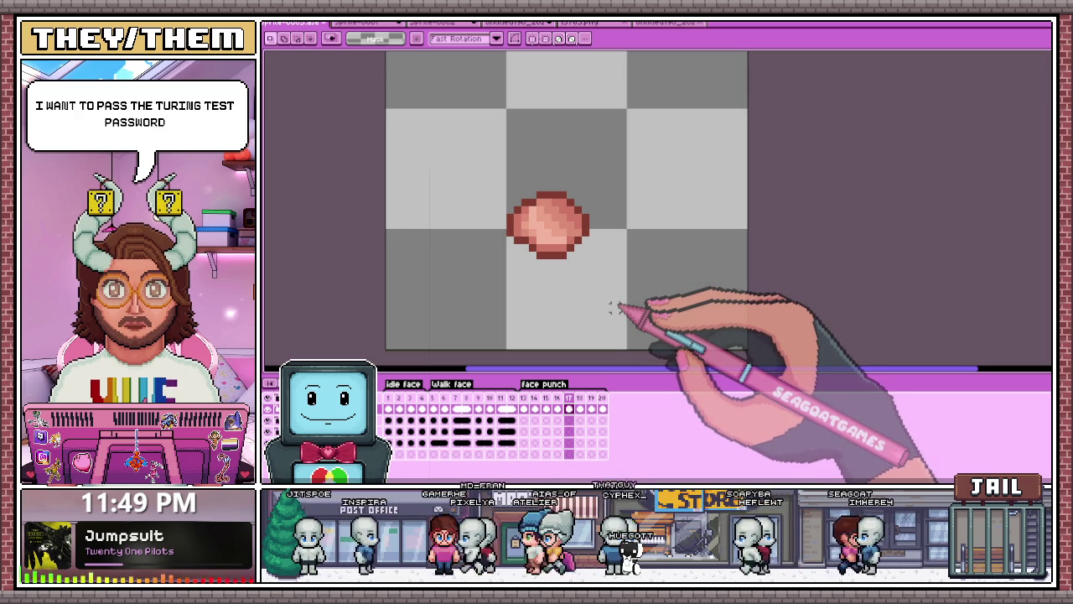
key(comma)
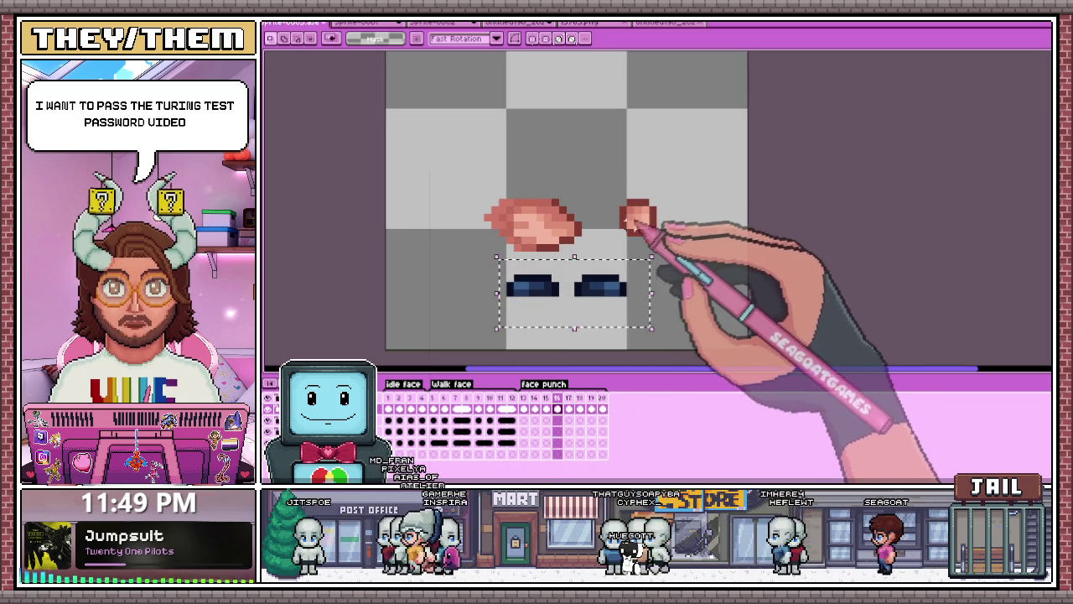
drag(603, 176, 667, 327)
key(period)
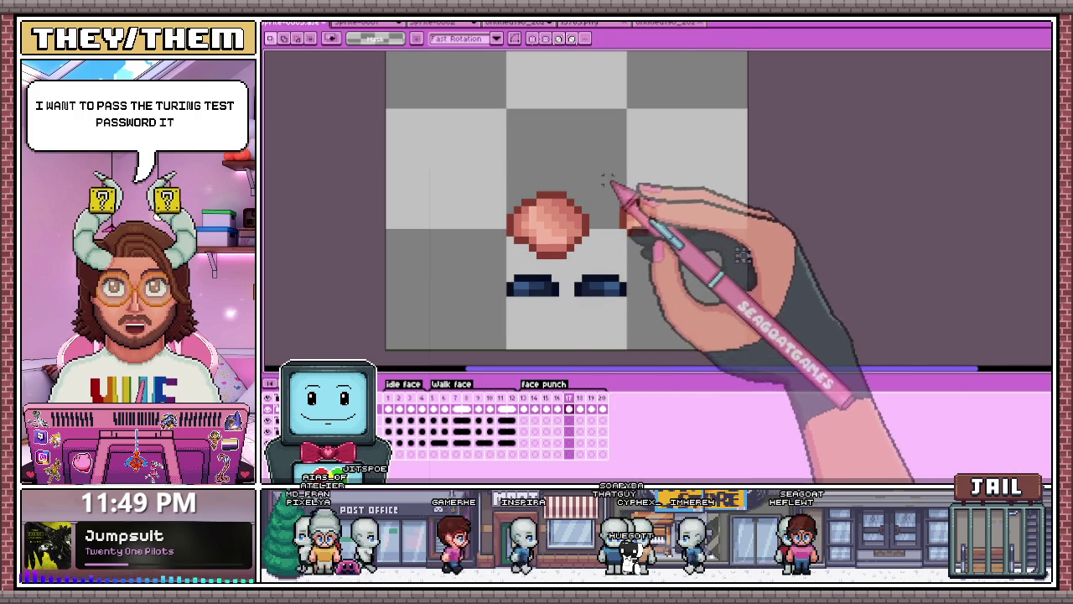
Step: Move the small fist and left foot to new positions and confirm them
drag(602, 174, 666, 261)
key(Return)
mouse_move(501, 261)
mouse_down()
mouse_move(555, 293)
mouse_move(545, 287)
mouse_up()
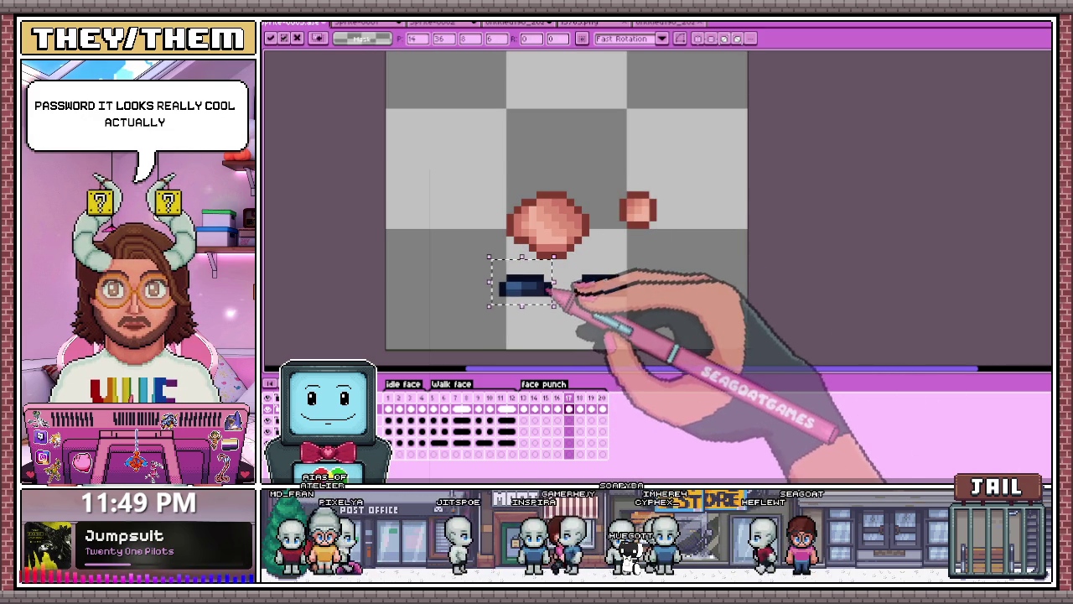
key(Return)
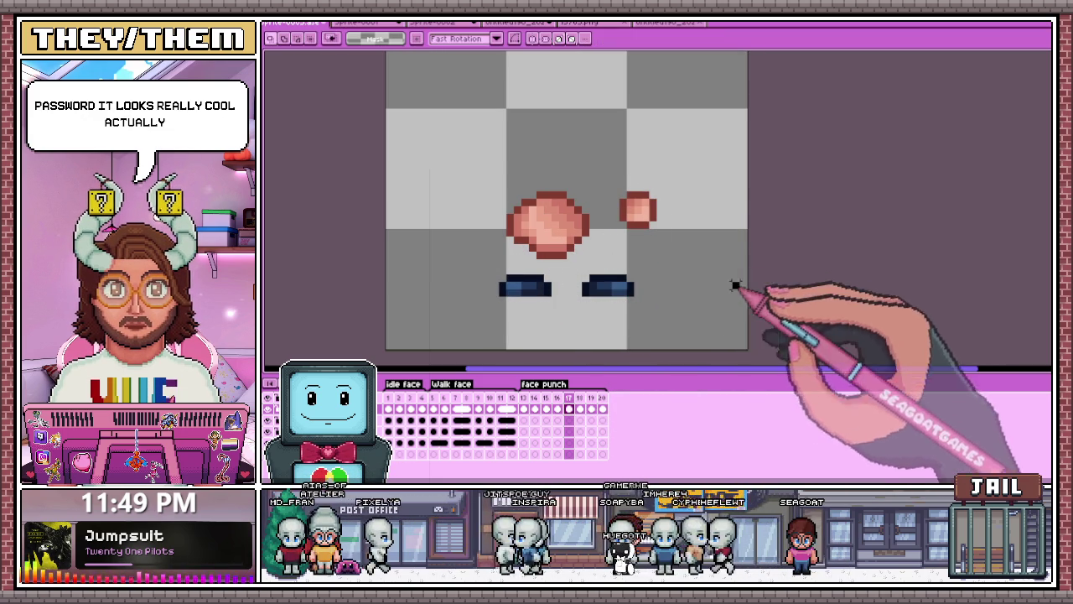
key(Right)
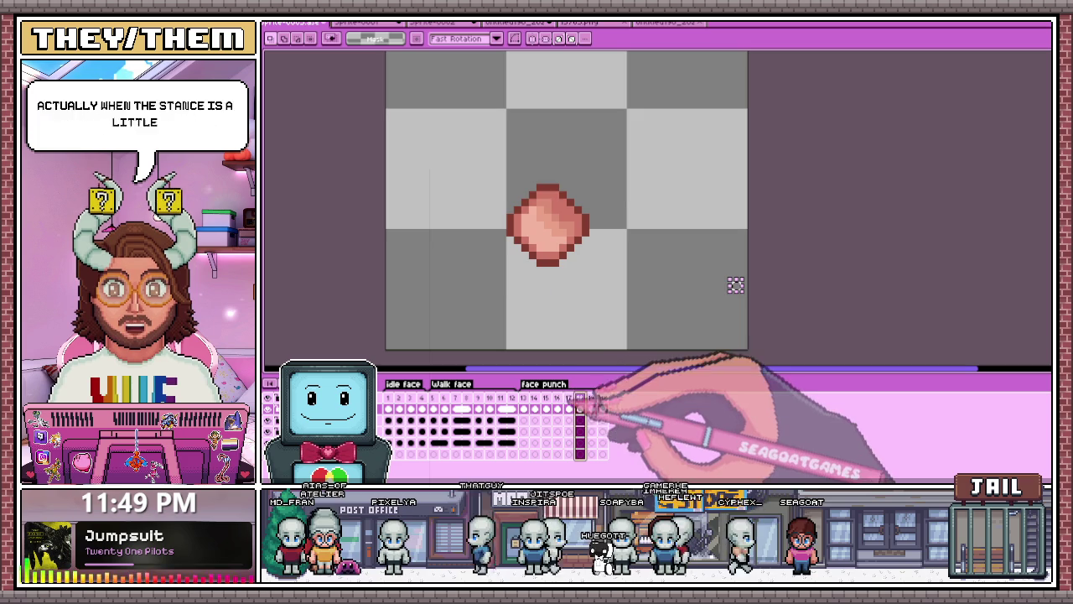
key(Left)
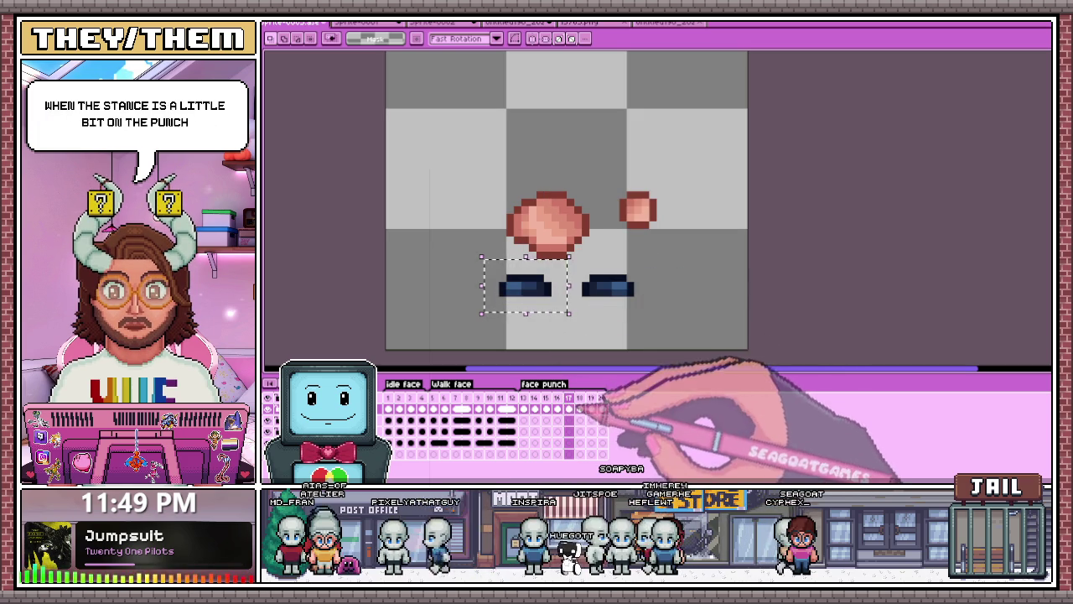
Step: Copy the left and right feet from frame 17 into frame 18
key(Right)
key(ctrl+v)
key(Return)
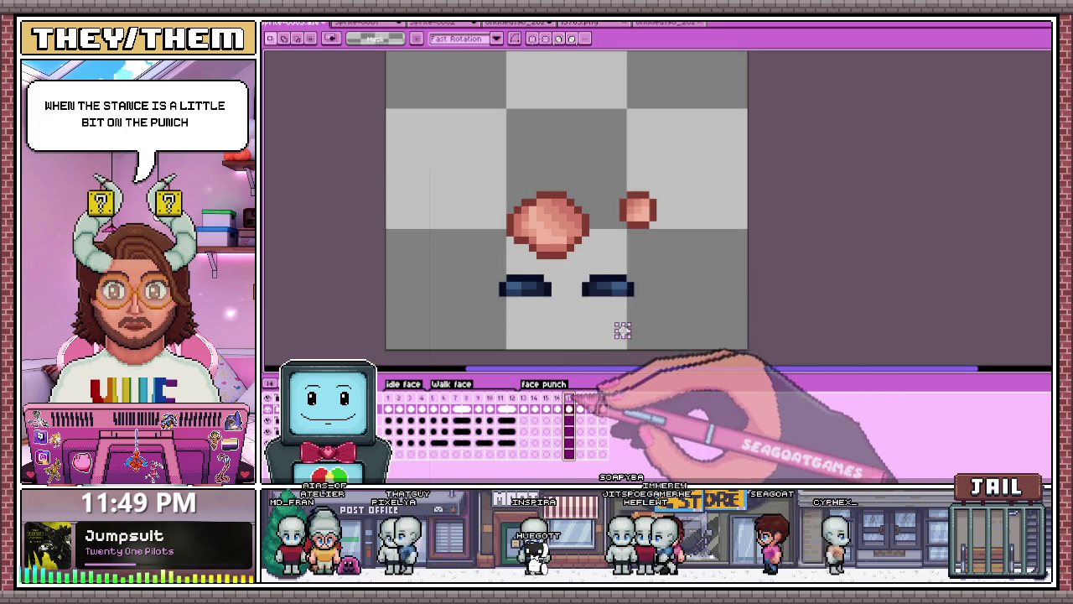
drag(572, 257, 650, 321)
key(ctrl+c)
key(Right)
key(ctrl+v)
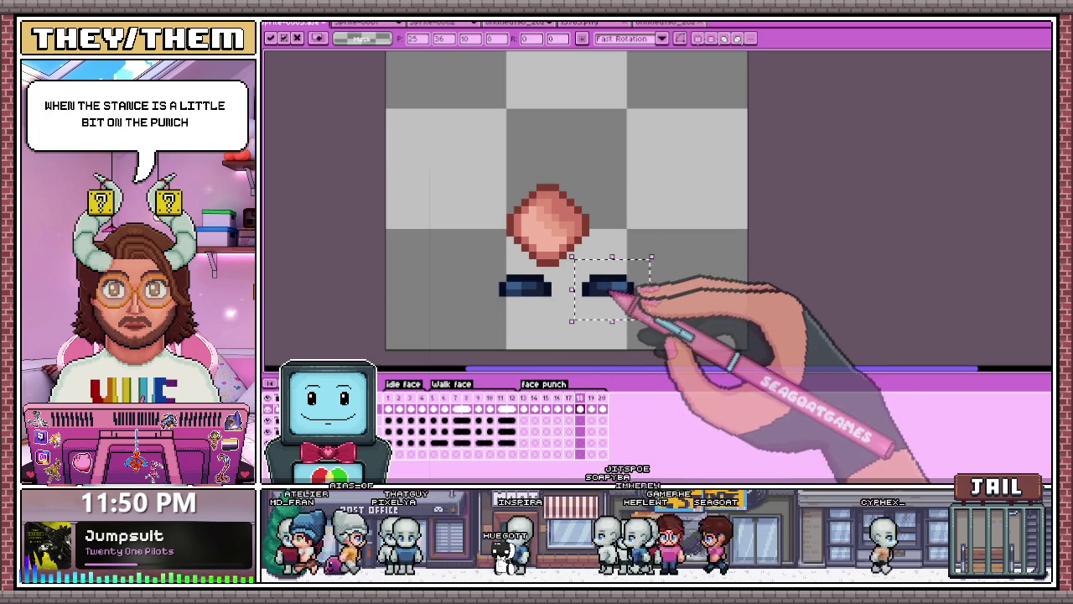
key(Return)
key(Left)
Step: Copy the small fist from frame 17 into frame 18
drag(609, 167, 674, 246)
key(ctrl+c)
key(Right)
key(ctrl+v)
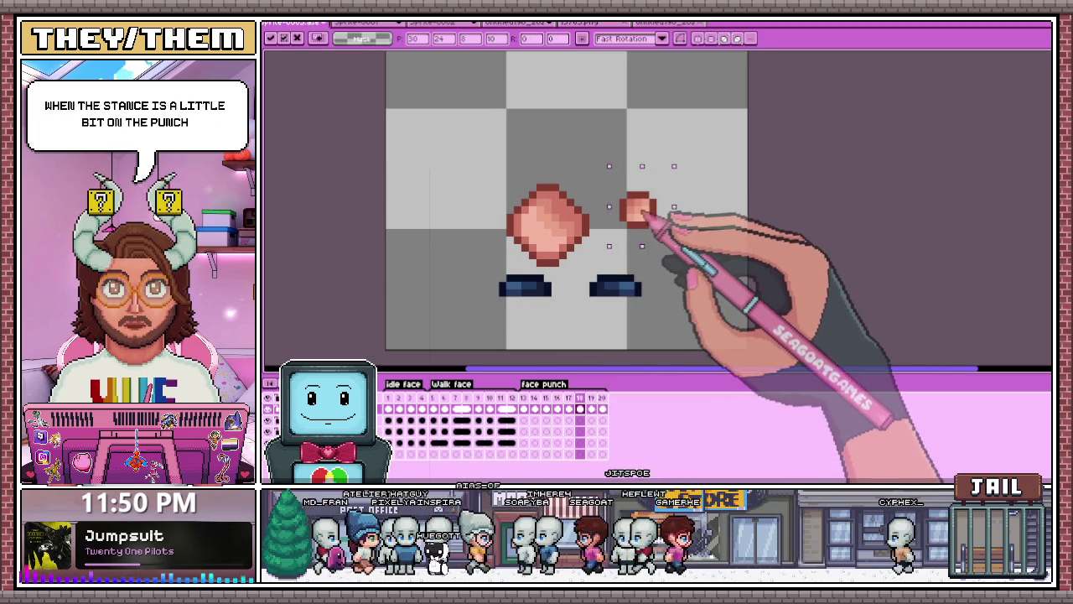
scroll(659, 214, down, 1)
key(Return)
scroll(658, 214, down, 2)
scroll(695, 192, up, 1)
scroll(637, 251, up, 1)
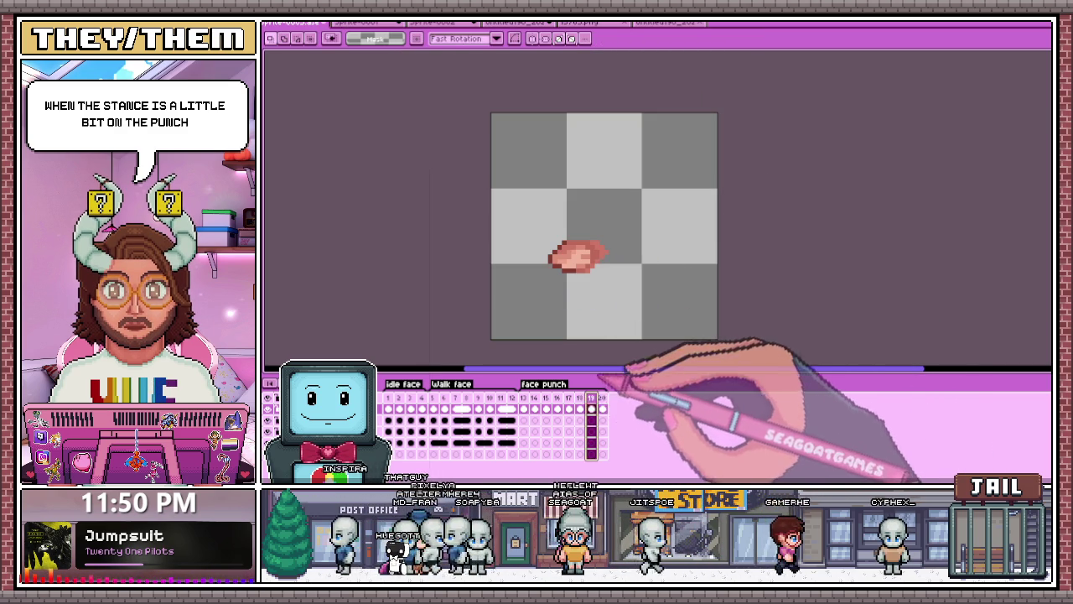
scroll(566, 296, up, 1)
Step: On a later punch frame, select both dark feet and move the small fist further down
drag(544, 285, 699, 337)
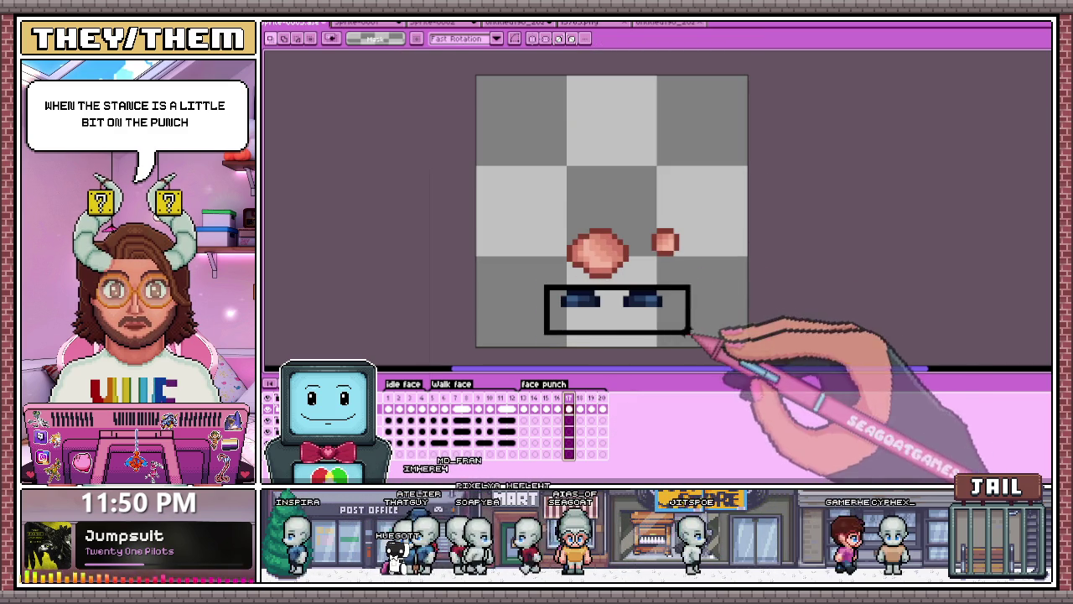
shift+drag(652, 210, 698, 271)
key(Right)
key(Right)
scroll(543, 287, up, 2)
drag(544, 277, 639, 327)
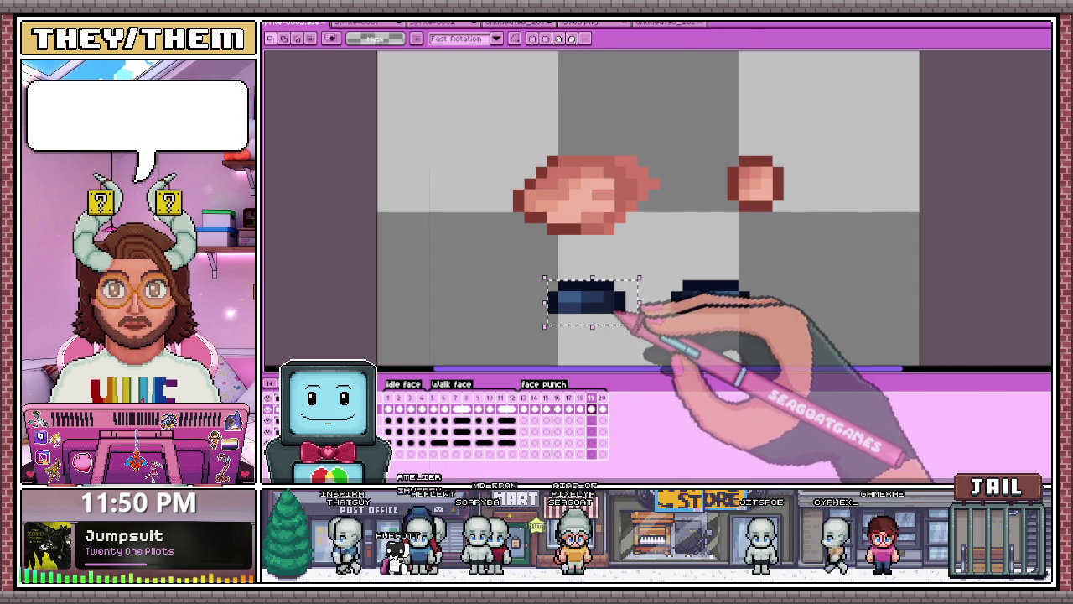
drag(650, 248, 765, 310)
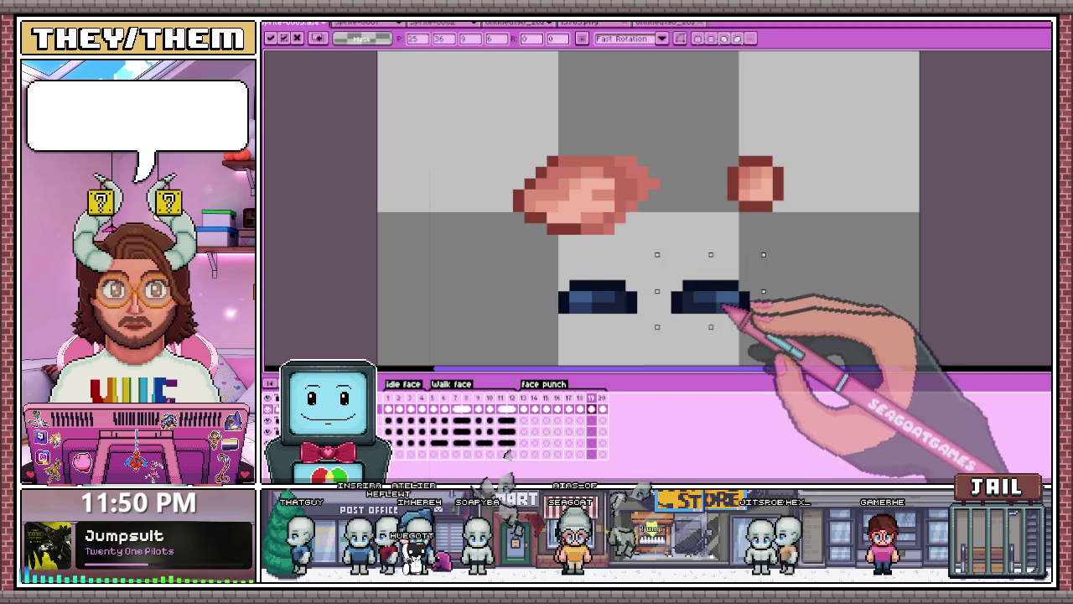
click(728, 150)
drag(715, 149, 797, 243)
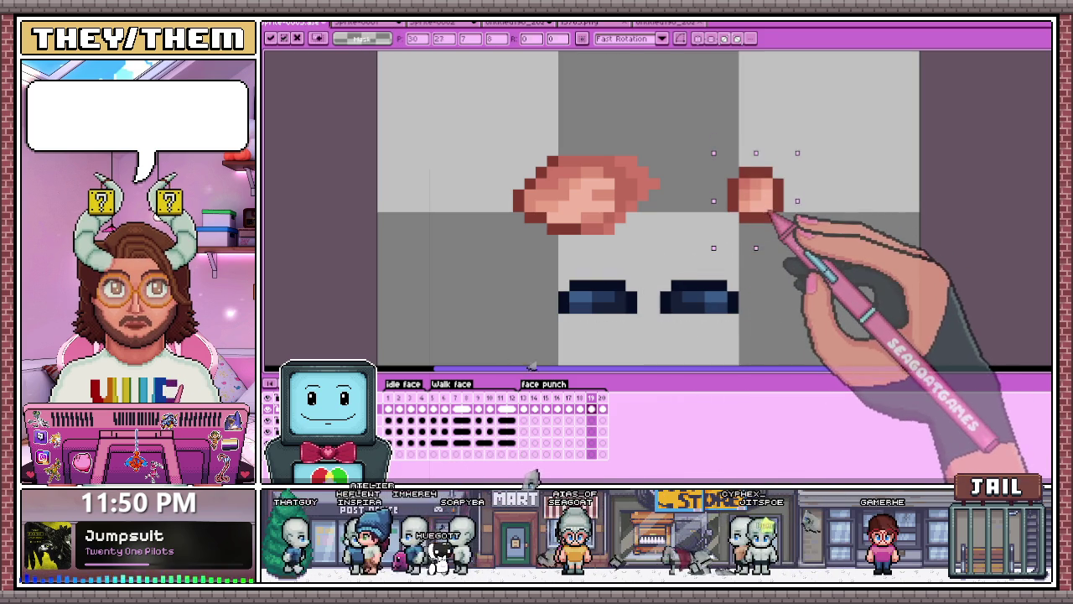
drag(755, 179, 754, 201)
click(523, 408)
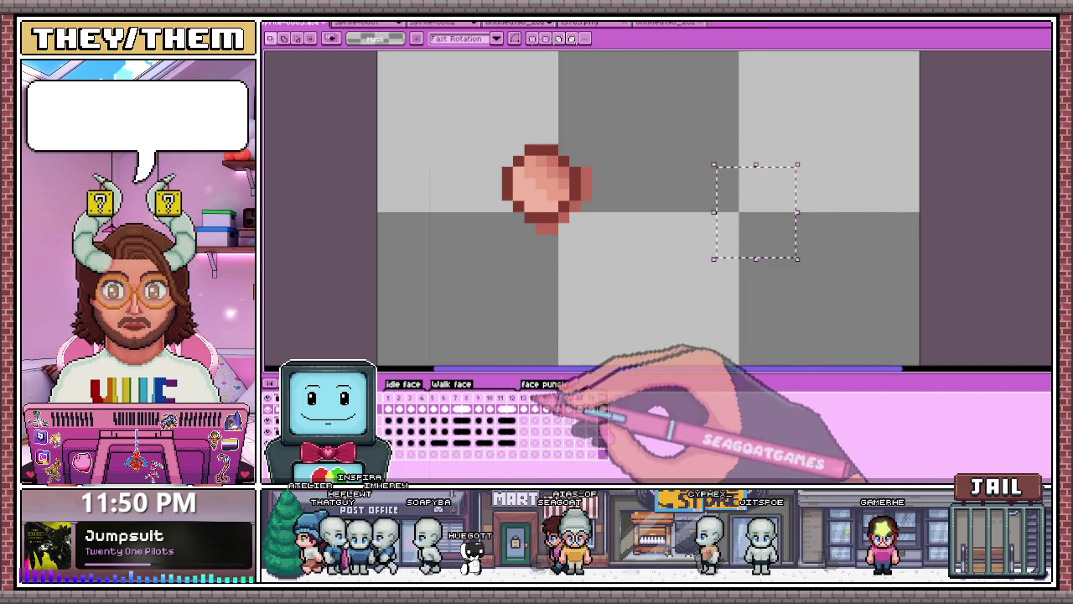
scroll(592, 255, down, 1)
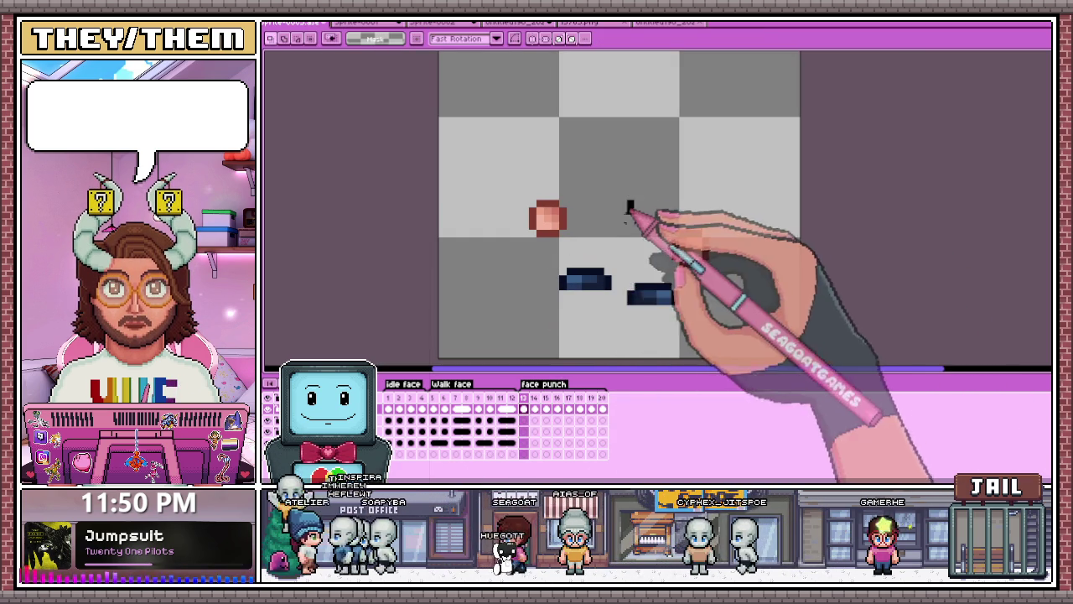
Step: Copy the small fist and right foot from frame 13 into frame 20
drag(625, 199, 726, 328)
click(601, 408)
key(ctrl+v)
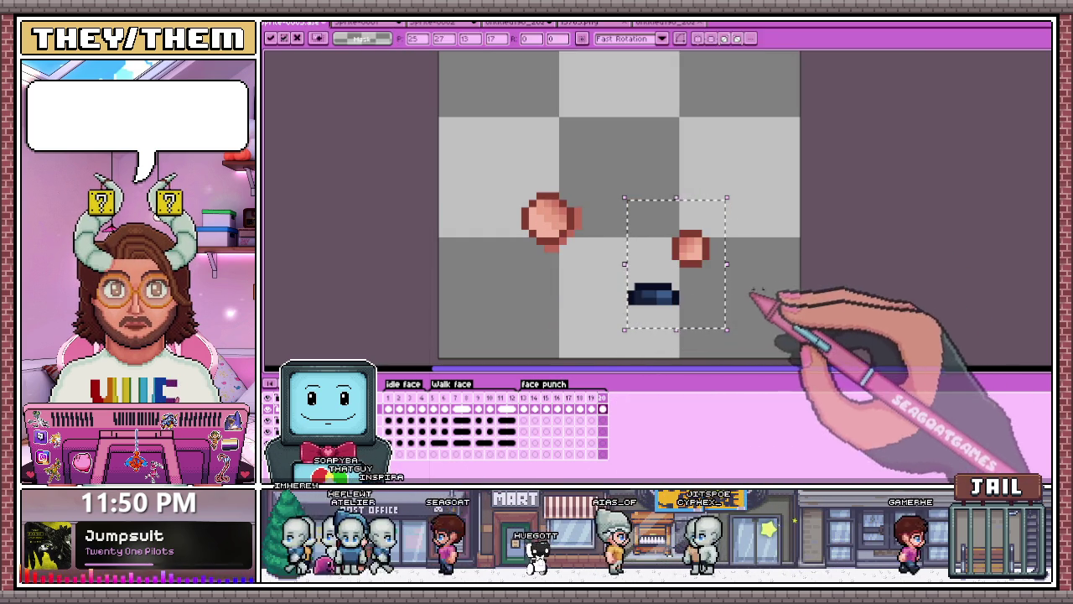
click(646, 273)
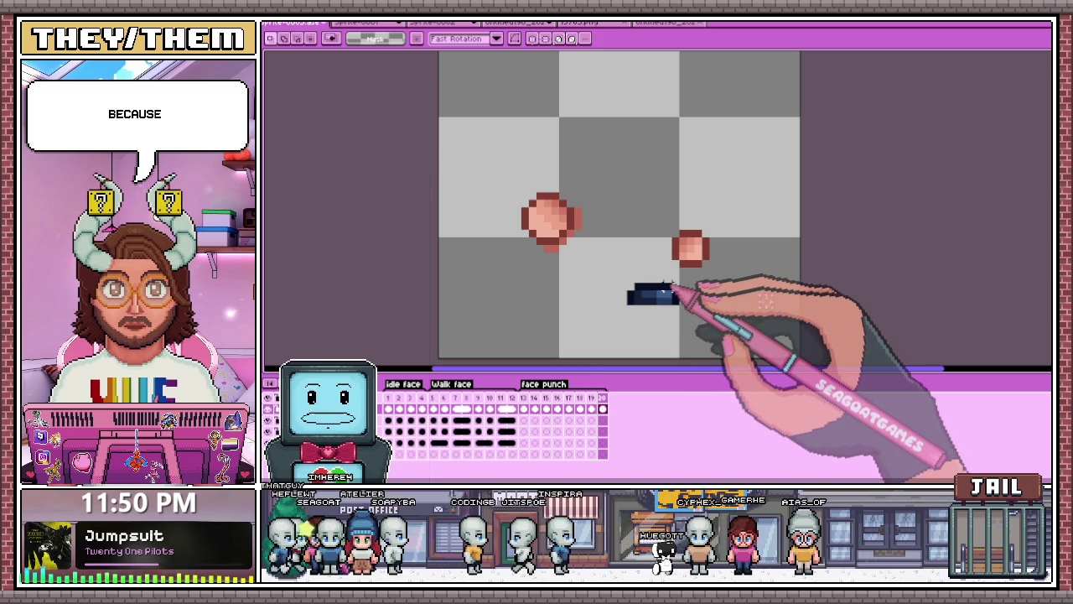
Step: Transform the pasted dark foot in frame 20, shifting it further left, and commit
scroll(663, 290, up, 1)
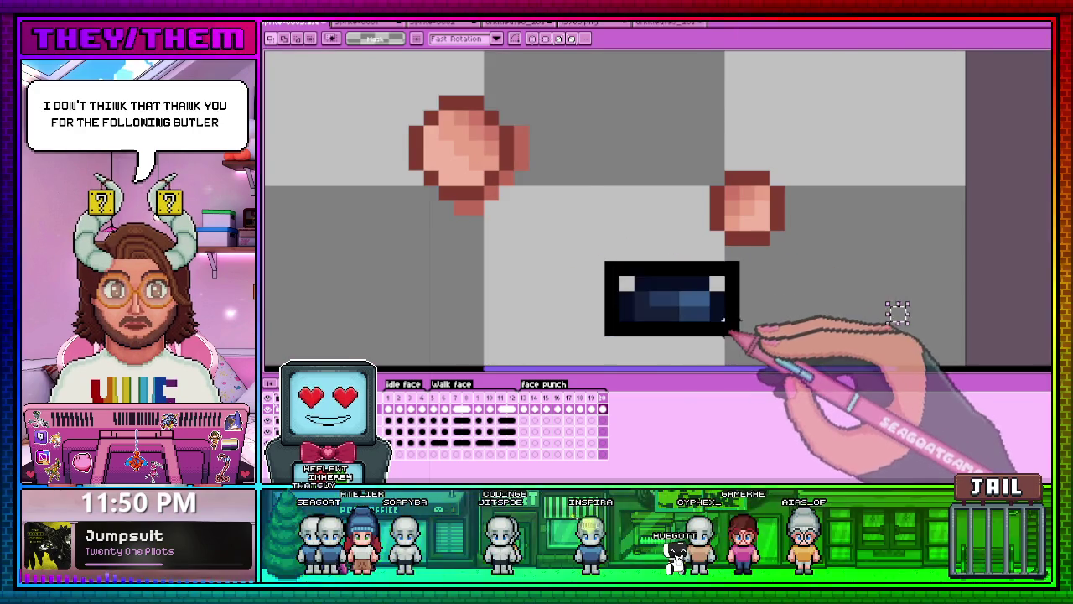
drag(635, 272, 741, 330)
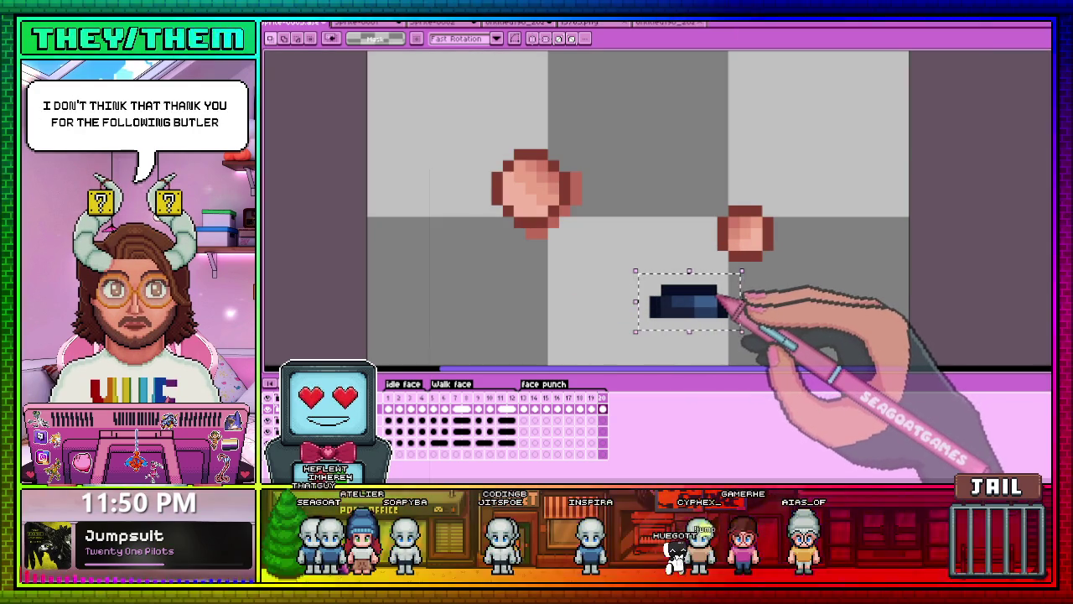
key(ctrl+t)
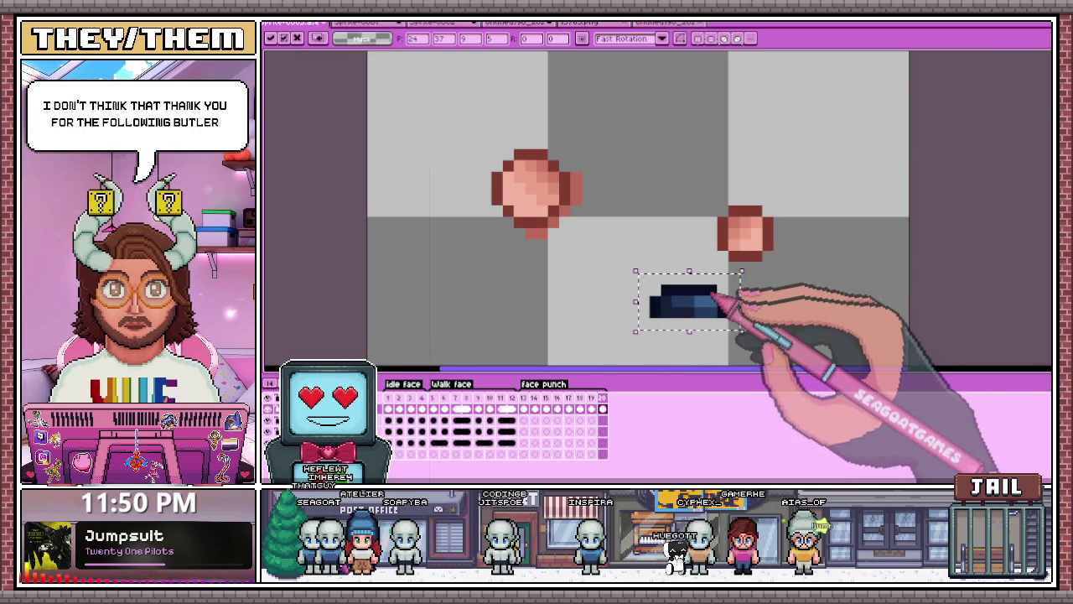
drag(701, 305, 604, 305)
scroll(625, 295, down, 2)
key(Return)
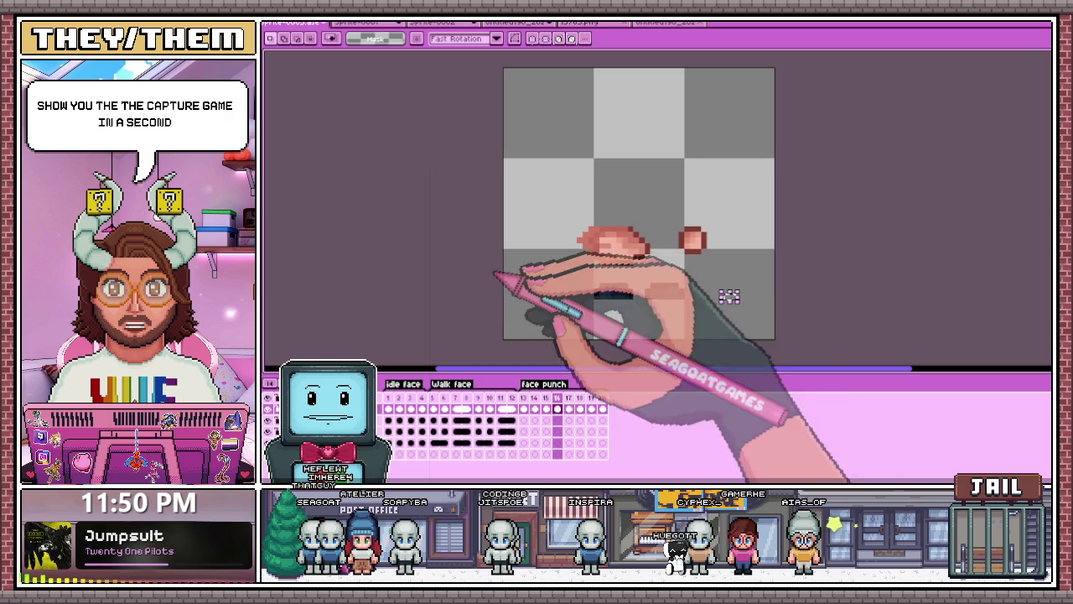
scroll(597, 348, down, 1)
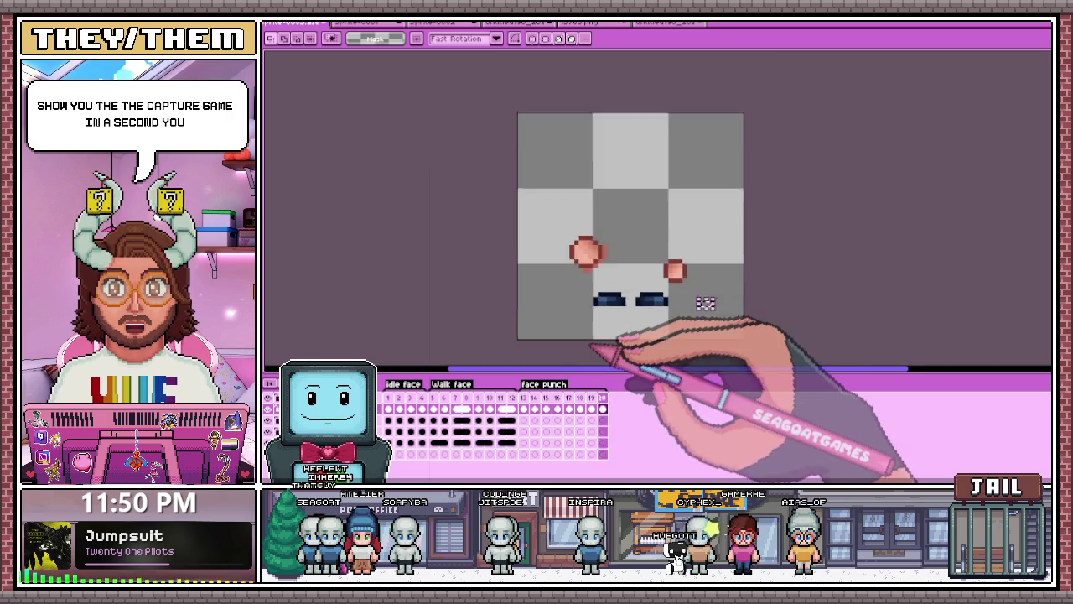
scroll(612, 345, down, 1)
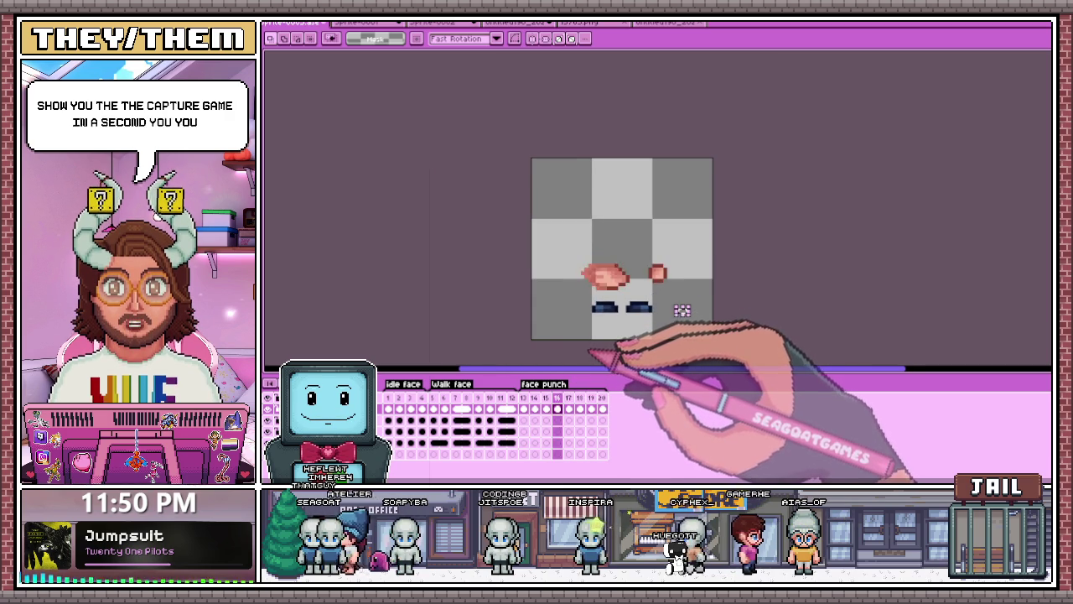
scroll(620, 344, up, 1)
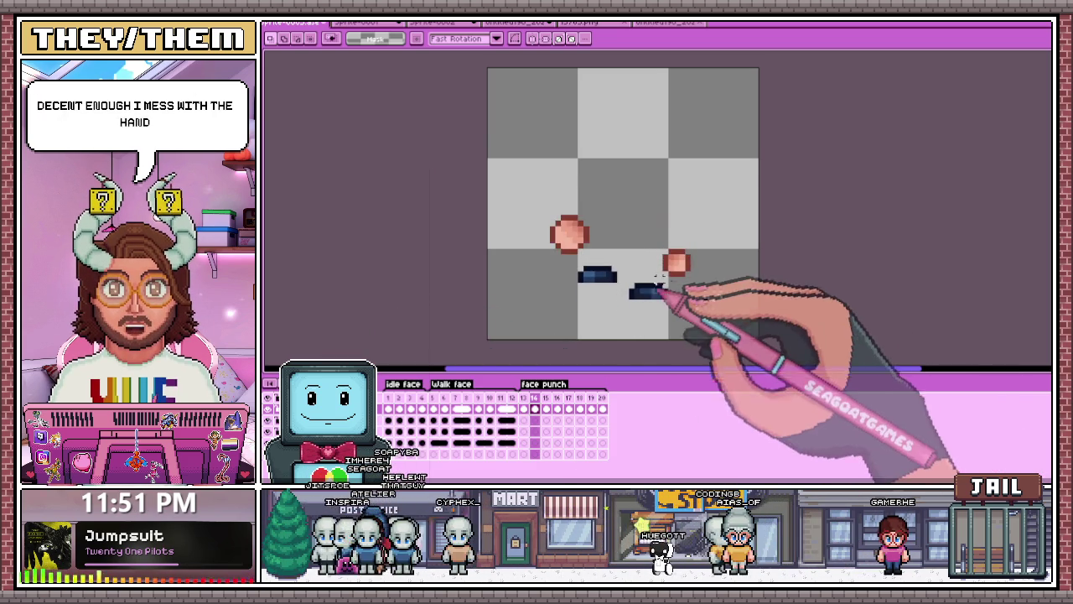
scroll(713, 289, down, 2)
scroll(717, 272, up, 1)
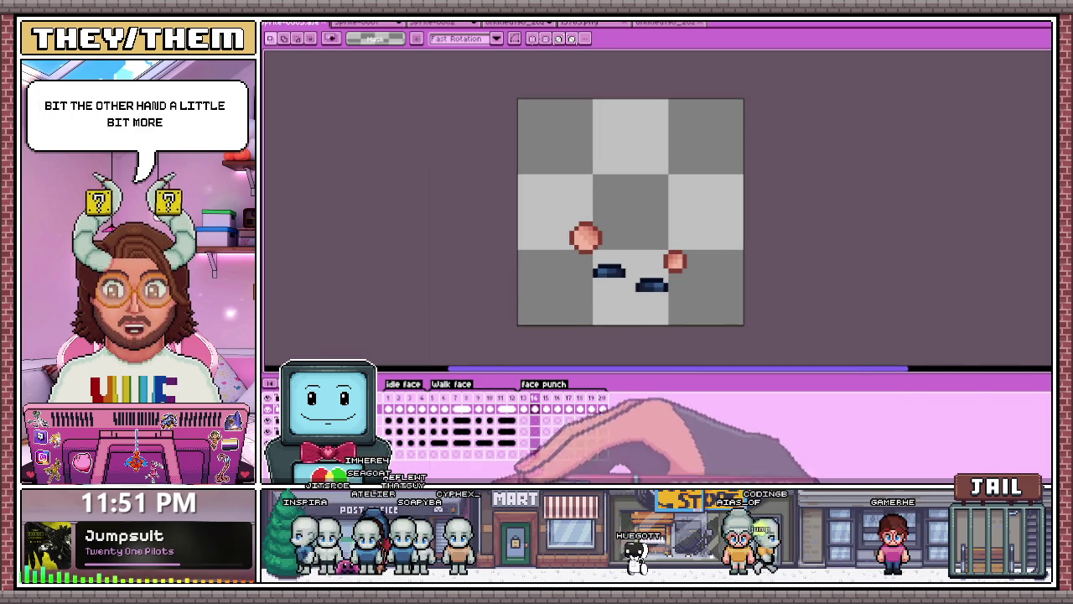
key(alt+Tab)
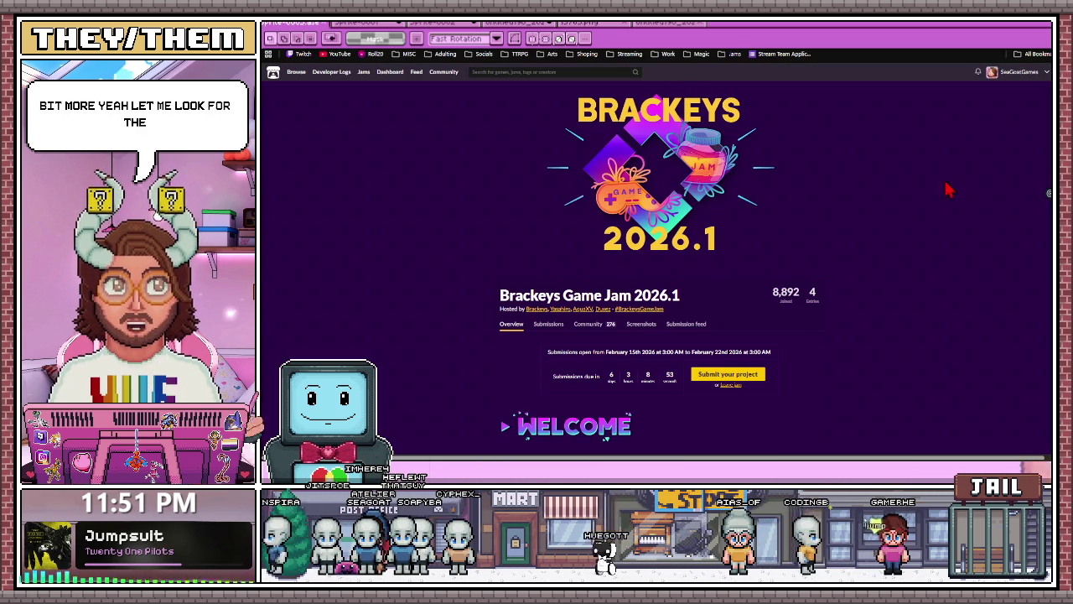
Step: Switch from the itch.io game jam page back to the Aseprite face punch animation
key(alt+Tab)
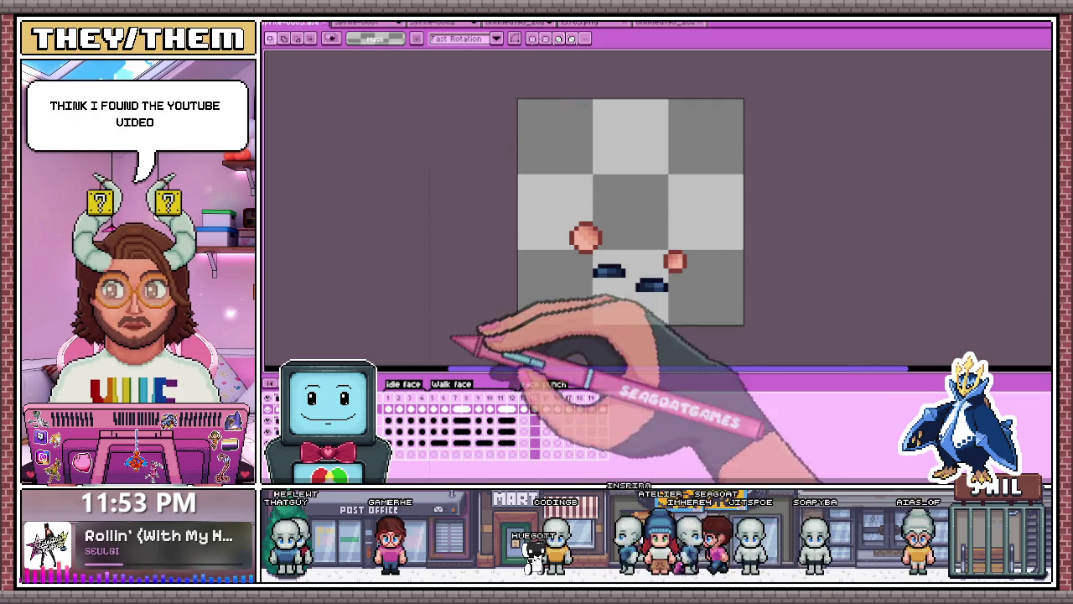
Step: Switch from Aseprite to the browser's YouTube video about fixing game art
key(alt+Tab)
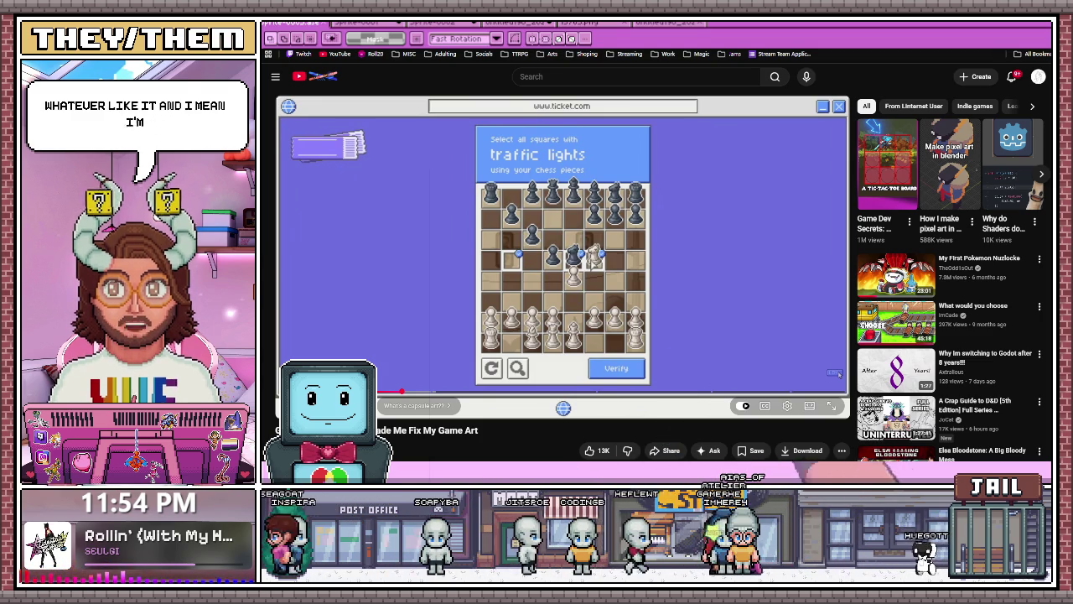
Step: Seek the video back, then ahead to the There Is No Game artwork, and pause
scroll(561, 285, down, 1)
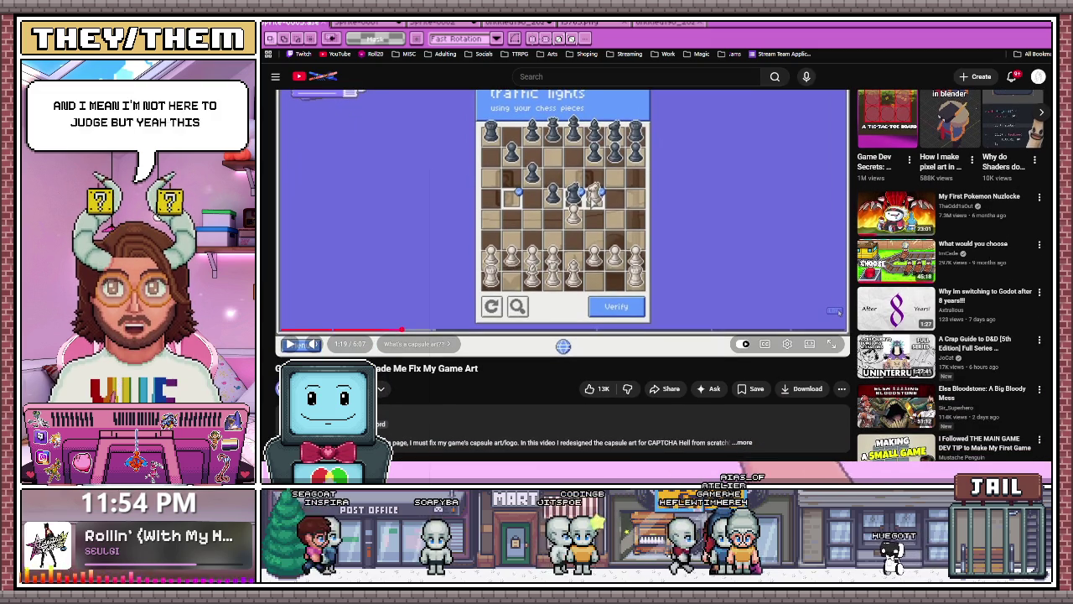
click(370, 330)
scroll(512, 302, up, 1)
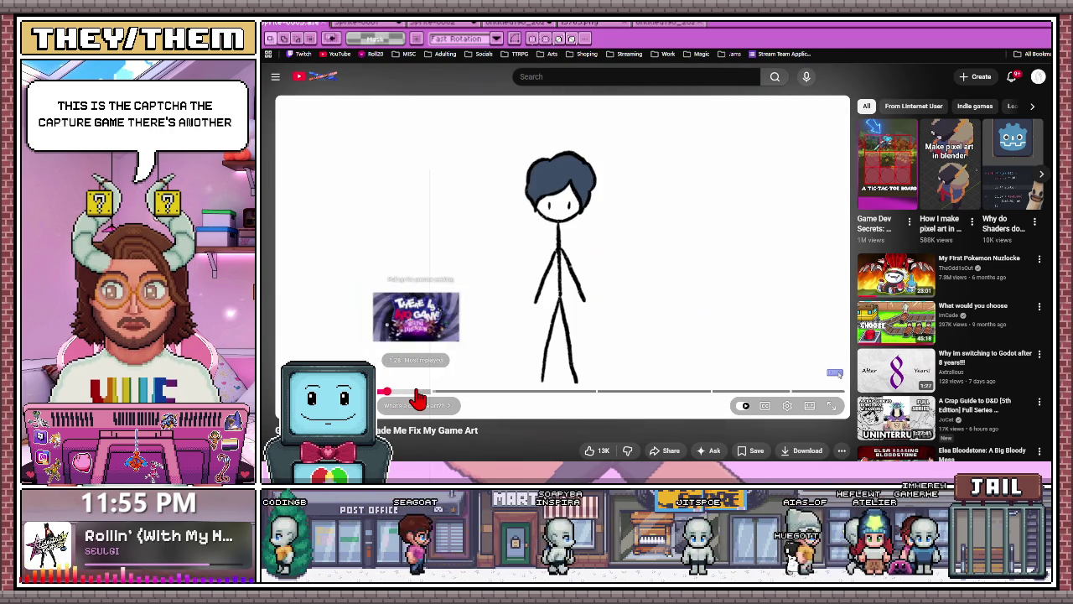
click(416, 391)
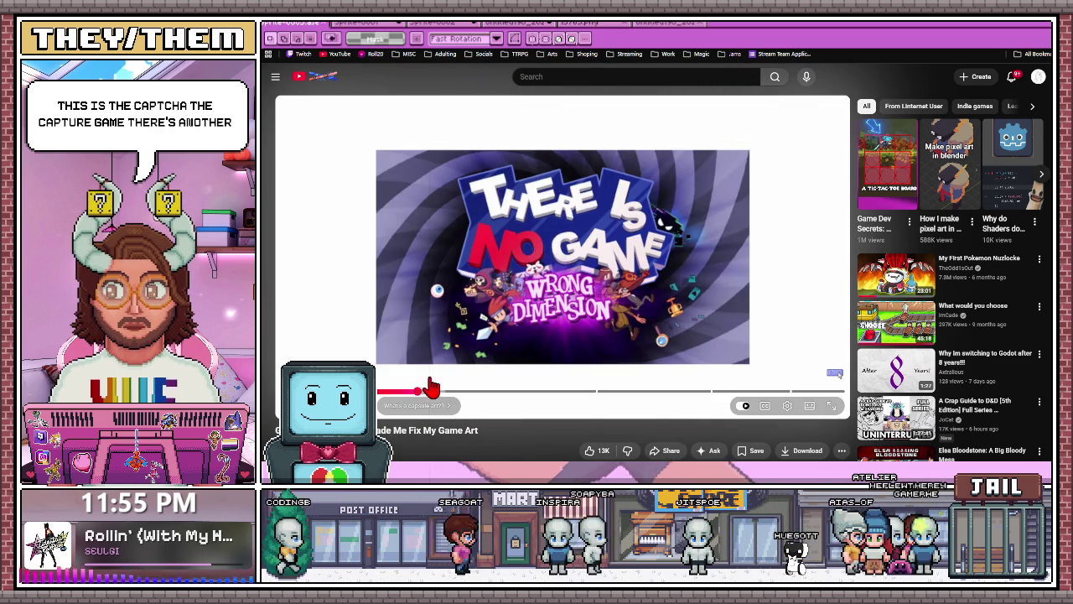
click(537, 301)
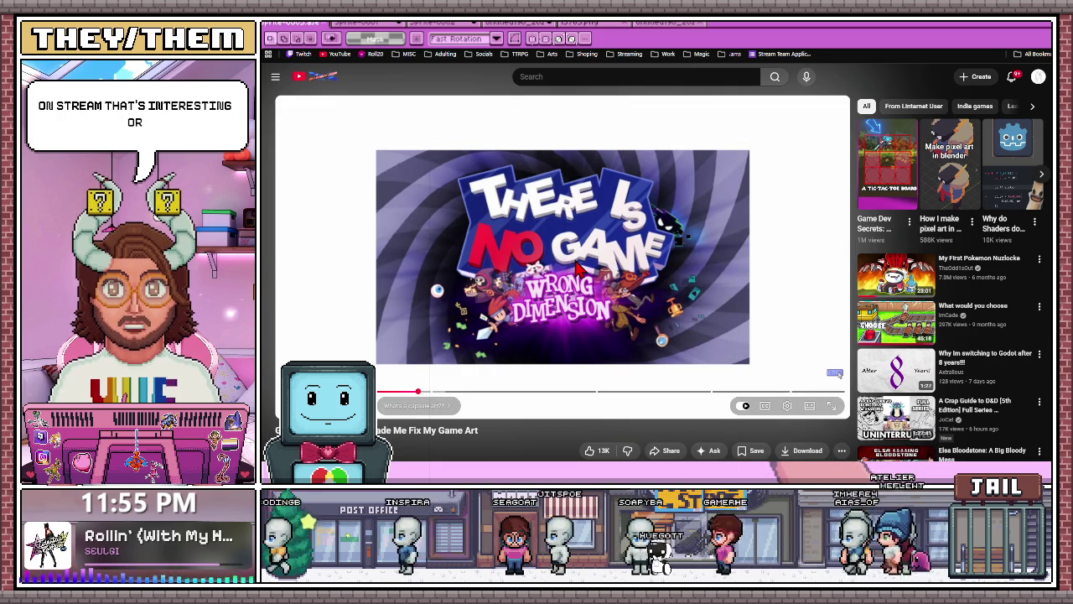
Step: Scrub through the stick-figure, capsule art and CAPTCHA HELL sections, then show the chapter list
click(512, 301)
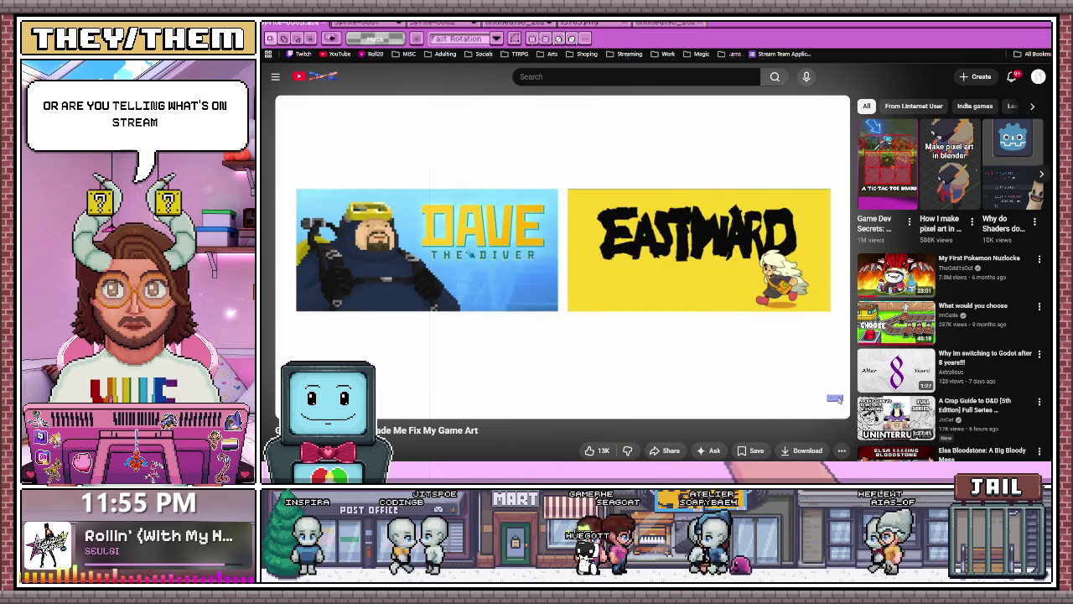
click(501, 392)
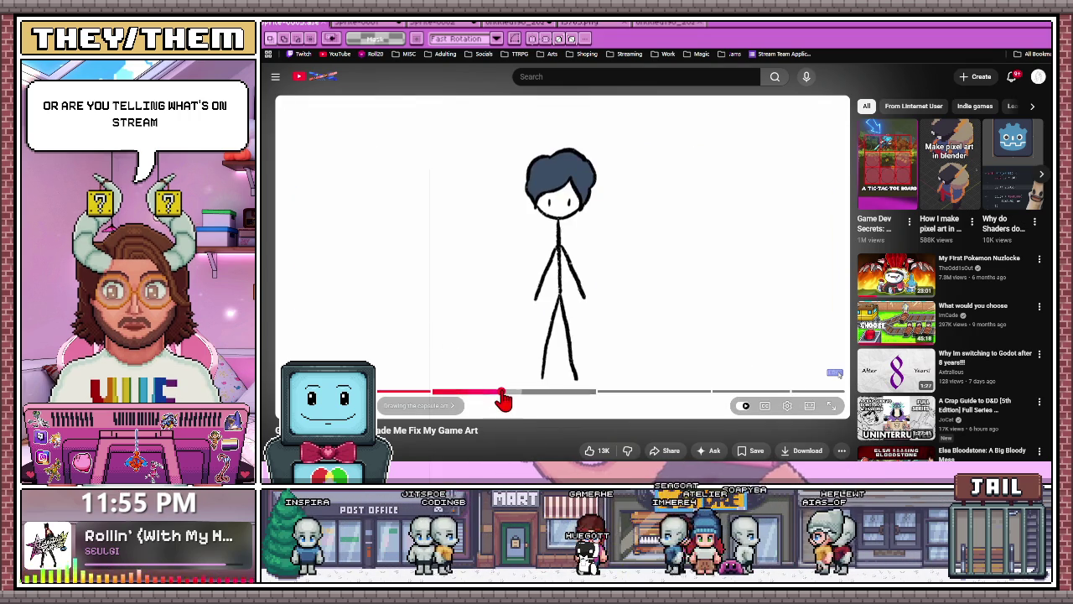
drag(534, 403, 659, 402)
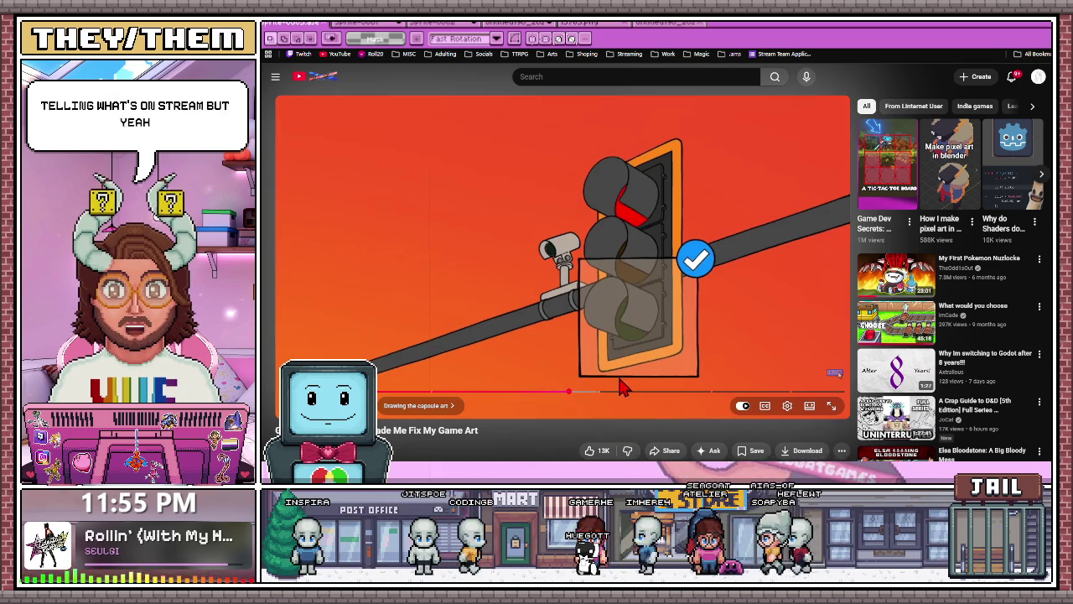
click(747, 392)
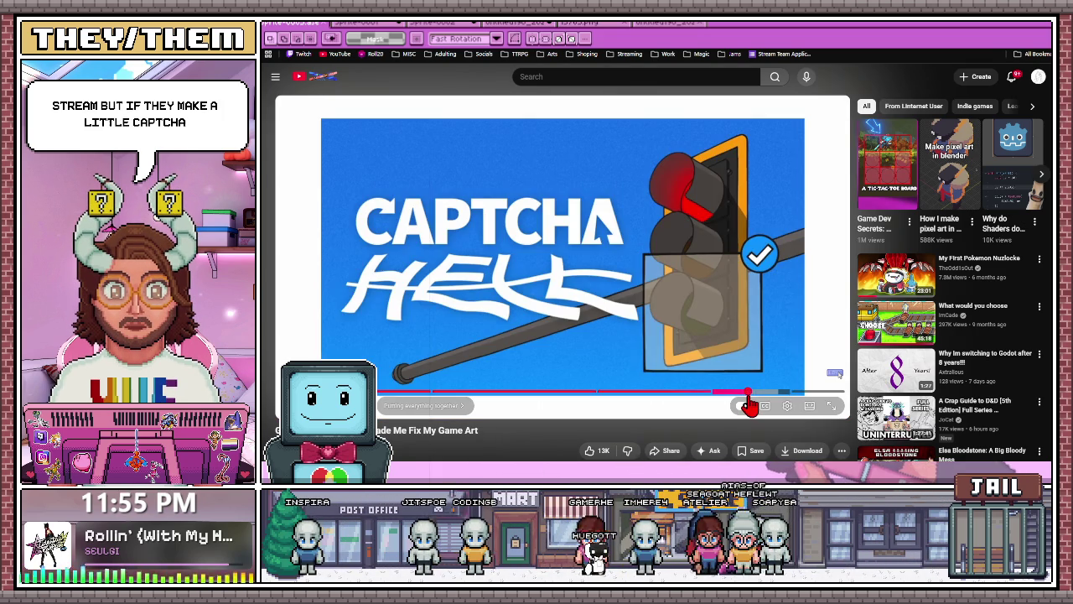
click(407, 393)
click(408, 404)
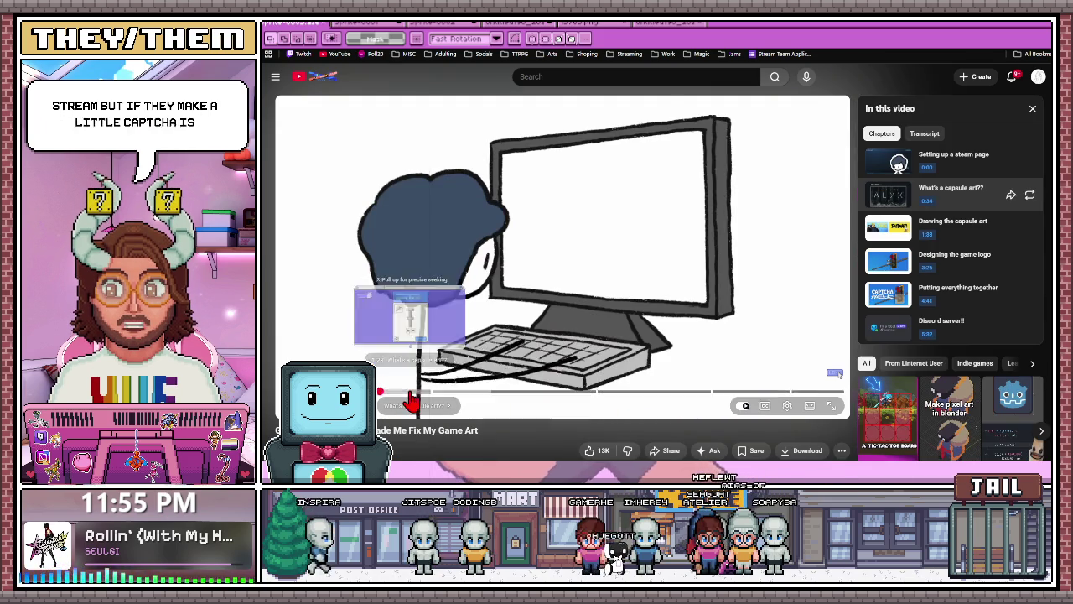
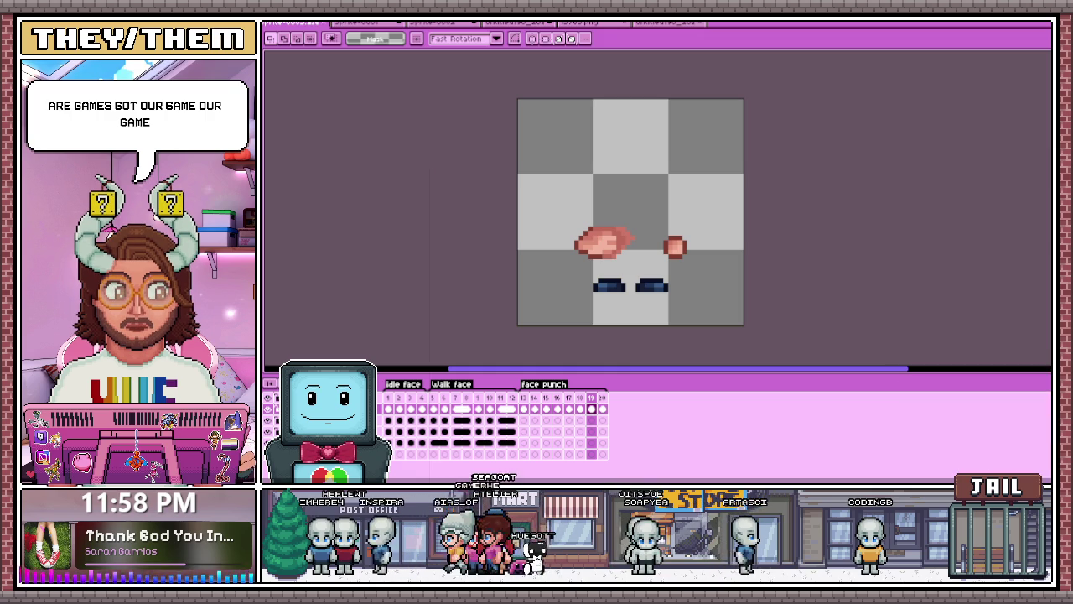
Step: Switch from Aseprite to the Brackeys Game Jam 2026.1 itch.io page in the browser
key(alt+Tab)
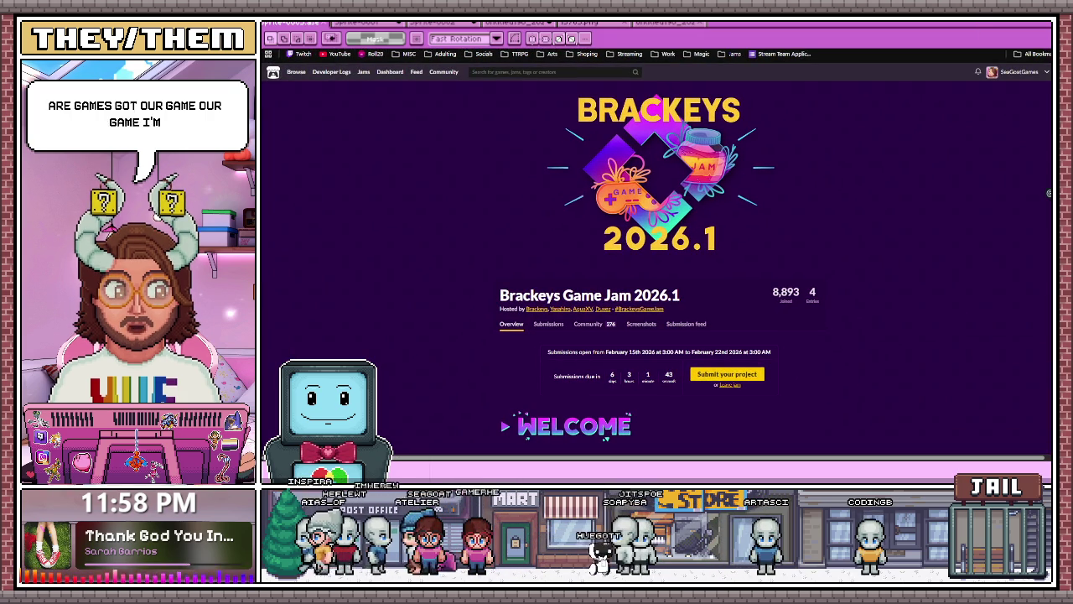
Step: Read the jam page down to its Strange Places theme, then switch back to Aseprite
scroll(658, 252, down, 1)
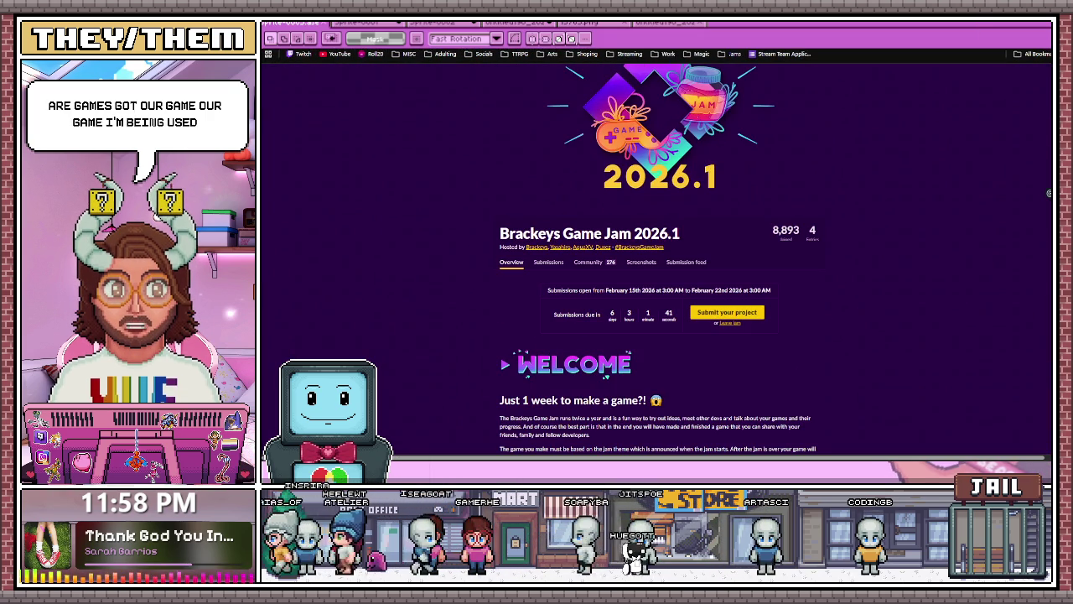
scroll(658, 252, down, 2)
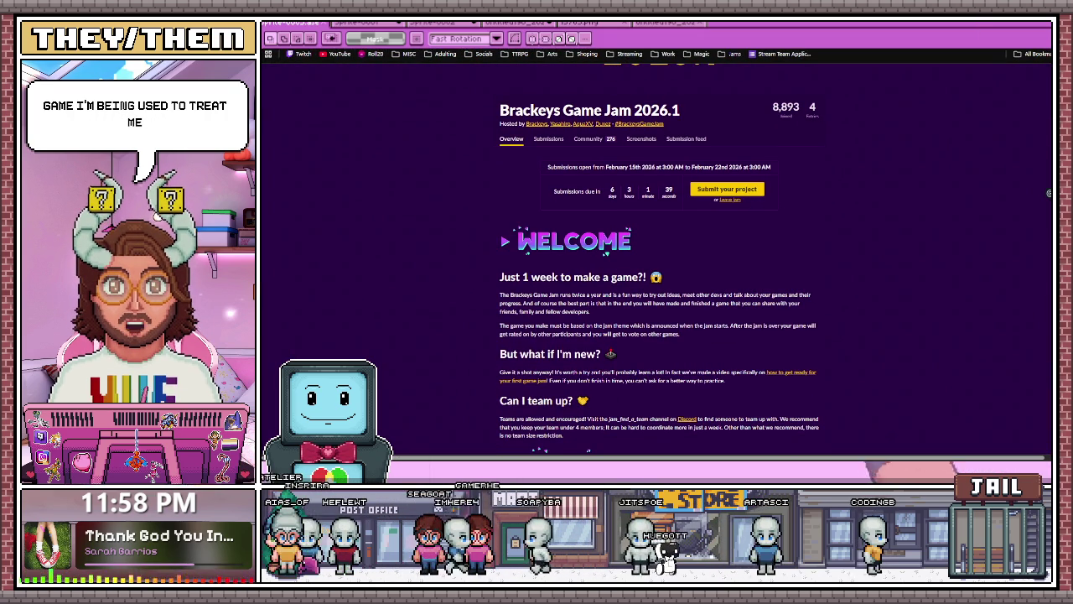
scroll(658, 251, up, 1)
scroll(658, 252, down, 5)
scroll(658, 252, down, 2)
scroll(658, 251, down, 4)
scroll(658, 252, down, 2)
scroll(658, 251, up, 1)
scroll(658, 252, up, 4)
scroll(658, 252, up, 1)
scroll(658, 251, up, 1)
scroll(658, 252, up, 2)
scroll(658, 252, down, 1)
scroll(779, 194, up, 1)
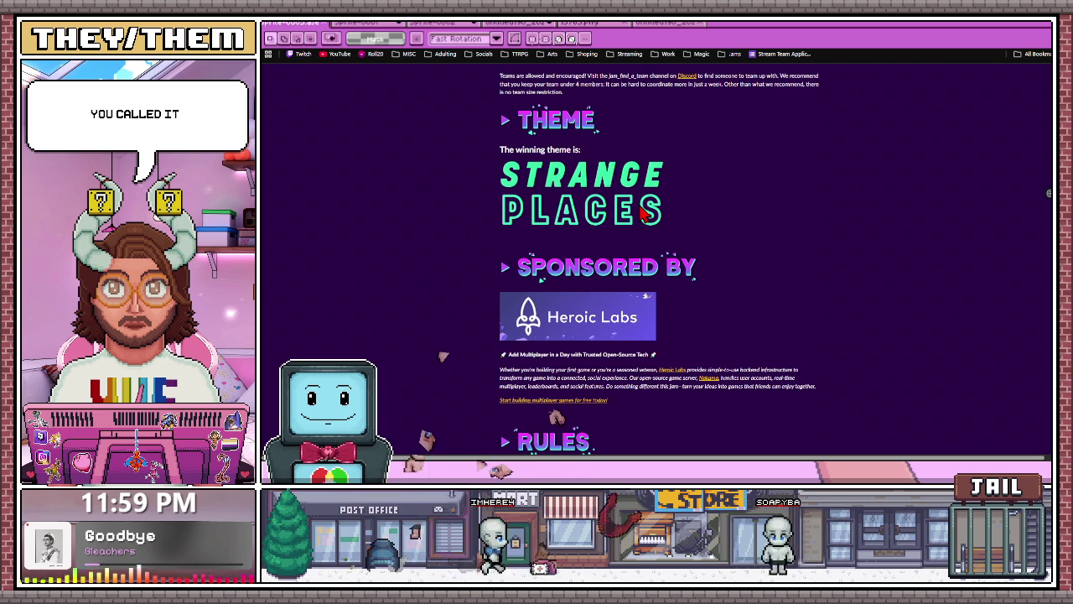
scroll(539, 222, down, 1)
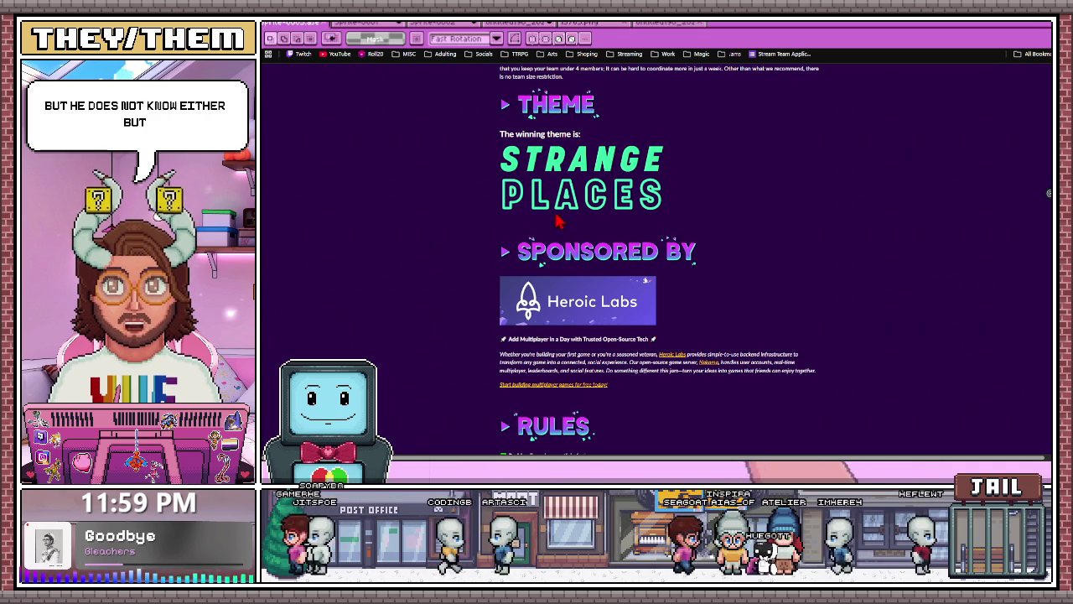
scroll(557, 220, up, 1)
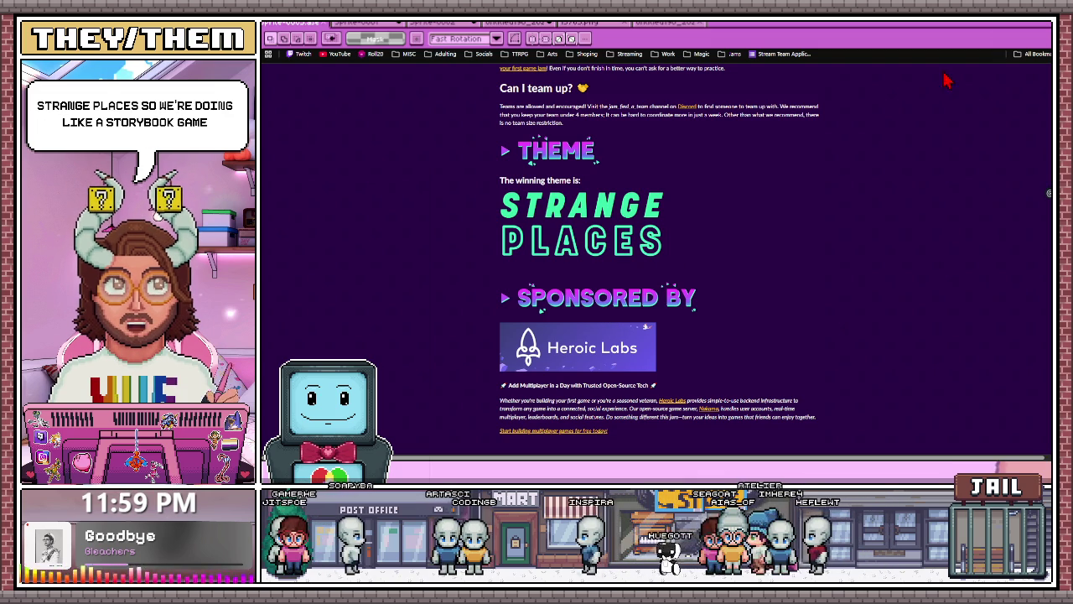
key(alt+Tab)
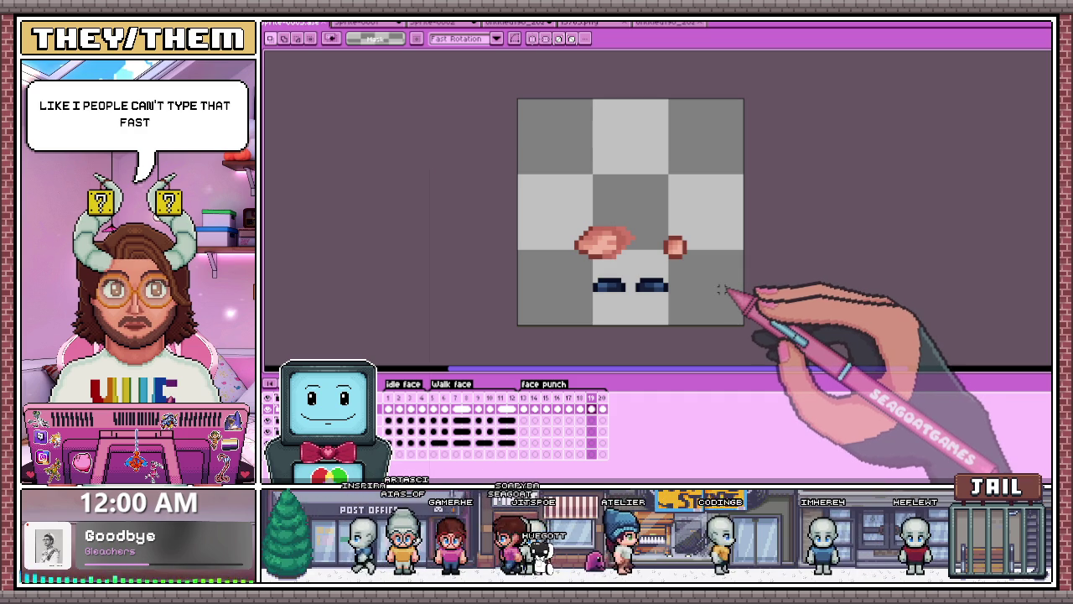
Step: Jump to an earlier face punch frame and zoom in to watch the fists cross the face
click(523, 419)
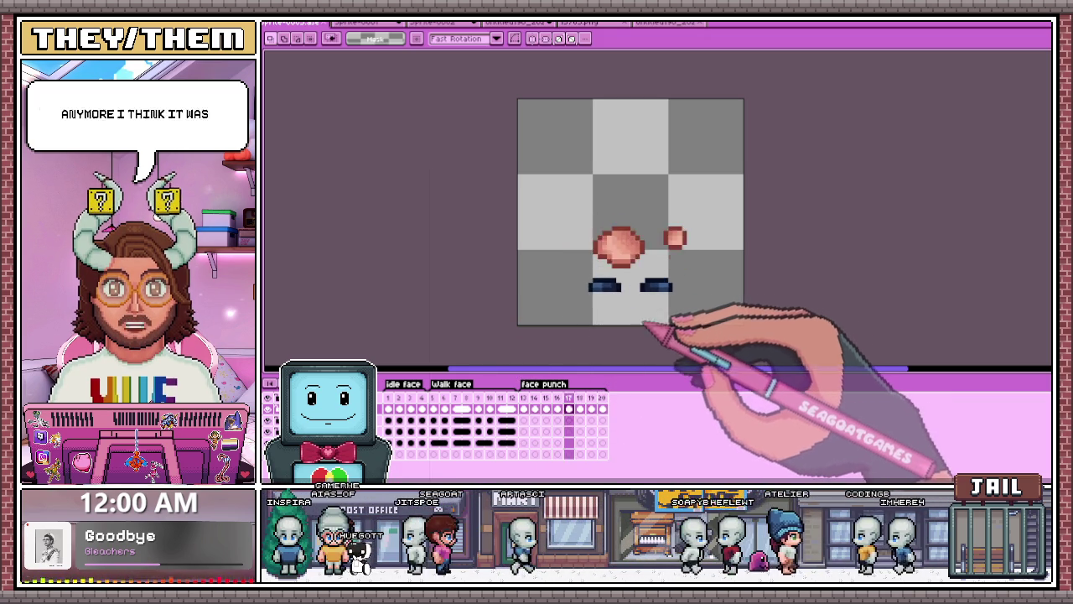
scroll(700, 322, up, 1)
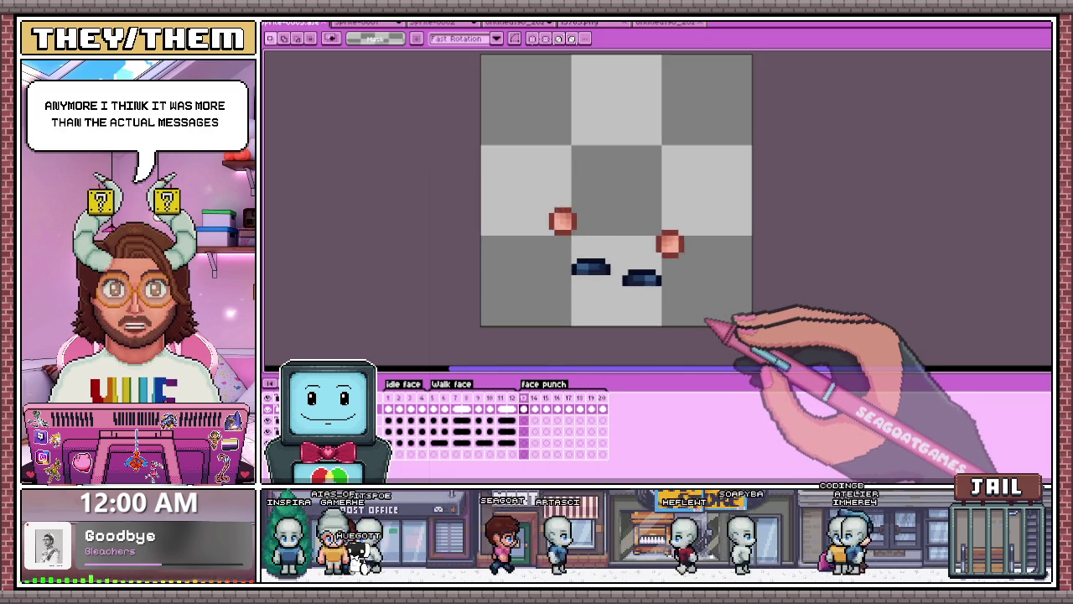
scroll(700, 322, up, 1)
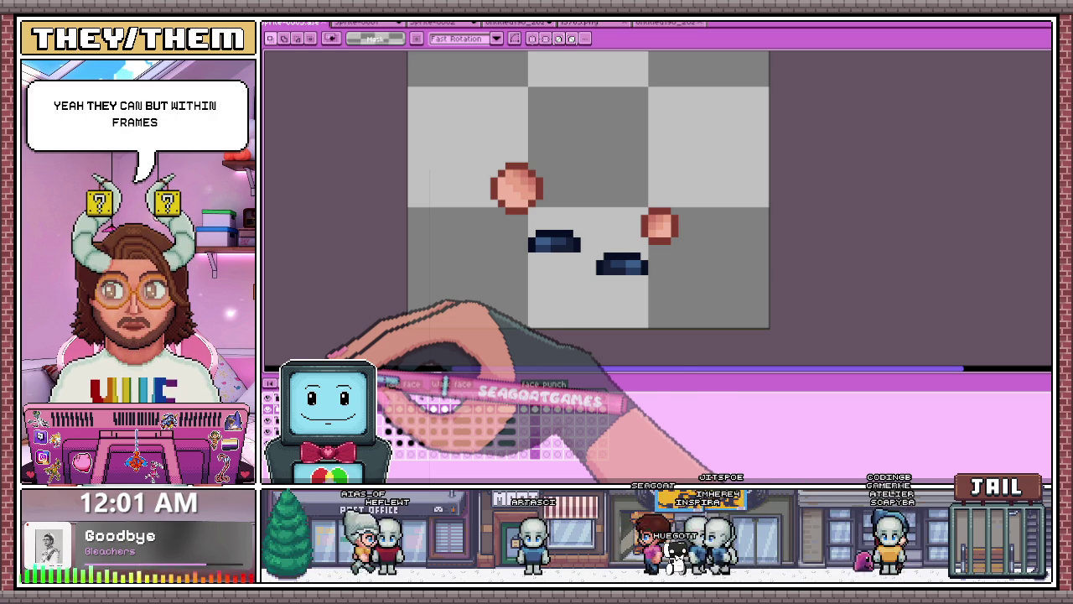
Step: Flip back and forth between face punch frames 14 and 19 to compare the poses
scroll(528, 307, down, 1)
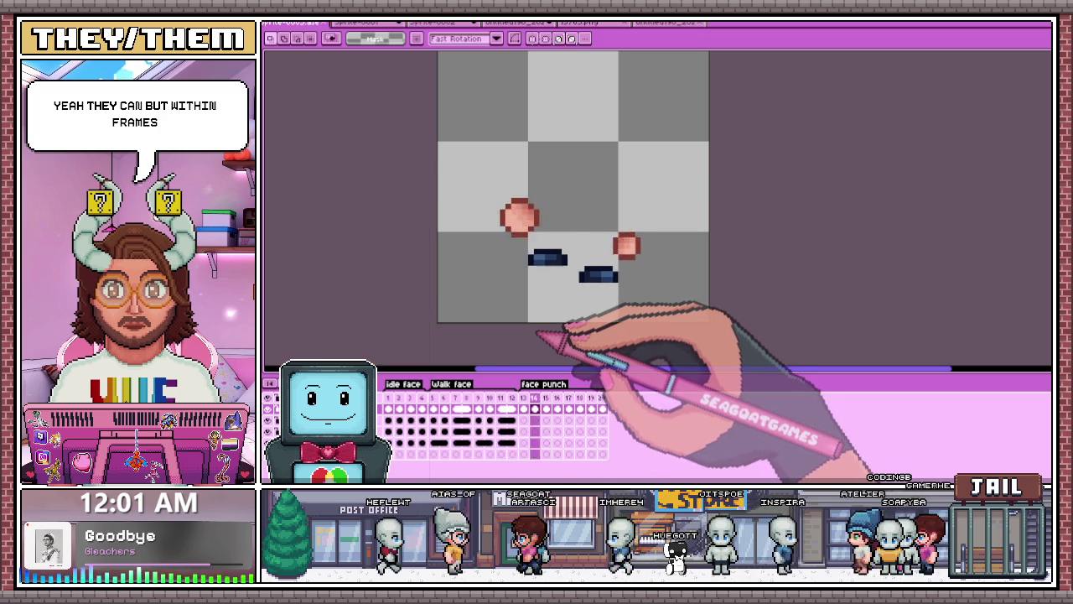
key(Right)
key(Right)
key(Right)
scroll(557, 317, down, 3)
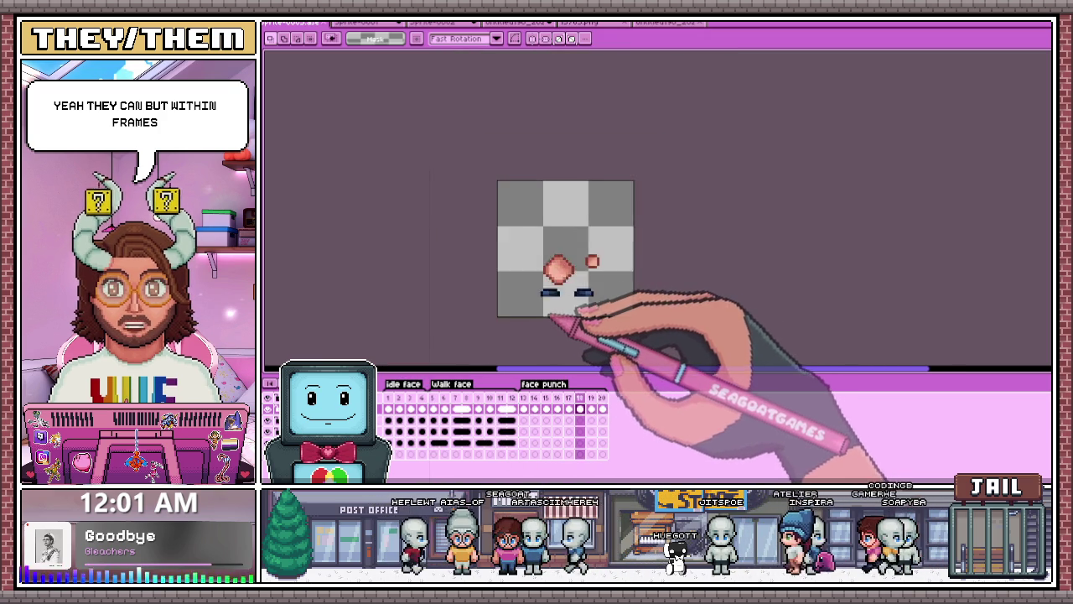
scroll(515, 319, up, 1)
key(Right)
key(Right)
key(Left)
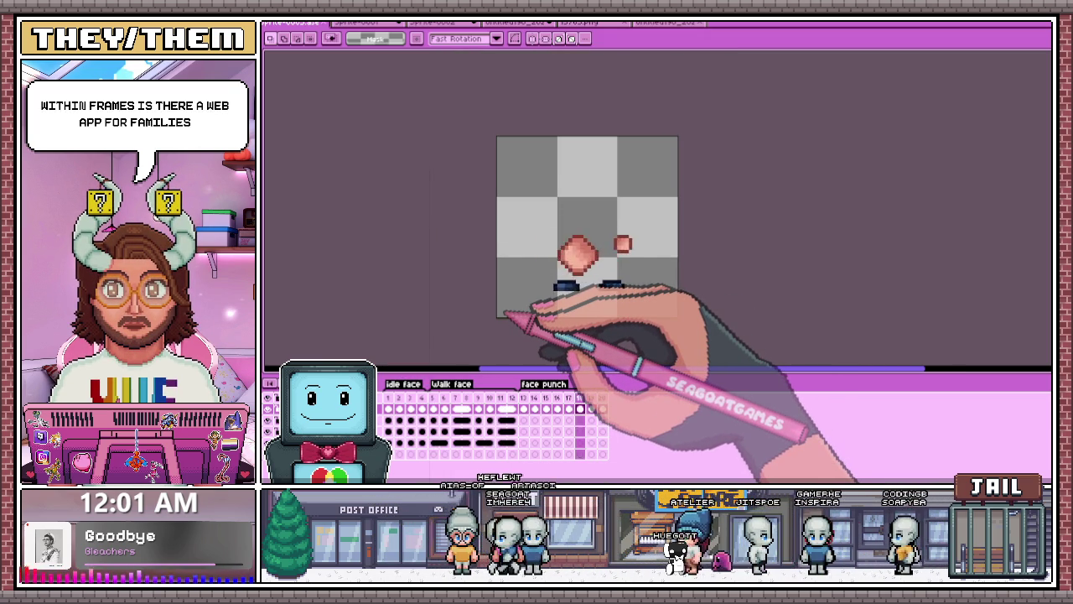
key(Left)
key(Left)
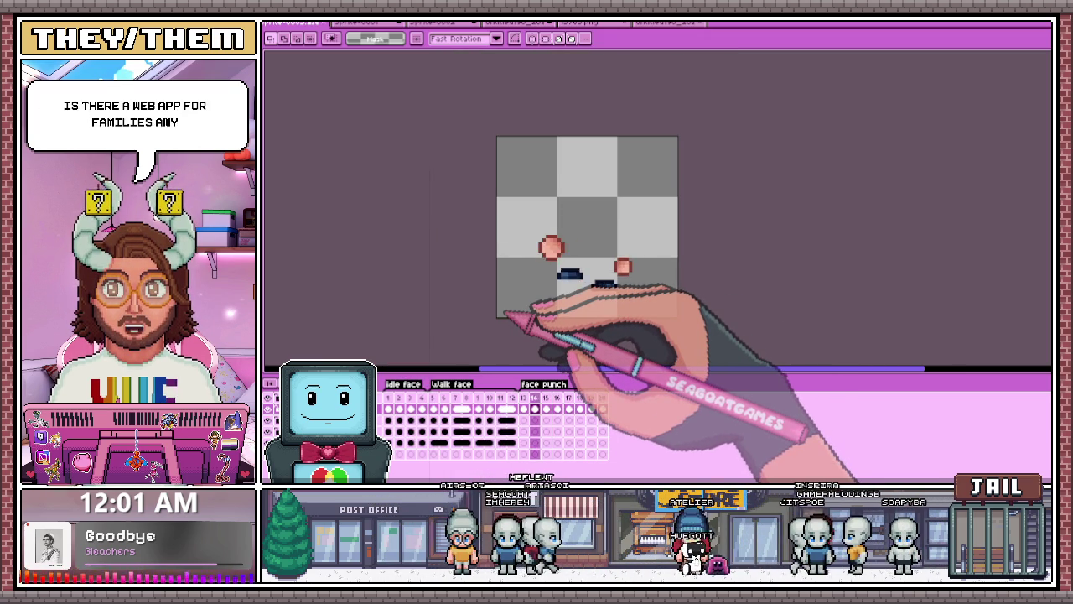
key(Right)
key(Right)
key(Right)
key(Left)
key(Left)
key(Left)
key(Left)
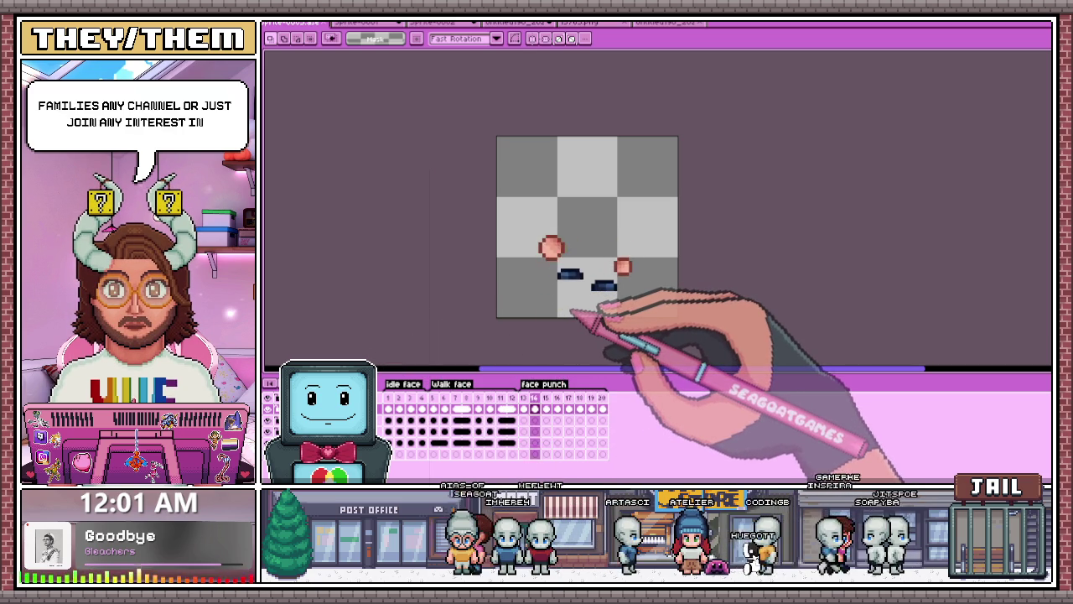
key(Right)
key(Right)
key(Right)
key(Right)
key(Right)
key(Right)
key(Left)
key(Left)
key(Left)
key(Right)
key(Right)
key(Right)
key(Right)
key(Left)
key(Left)
key(Left)
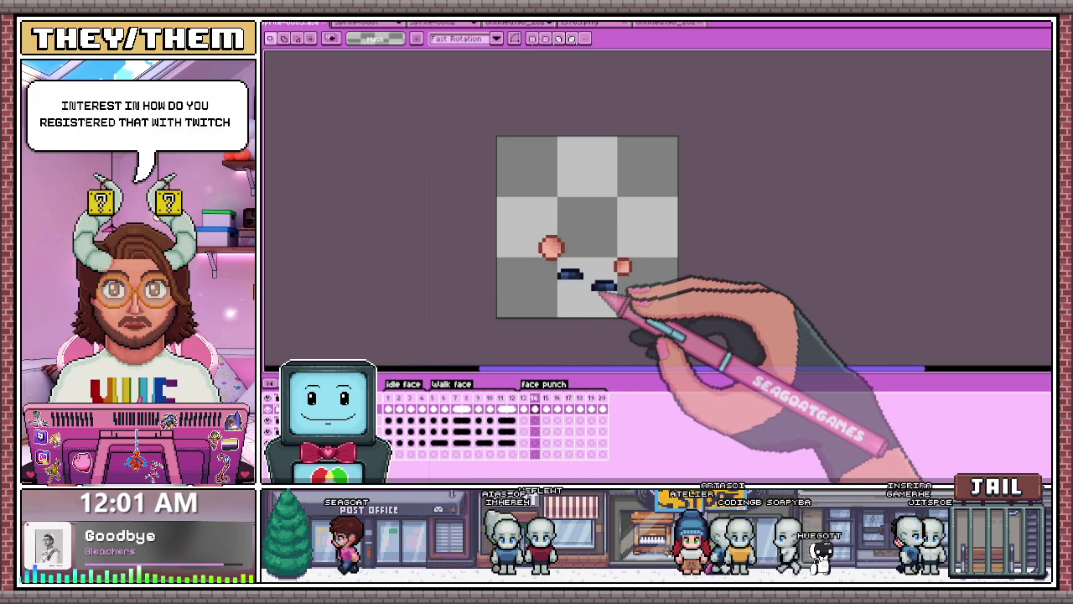
key(Right)
key(Right)
key(Right)
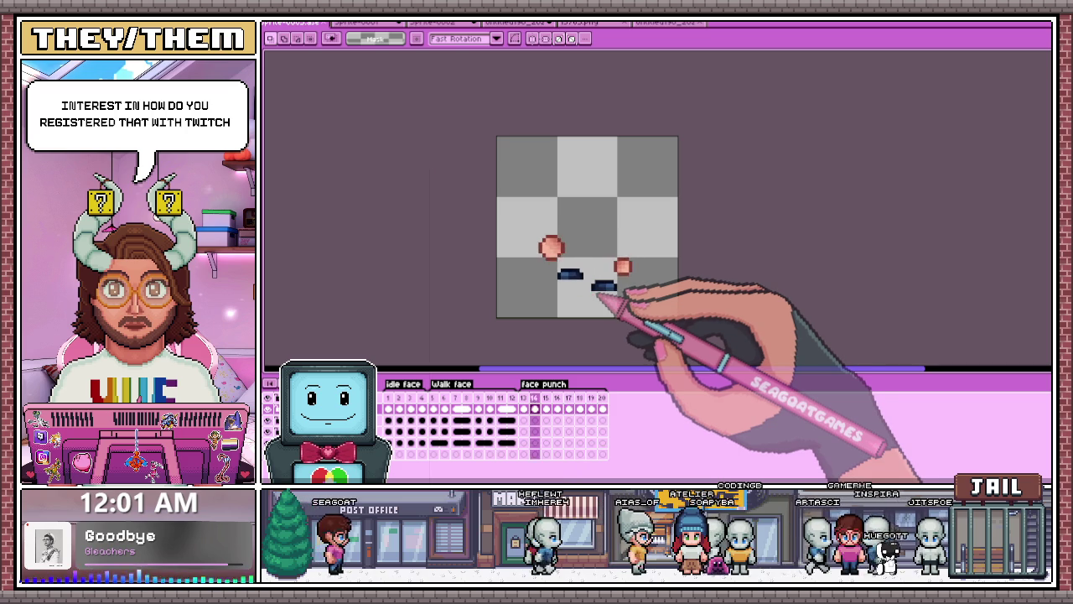
key(plus)
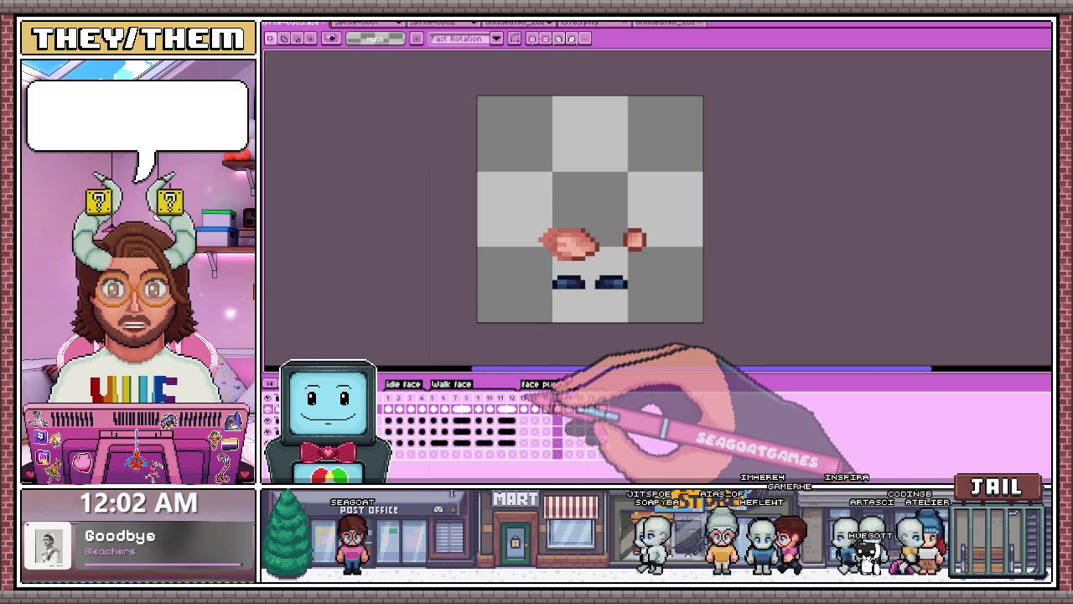
Step: Stop playback and advance to the extended punch frame
key(Return)
key(Right)
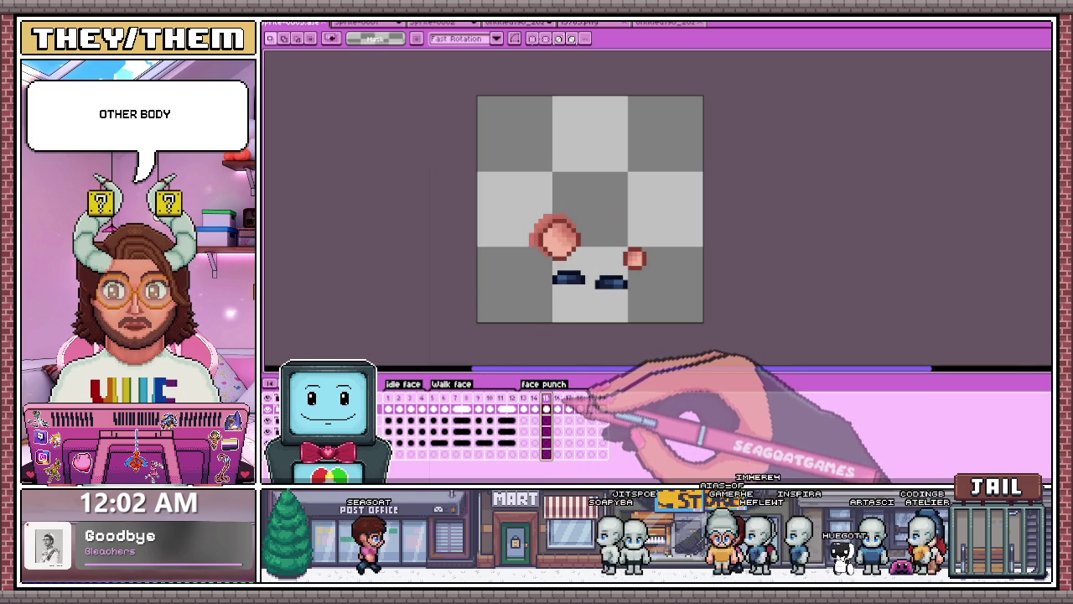
key(Right)
key(Right)
key(Right)
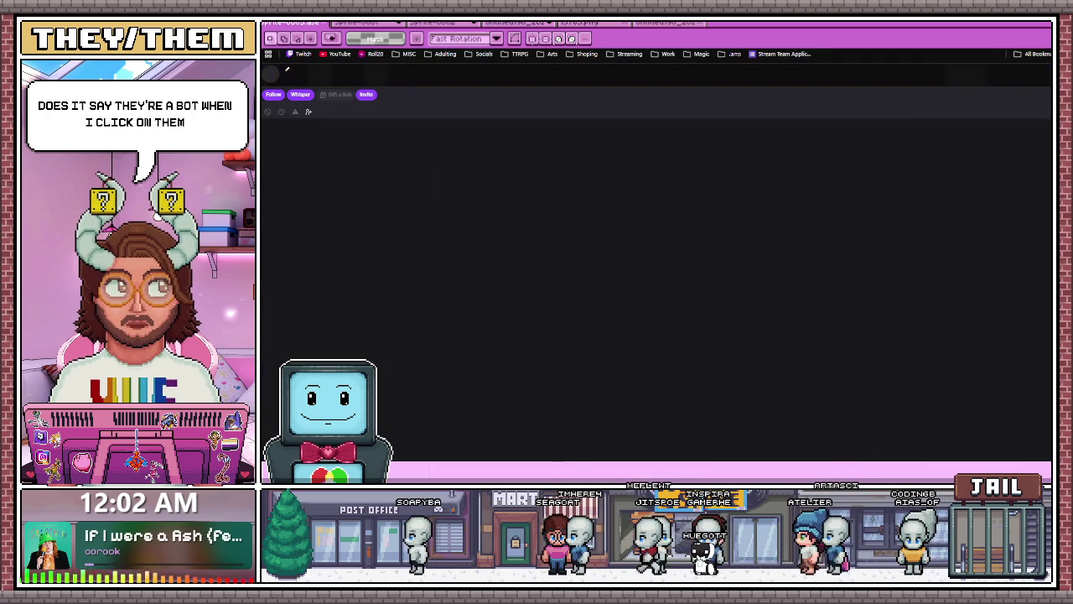
key(ctrl+w)
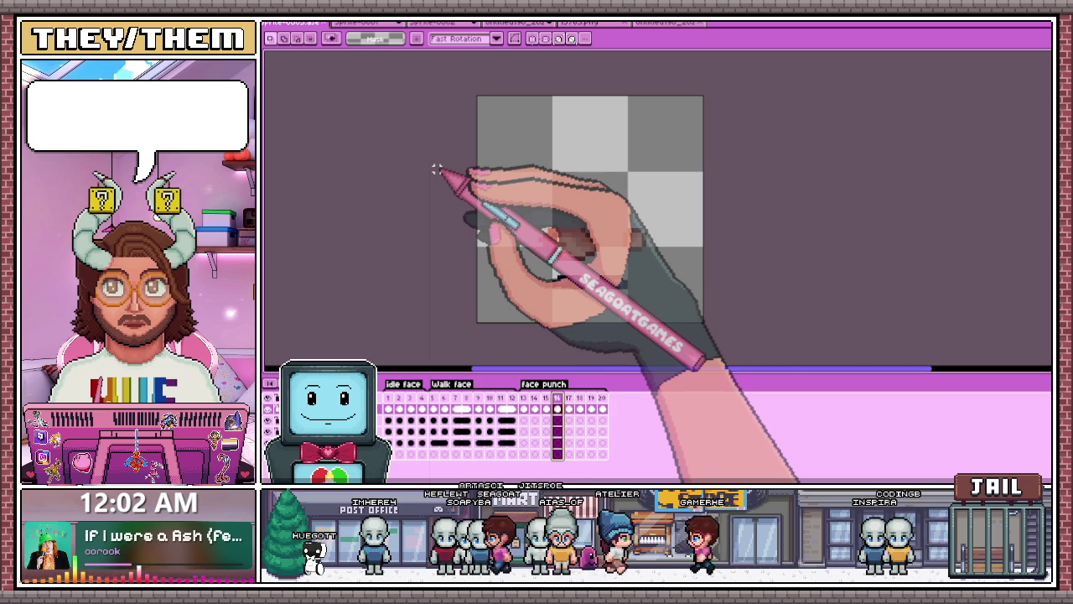
Step: Adjust the small right fist's height on face punch frames 13 through 16
click(524, 409)
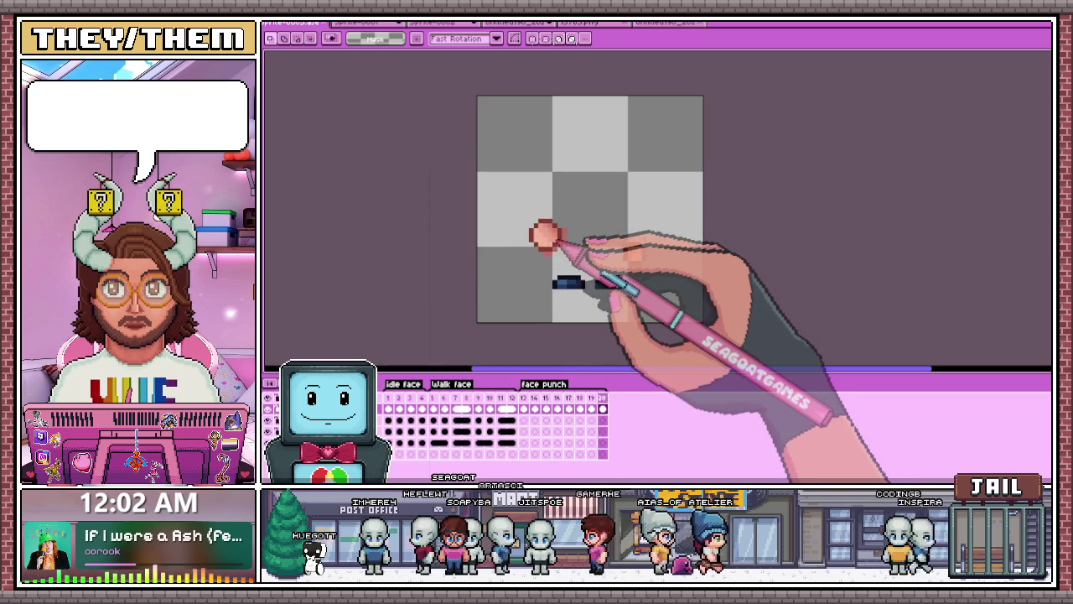
scroll(559, 272, up, 1)
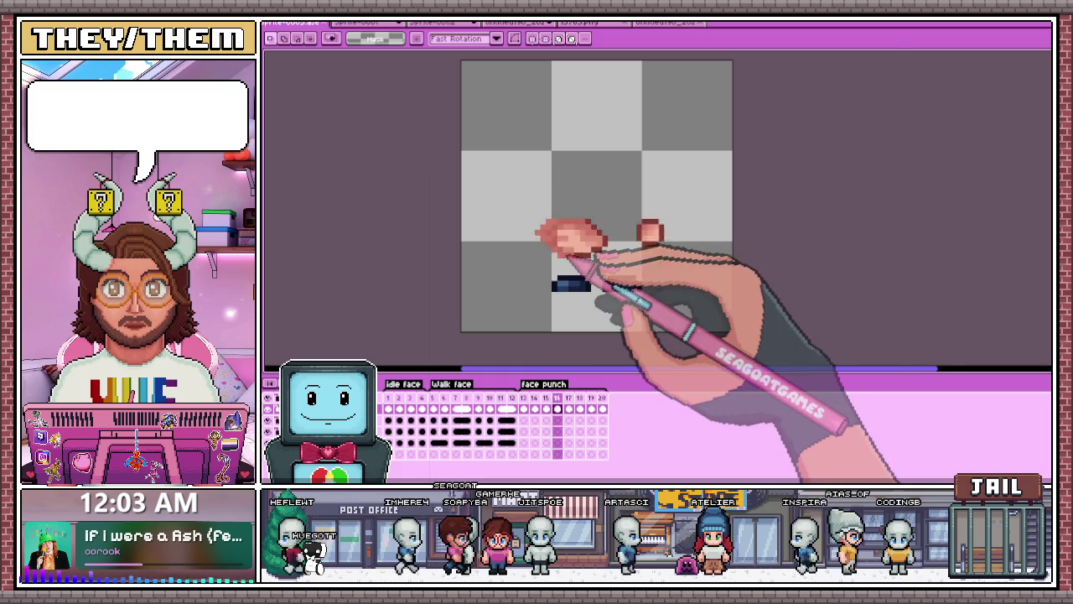
scroll(554, 230, up, 3)
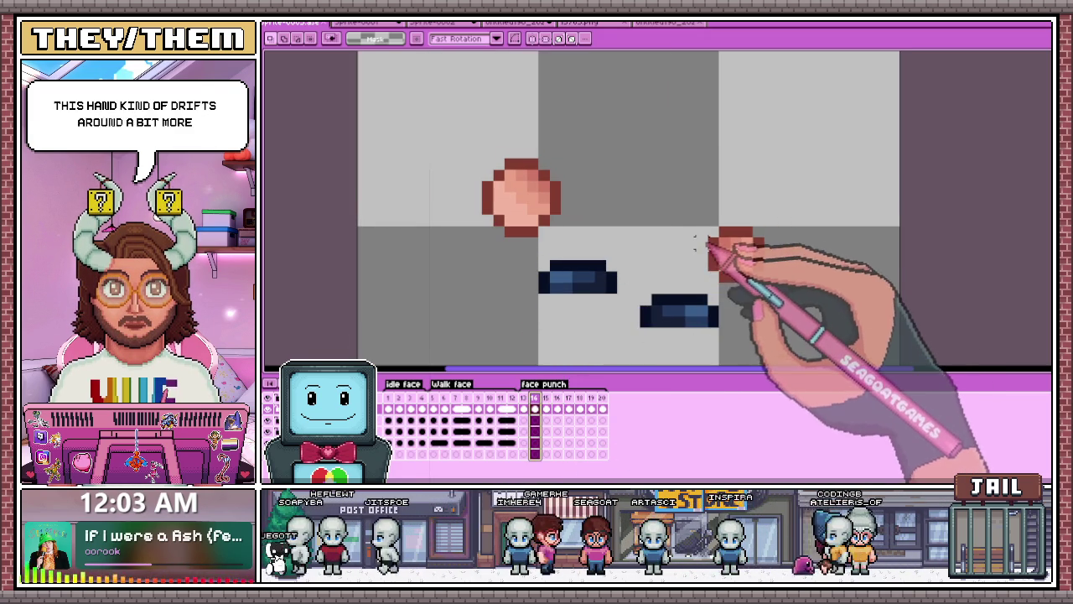
drag(713, 235, 734, 252)
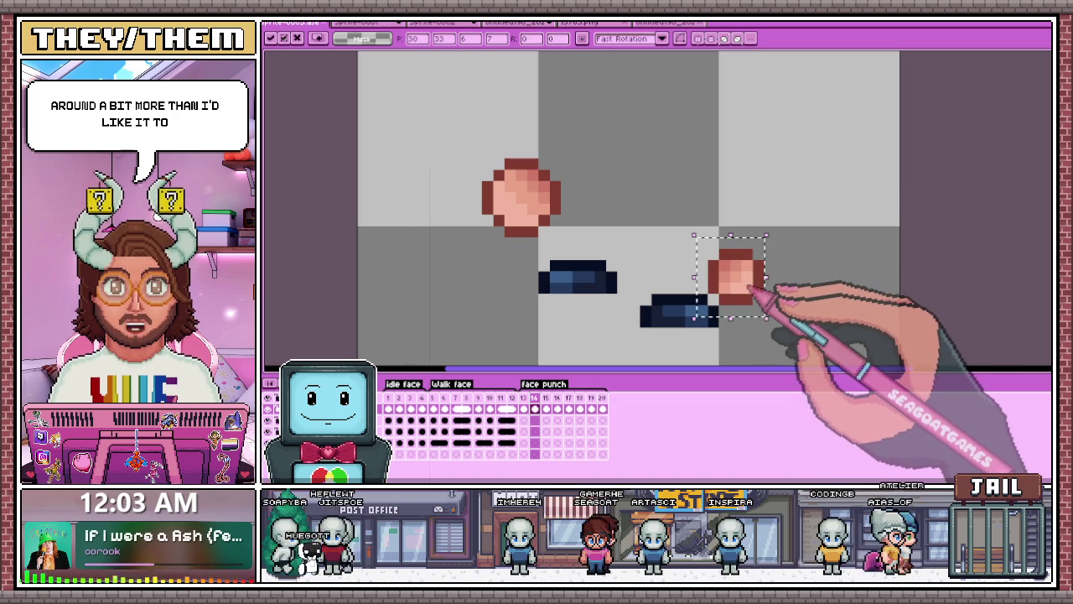
click(523, 409)
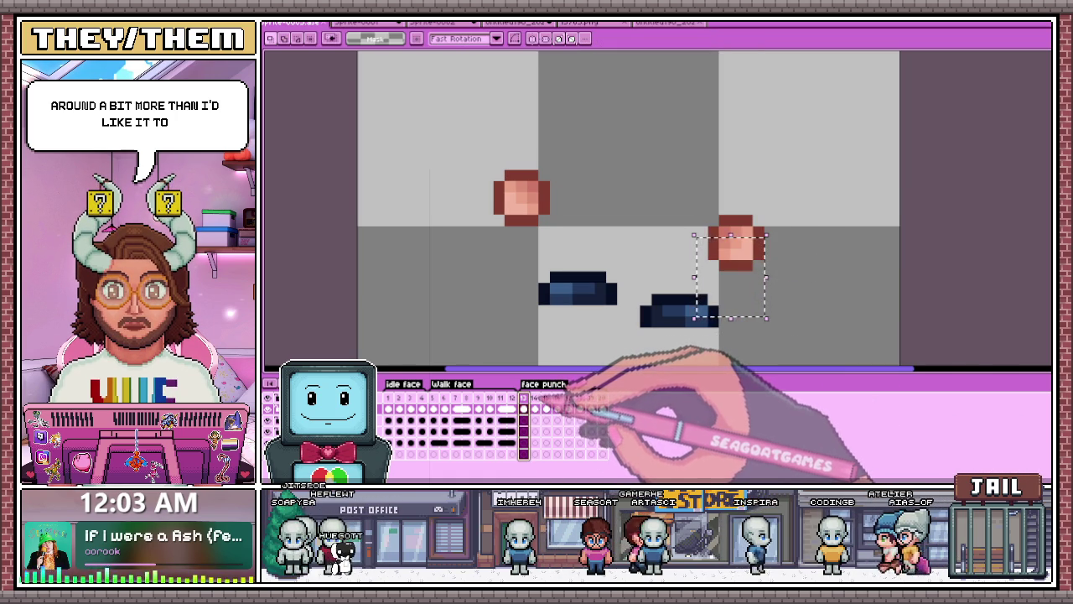
mouse_move(697, 180)
mouse_down()
mouse_move(783, 263)
mouse_move(748, 278)
mouse_up()
click(534, 409)
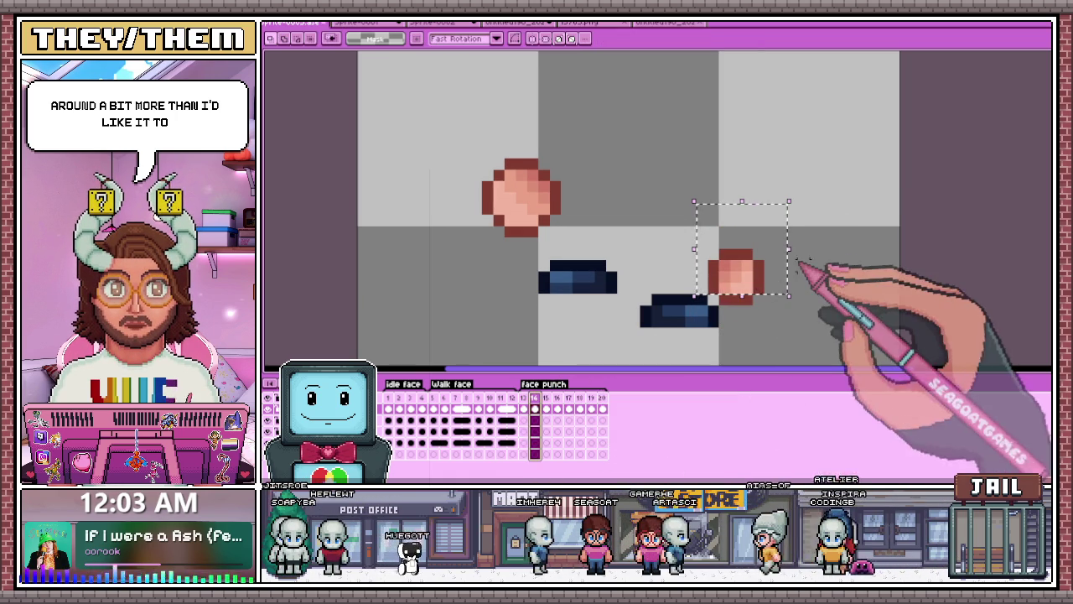
click(546, 408)
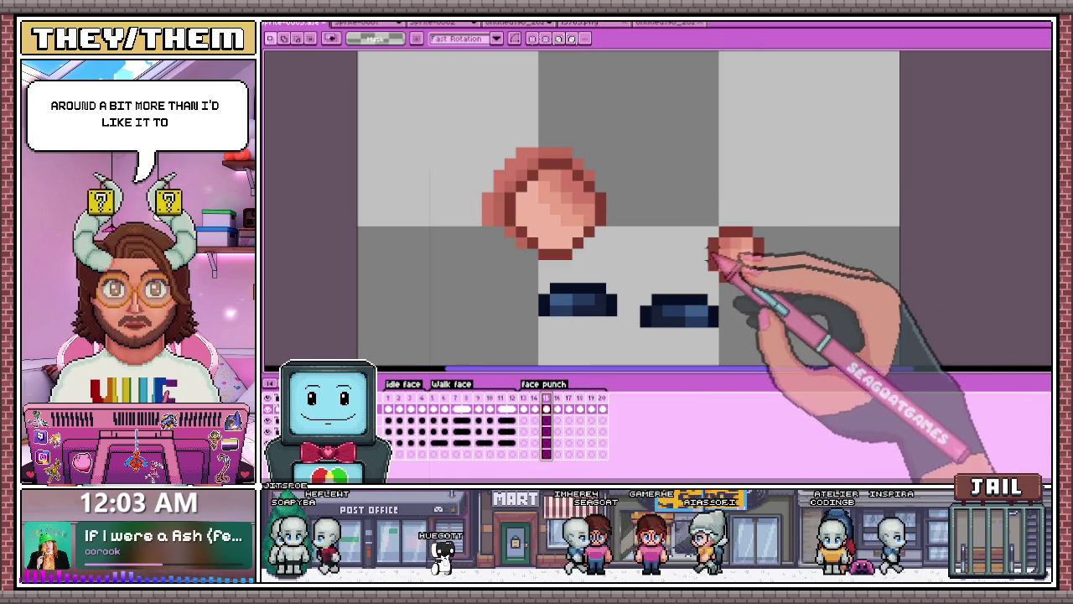
drag(773, 285, 764, 251)
click(557, 408)
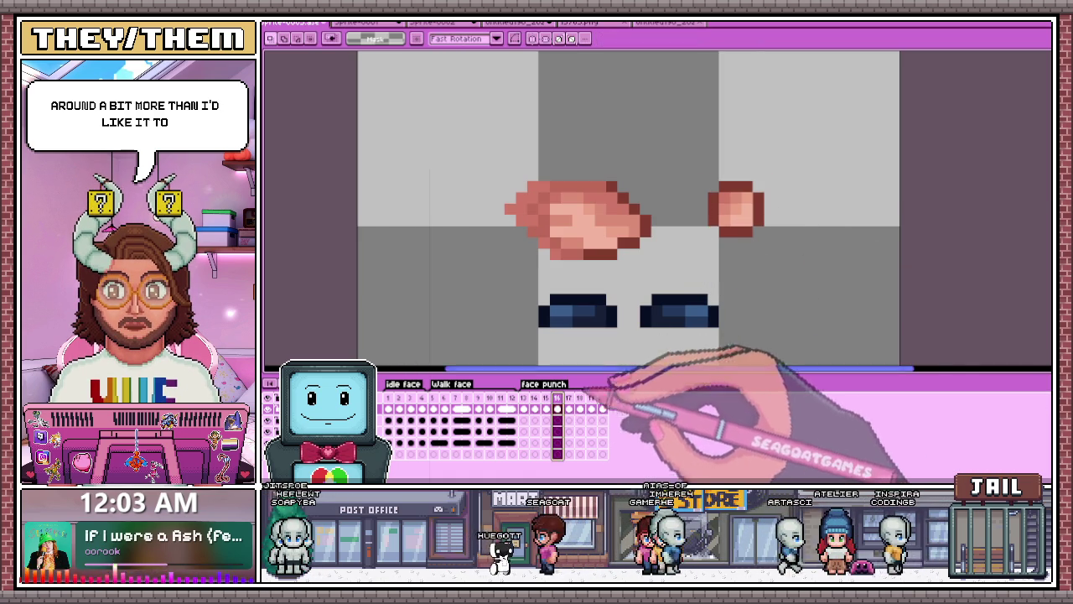
mouse_move(695, 179)
mouse_down()
mouse_move(771, 239)
mouse_move(750, 184)
mouse_up()
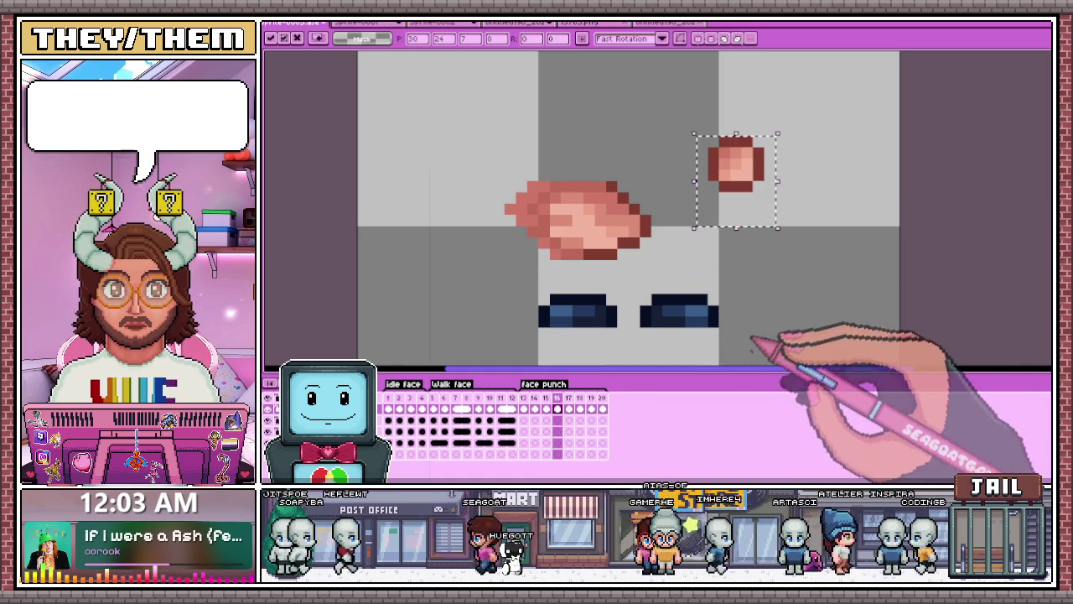
Step: Move the small right fist lower on frames 17 and 18 and commit its position
click(568, 409)
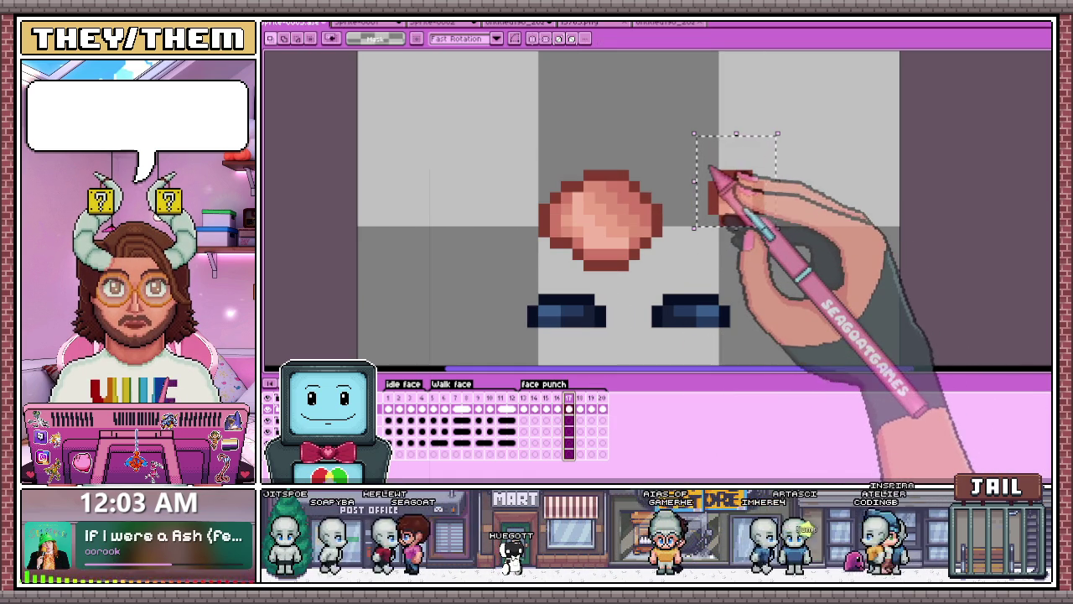
drag(689, 164, 744, 216)
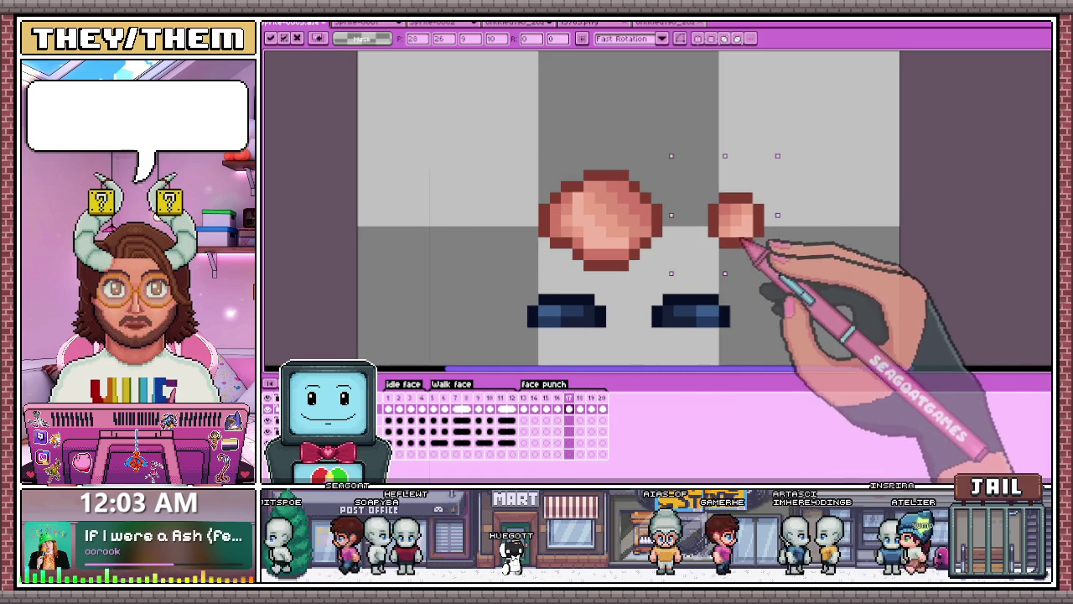
click(579, 408)
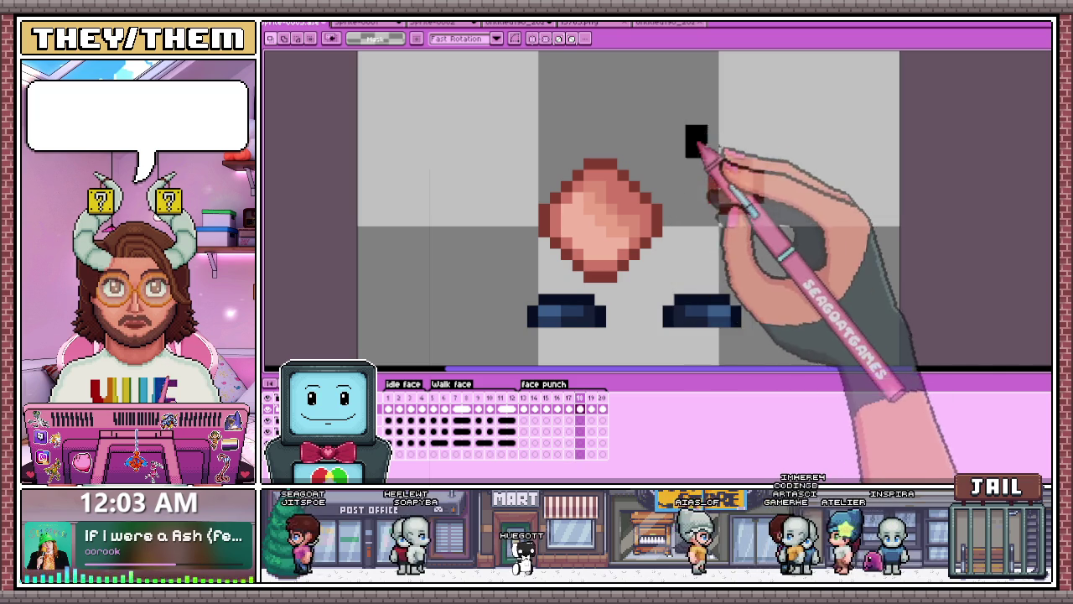
drag(683, 124, 778, 250)
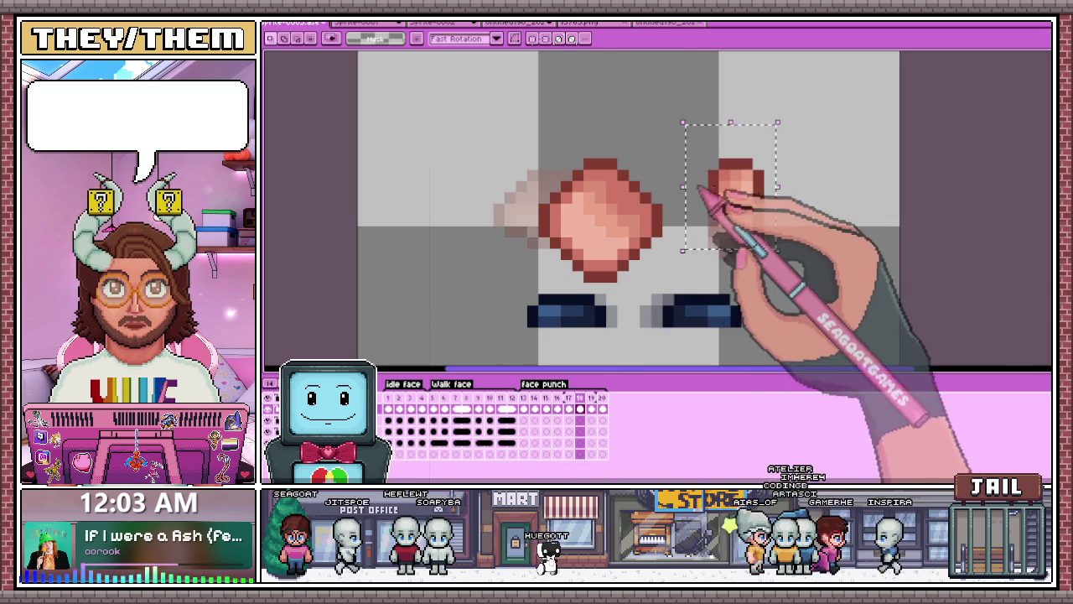
mouse_move(700, 191)
mouse_down()
mouse_move(738, 249)
mouse_move(738, 216)
mouse_up()
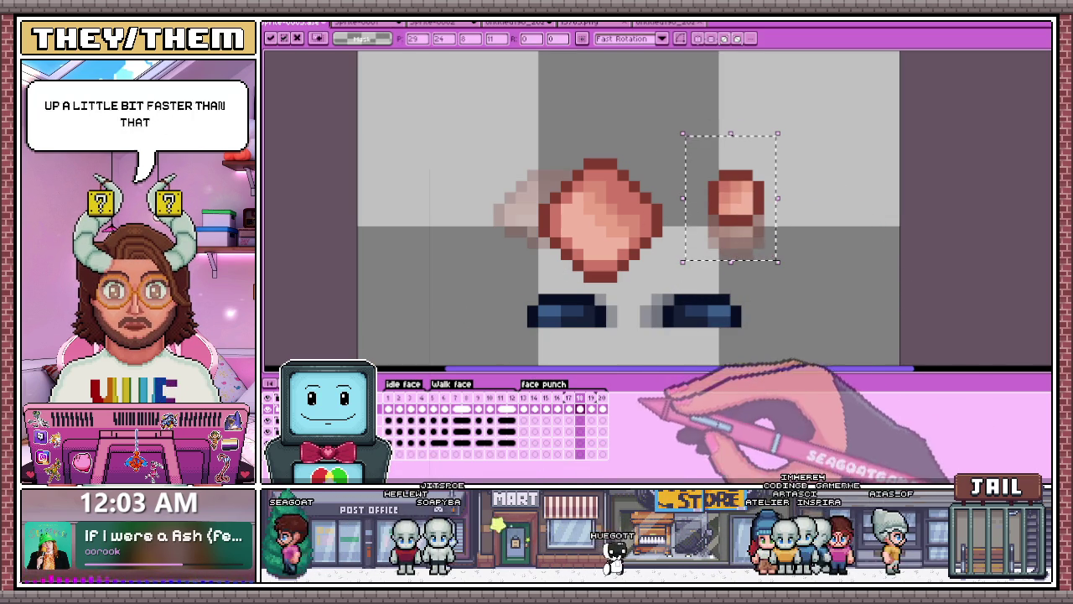
key(Right)
mouse_move(735, 219)
mouse_down()
mouse_move(740, 243)
mouse_move(740, 232)
mouse_up()
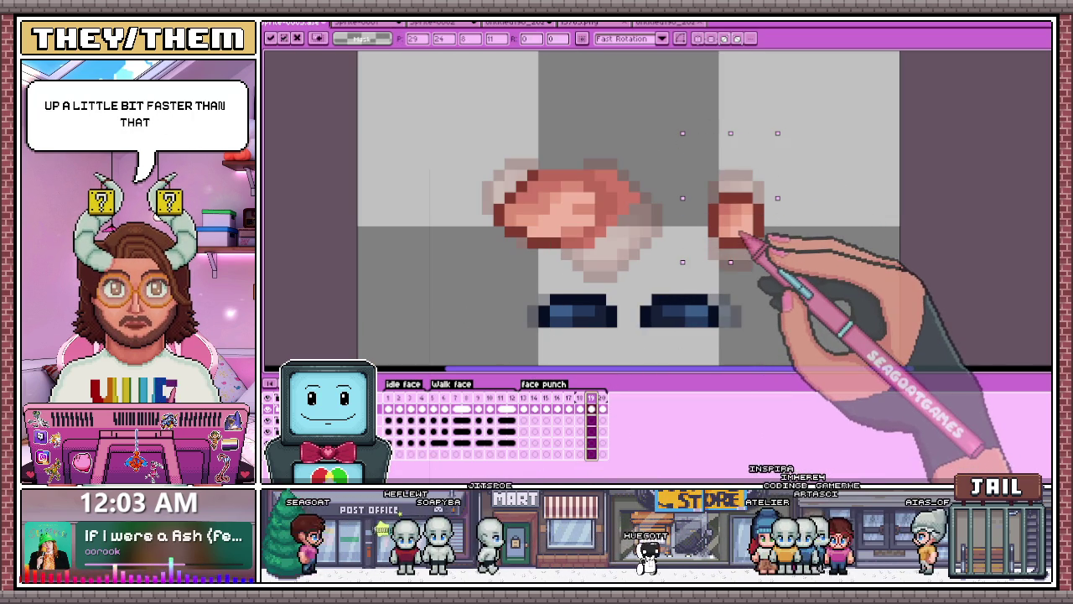
key(ctrl+d)
Step: Step through the following frames to preview the smoother punch
key(Right)
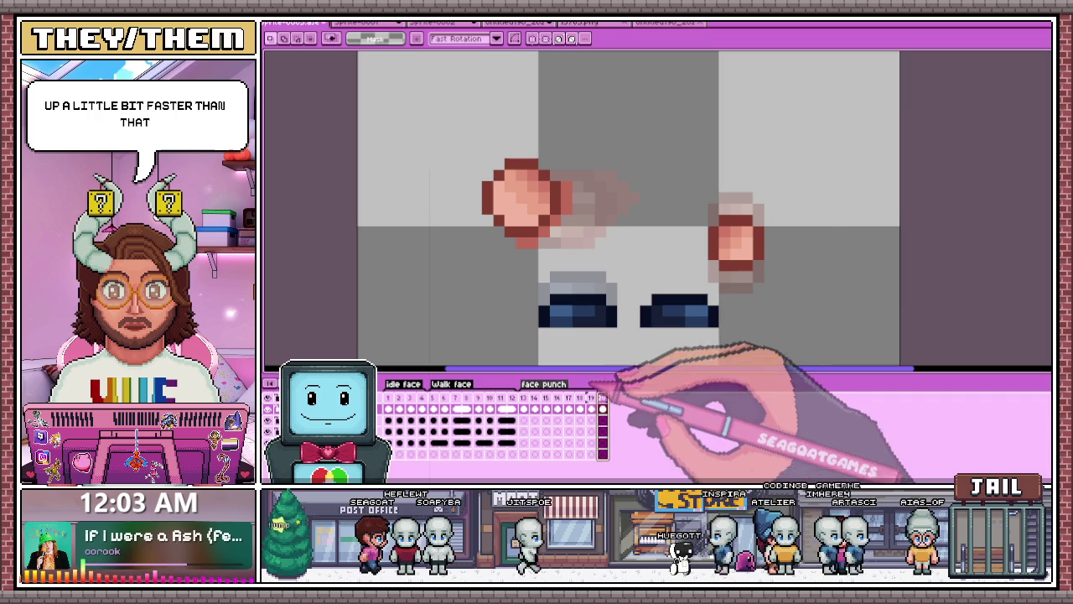
key(Right)
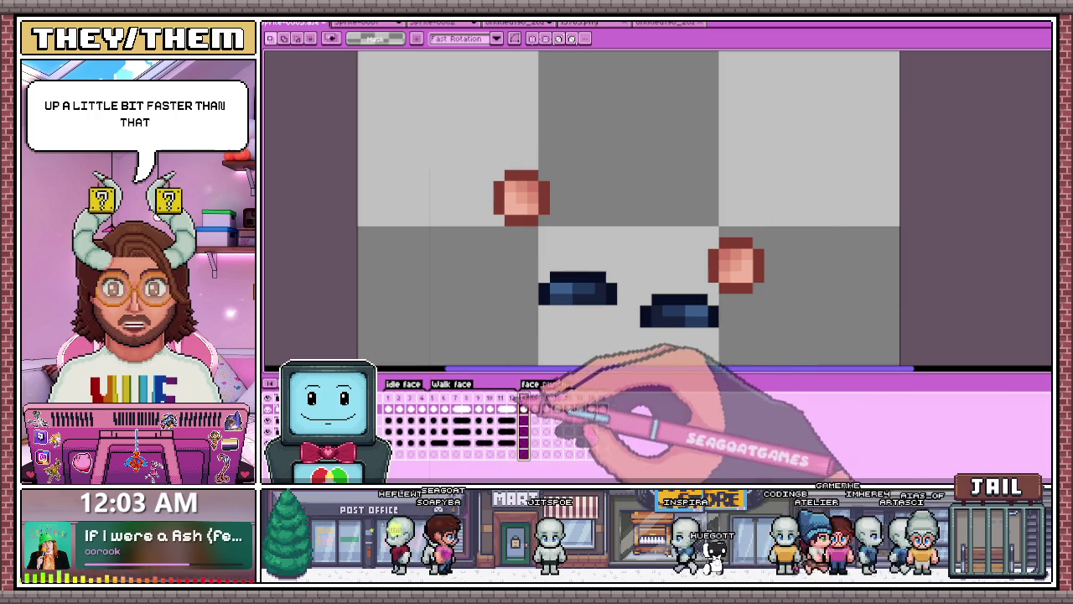
key(Right)
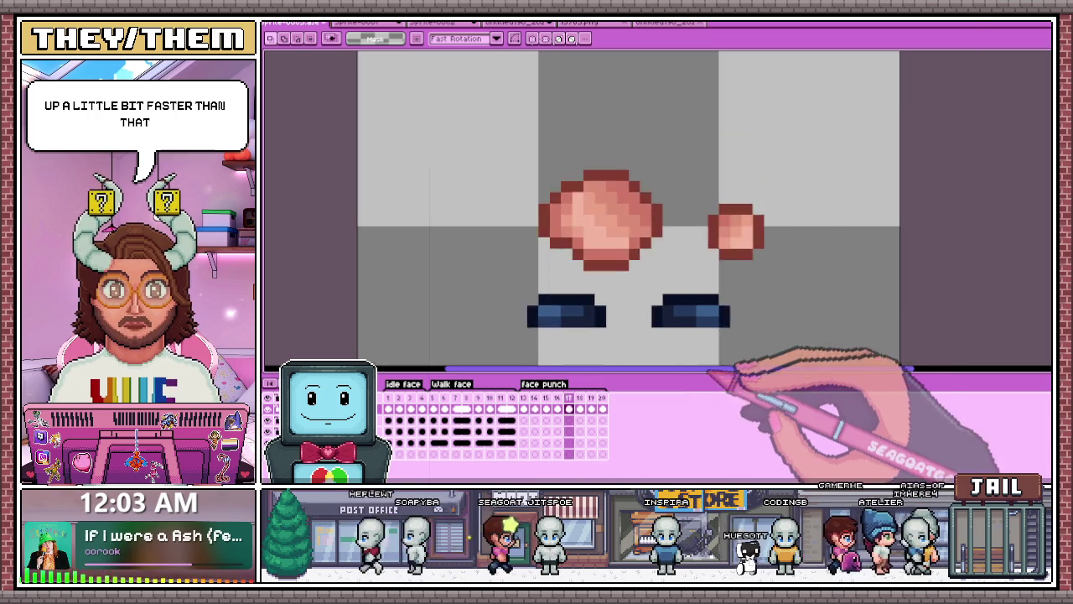
scroll(728, 367, down, 3)
key(Right)
key(Right)
key(Right)
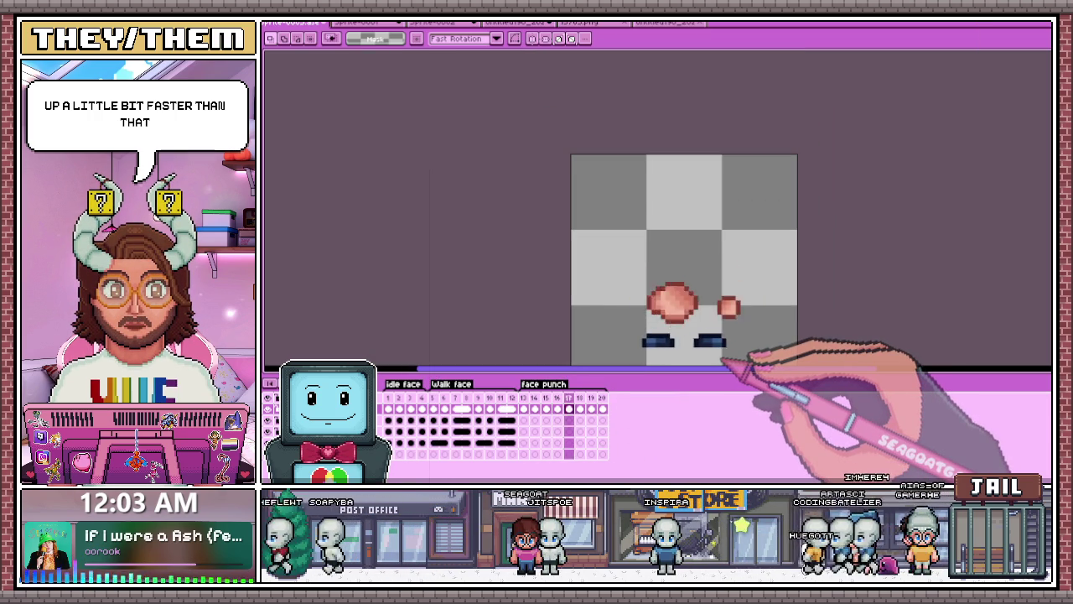
click(467, 381)
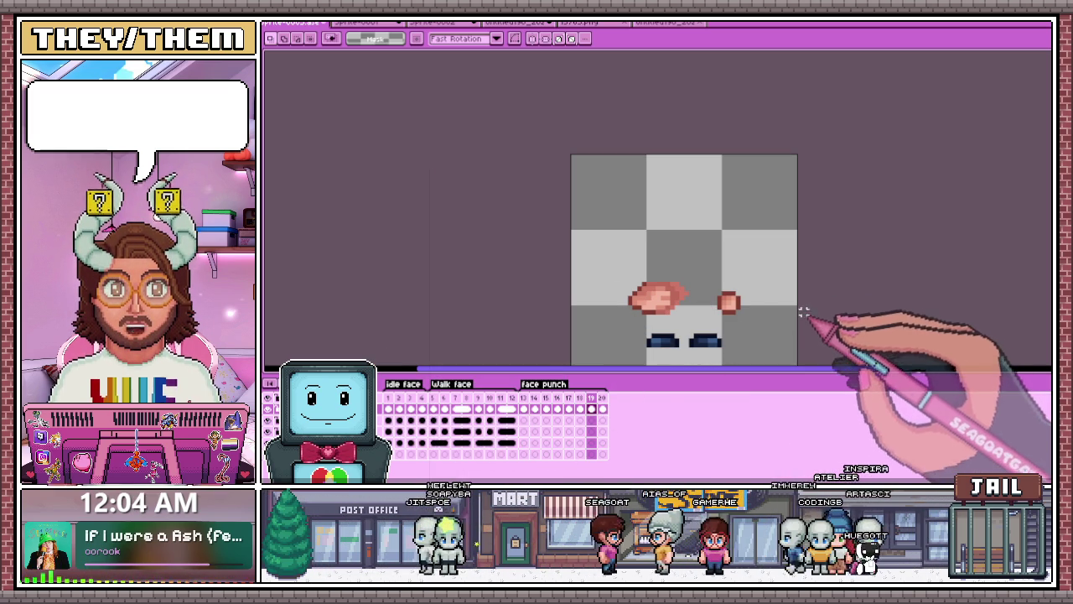
Step: Zoom the canvas and return to face punch frame 12
scroll(783, 332, down, 1)
scroll(738, 302, up, 2)
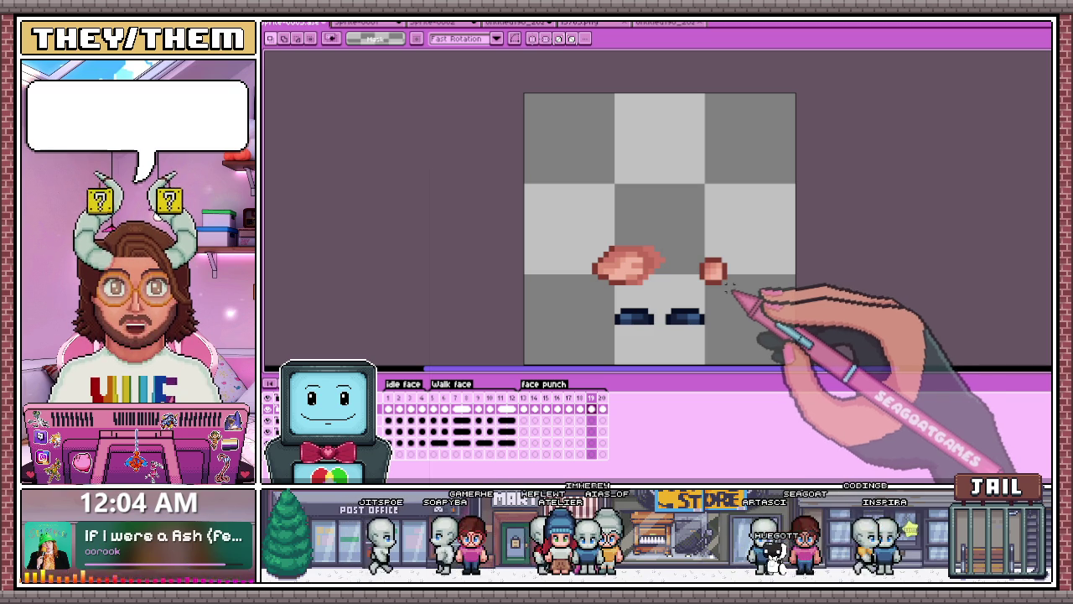
click(524, 409)
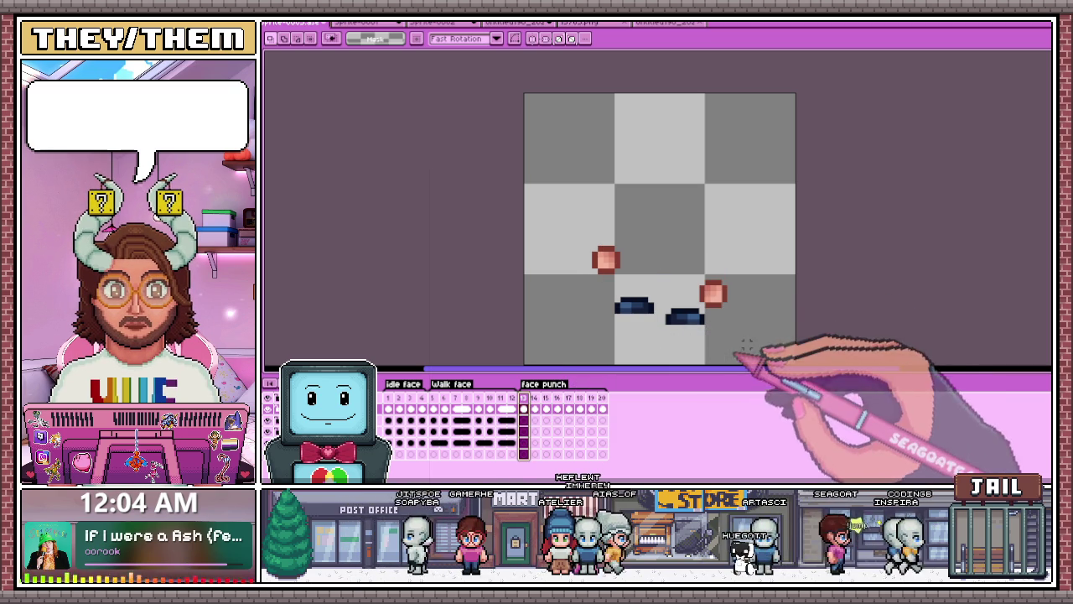
Step: Review frames 14–17, then lower the small right fist a few pixels on frame 18
click(534, 408)
scroll(720, 304, up, 2)
scroll(704, 306, up, 1)
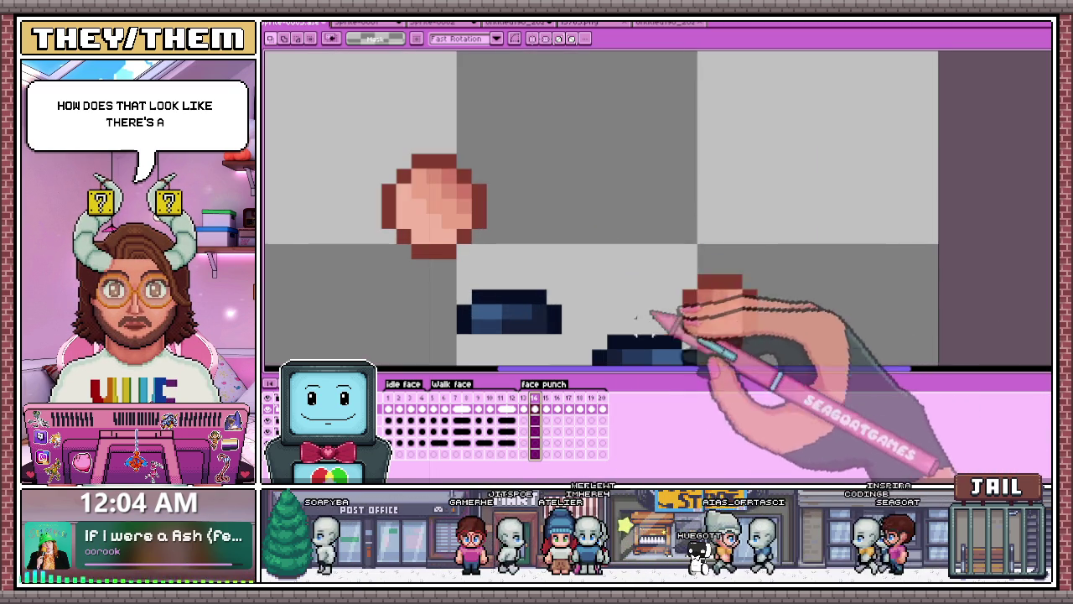
scroll(692, 308, down, 2)
scroll(681, 312, down, 2)
scroll(675, 307, up, 1)
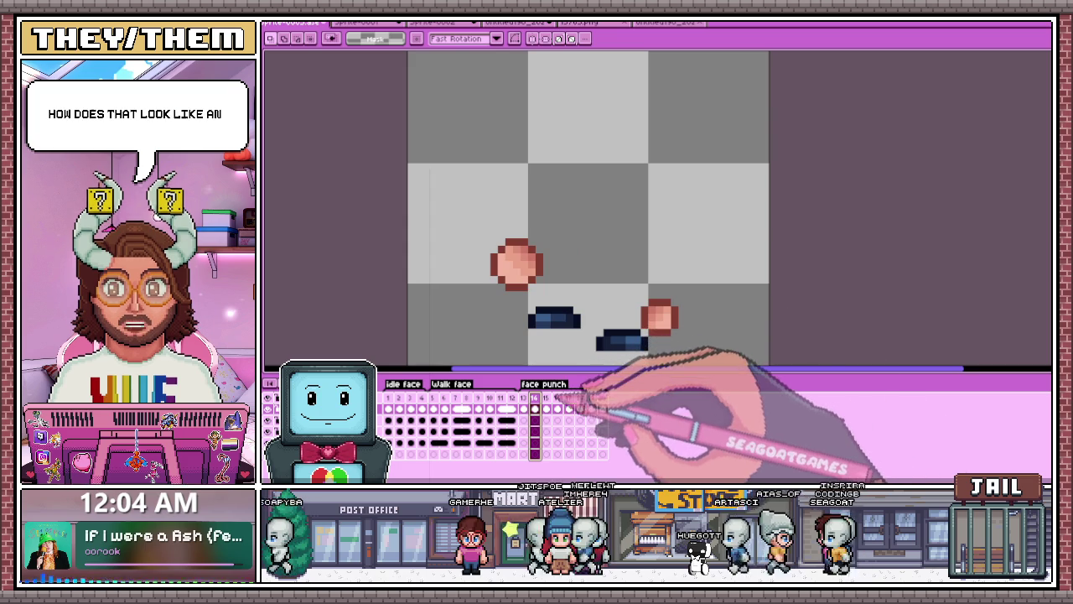
key(Right)
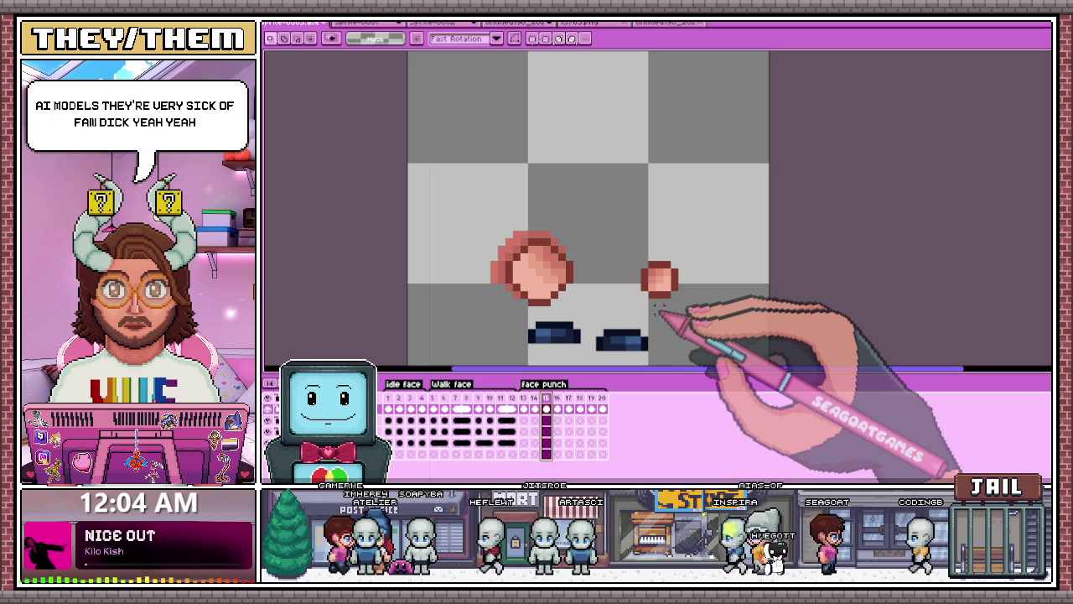
click(556, 409)
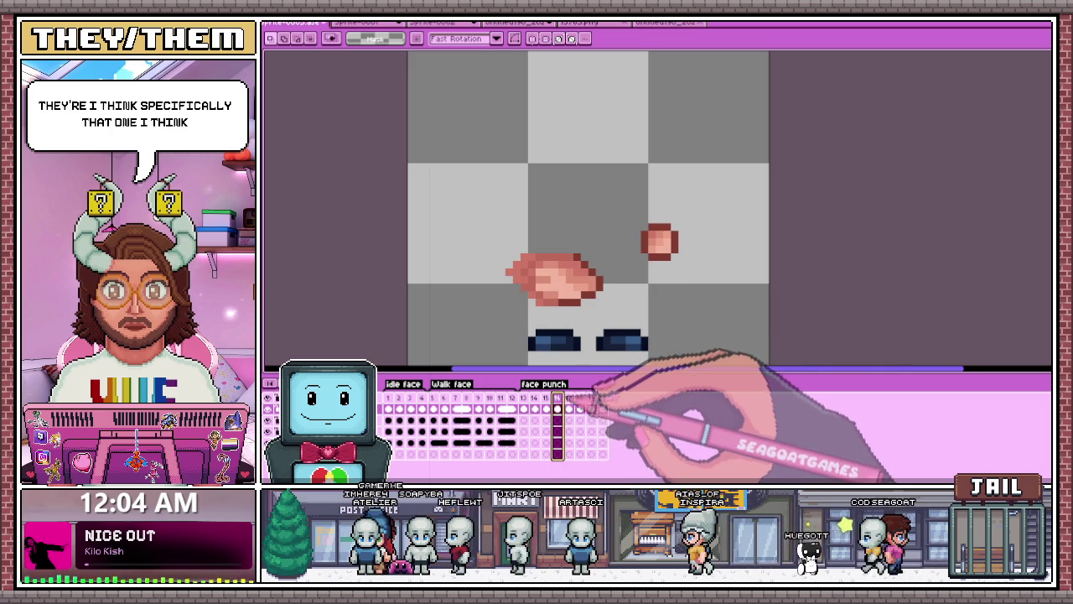
click(569, 410)
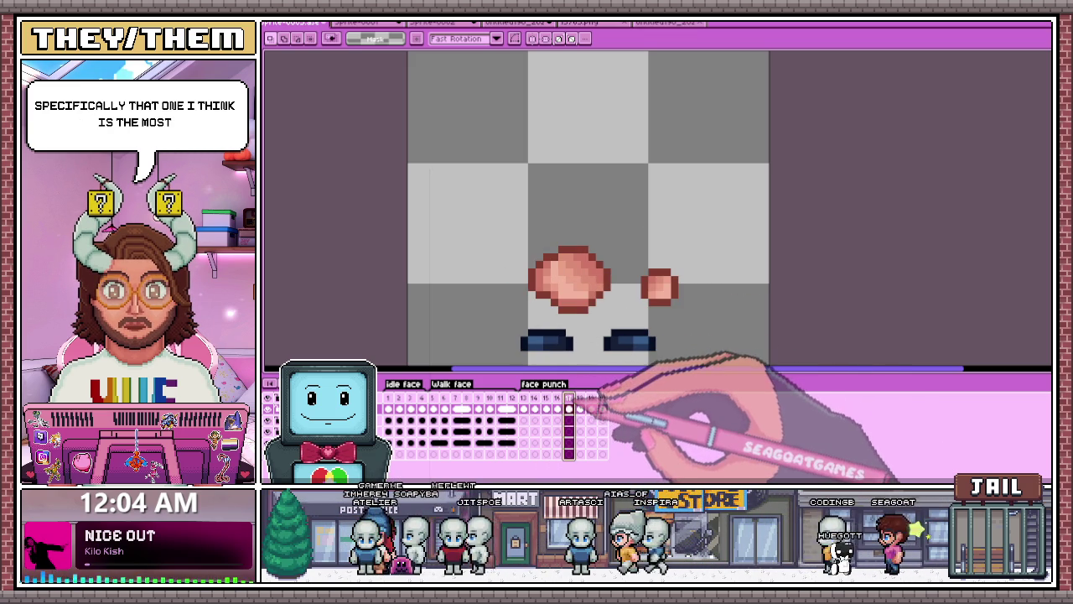
click(579, 409)
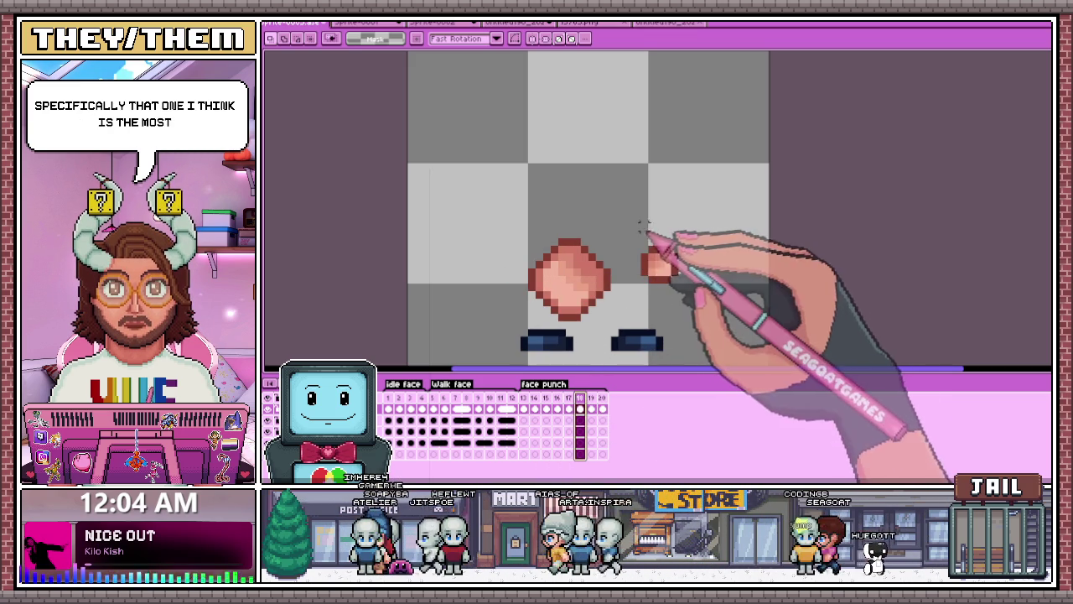
drag(631, 222, 696, 300)
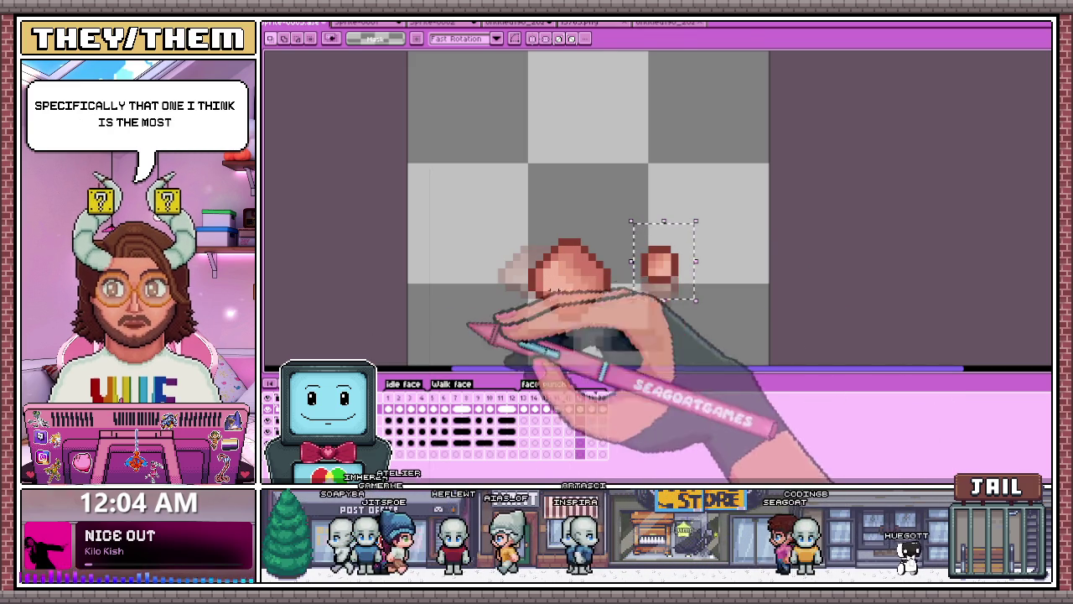
drag(663, 267, 662, 289)
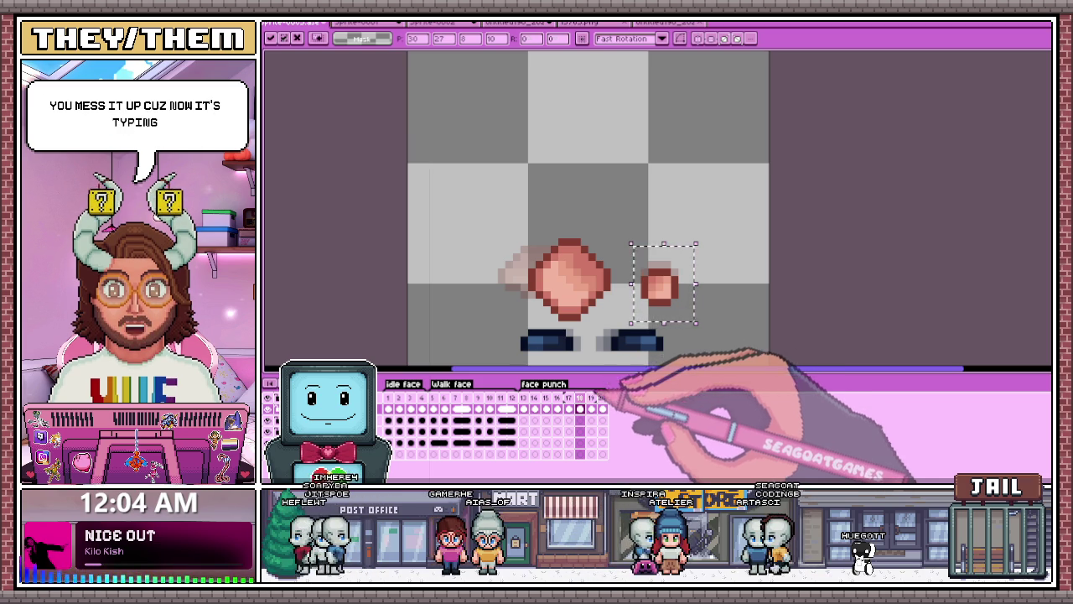
Step: Select and reposition the small red fist on face punch frame 19
click(580, 397)
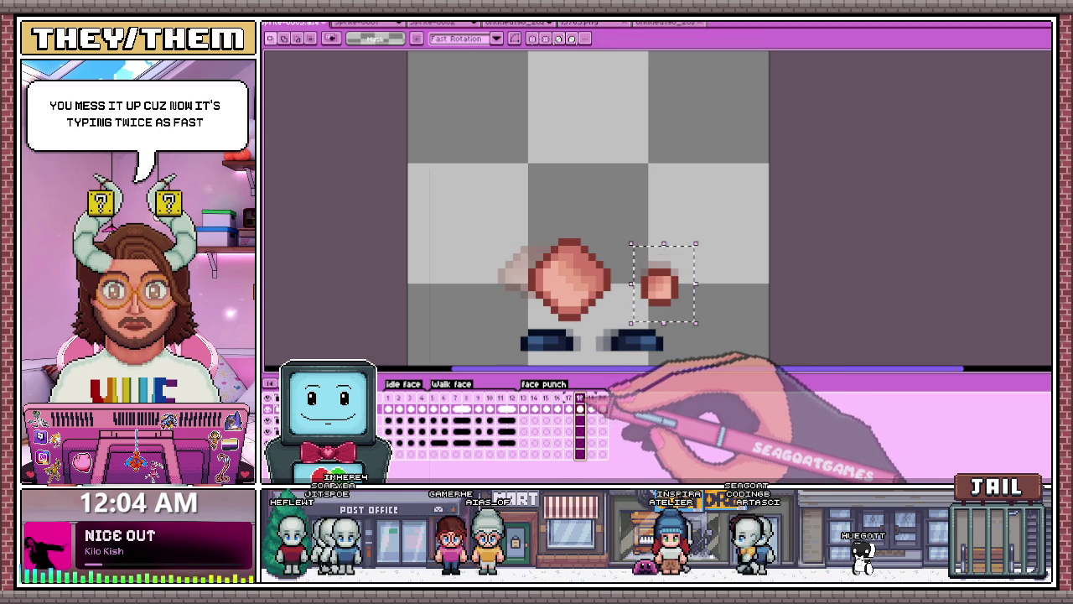
click(592, 397)
key(ctrl+d)
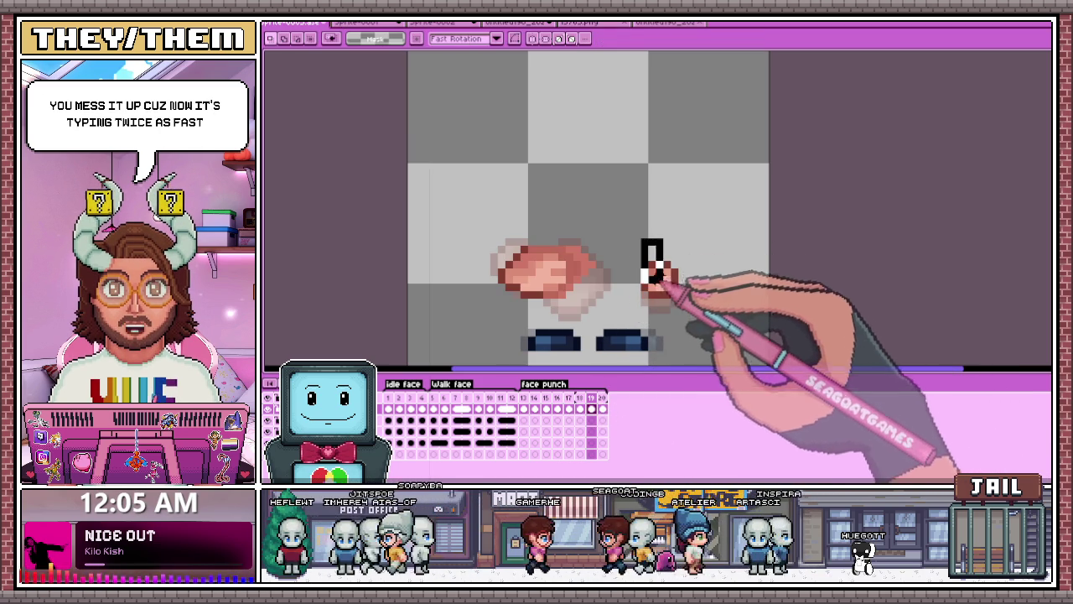
drag(639, 243, 695, 308)
key(Return)
Step: Move the small red fist into place on frame 20, then jump back to frame 13
key(period)
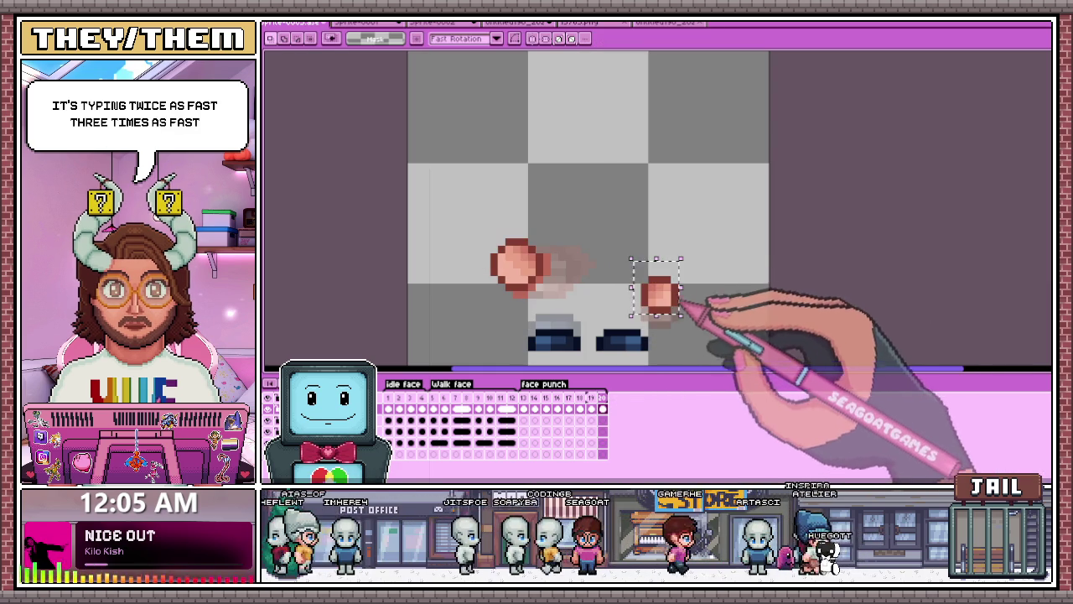
mouse_move(616, 259)
mouse_down()
mouse_move(689, 324)
mouse_move(672, 309)
mouse_up()
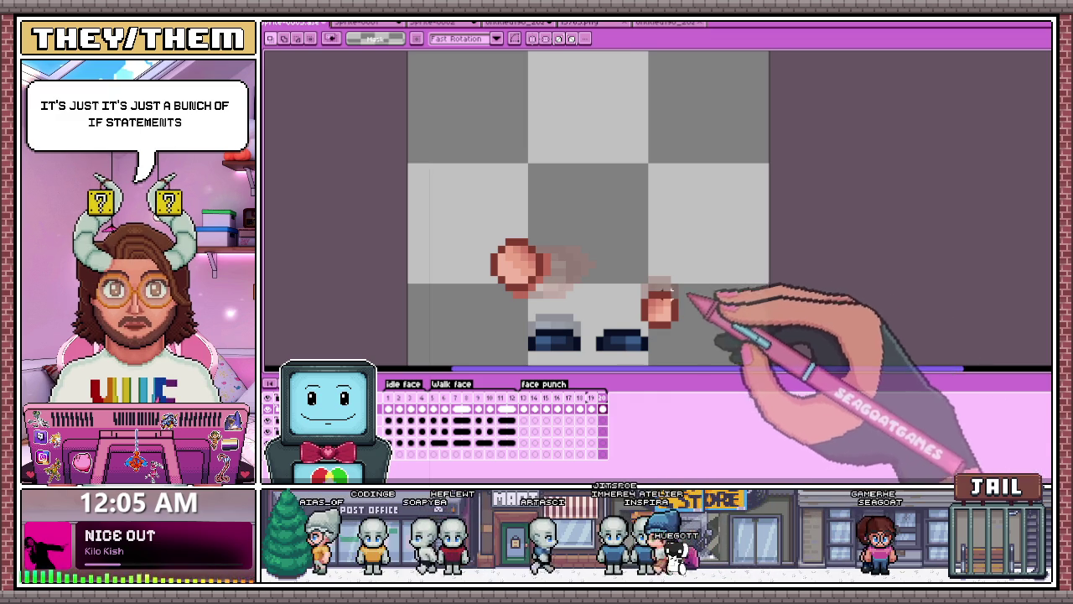
scroll(755, 335, up, 1)
drag(576, 259, 642, 299)
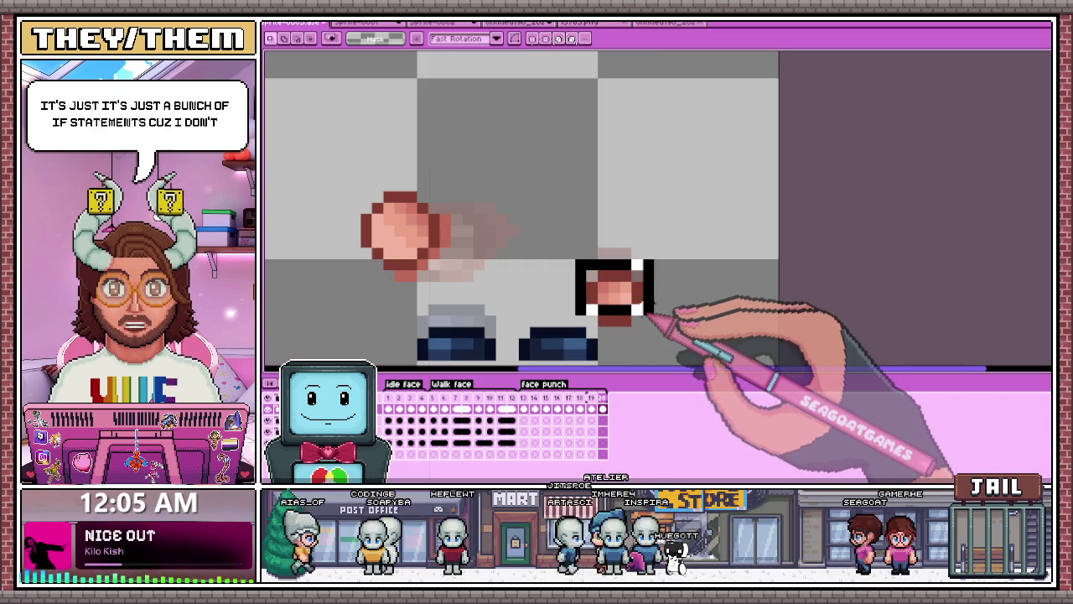
drag(575, 248, 644, 317)
click(748, 285)
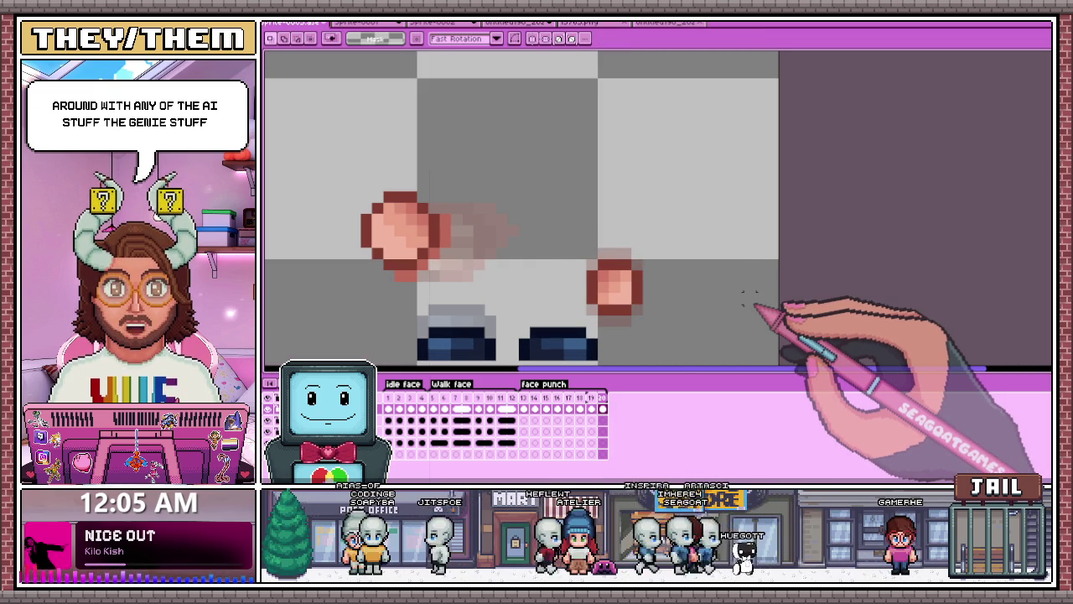
click(523, 399)
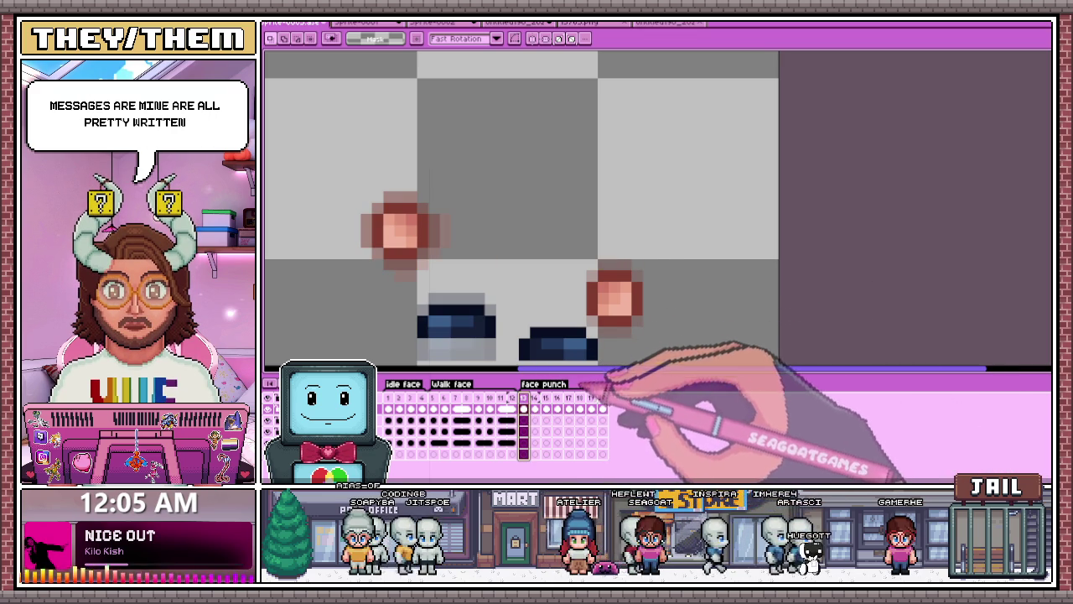
Step: Review face punch frames 13 through 17 to check the fist's path
click(534, 399)
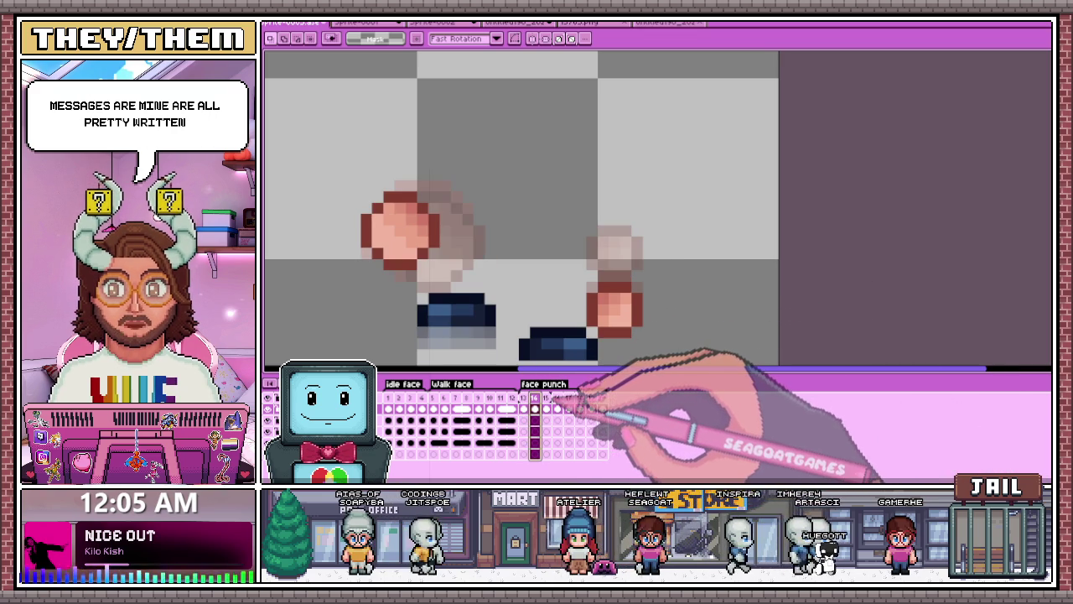
click(545, 399)
click(568, 399)
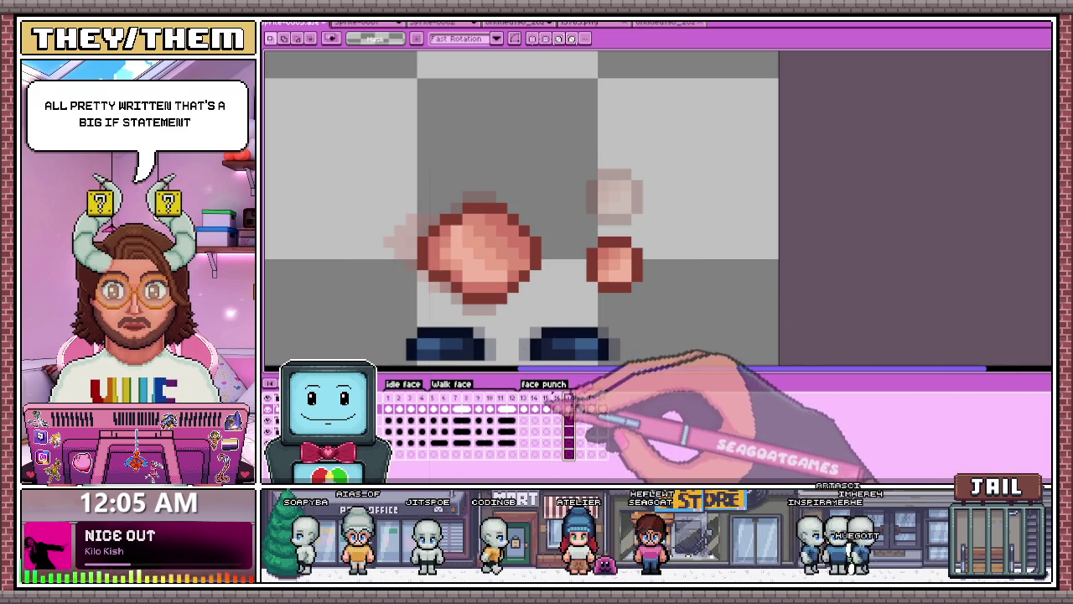
click(523, 399)
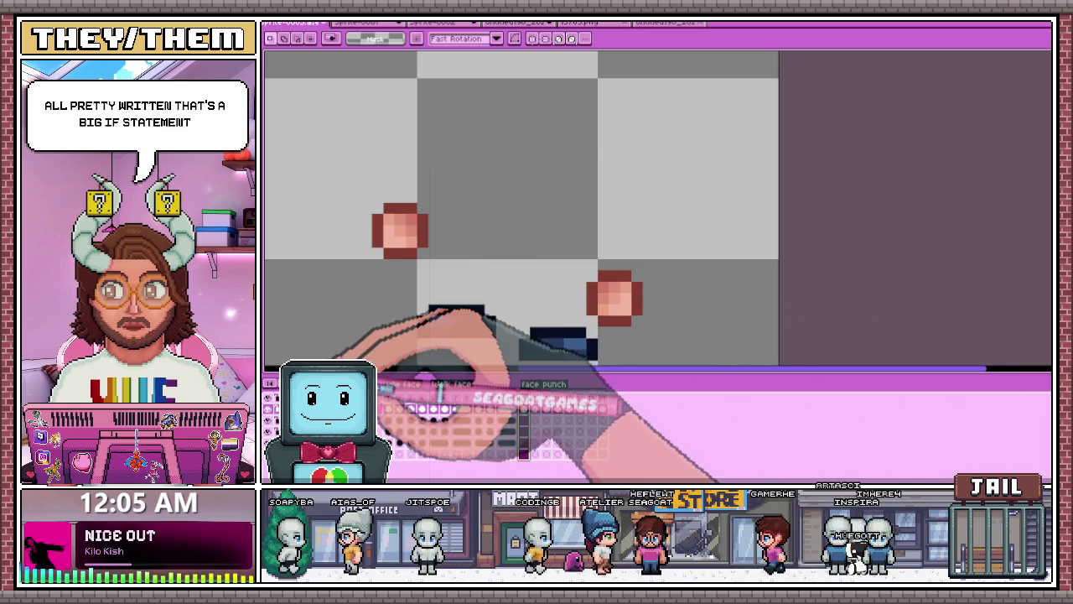
click(557, 399)
scroll(686, 336, down, 3)
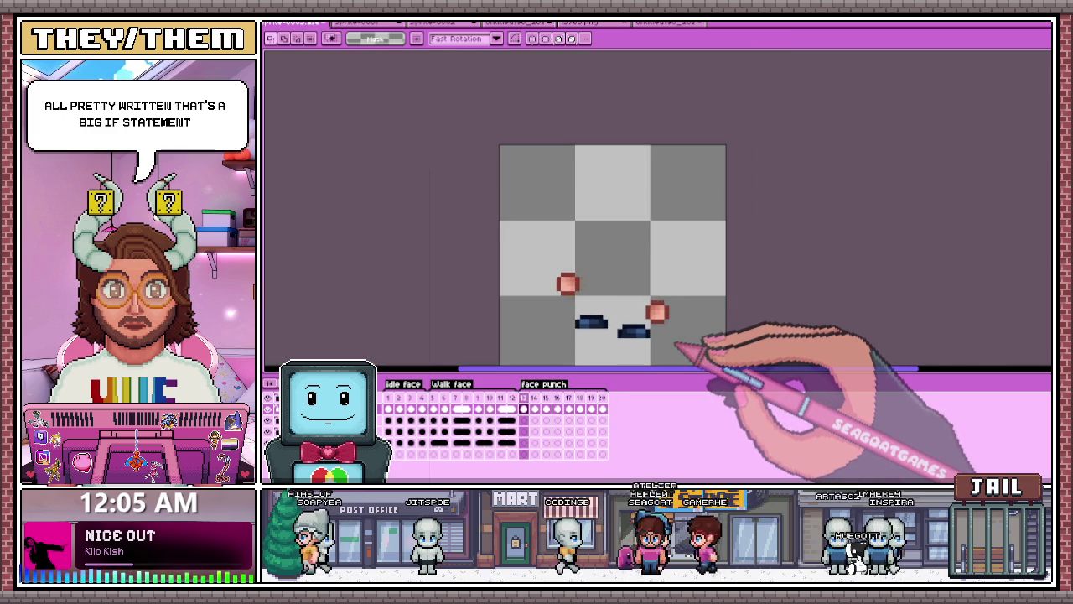
scroll(675, 343, up, 1)
click(568, 399)
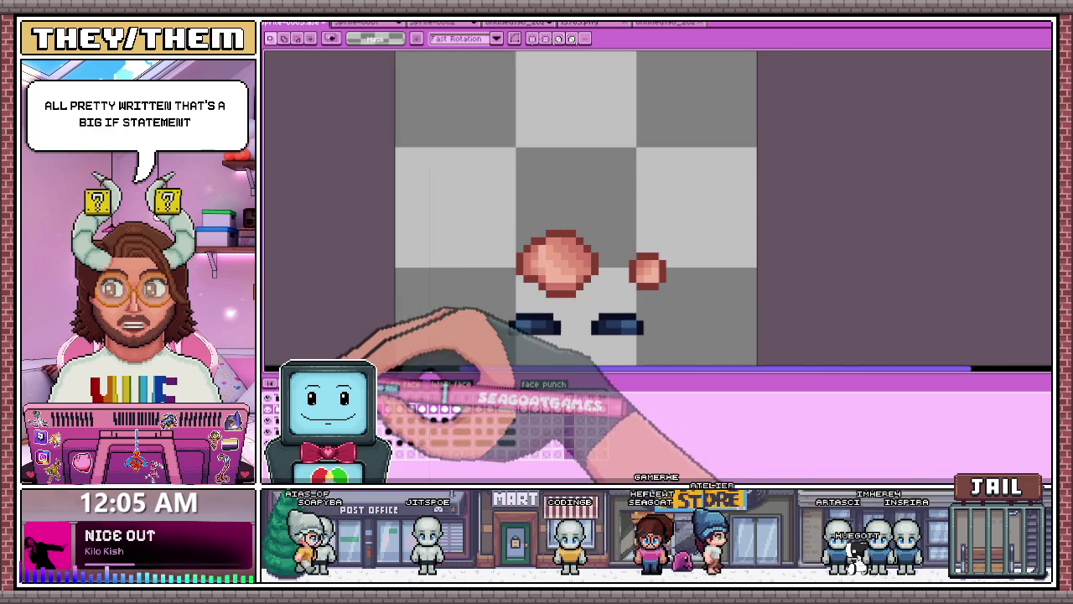
Step: Nudge the small fist up and right on frames 19 and 20
click(591, 408)
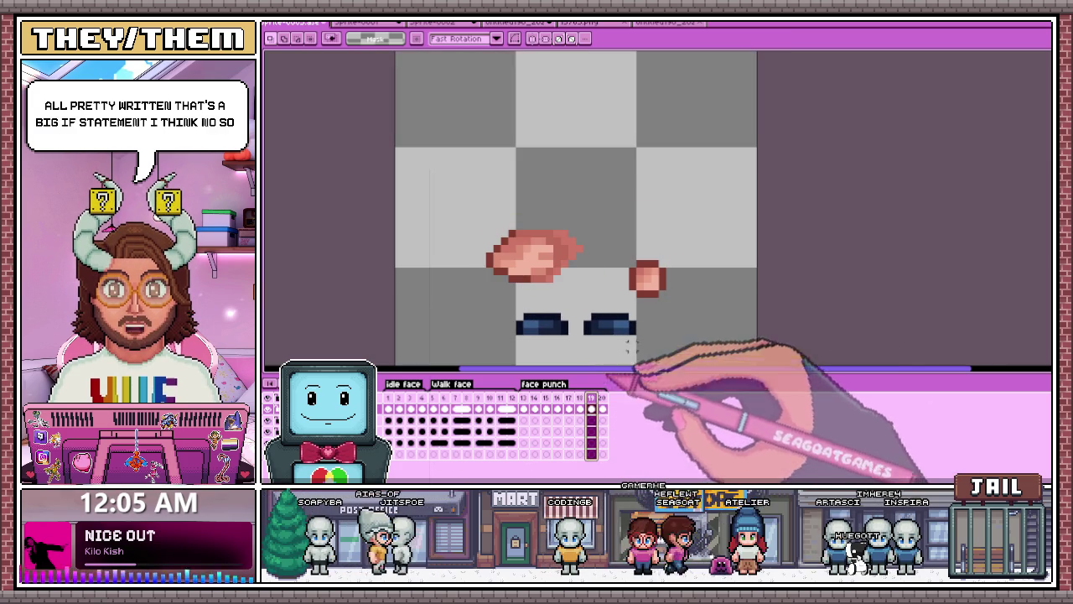
drag(627, 245, 674, 298)
key(Return)
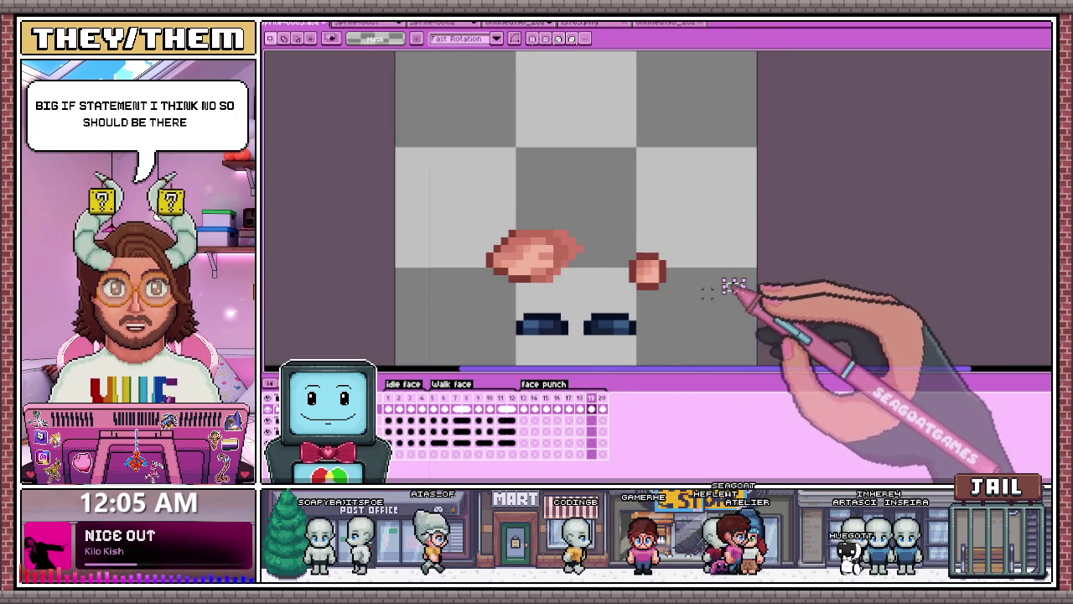
key(period)
drag(733, 285, 740, 275)
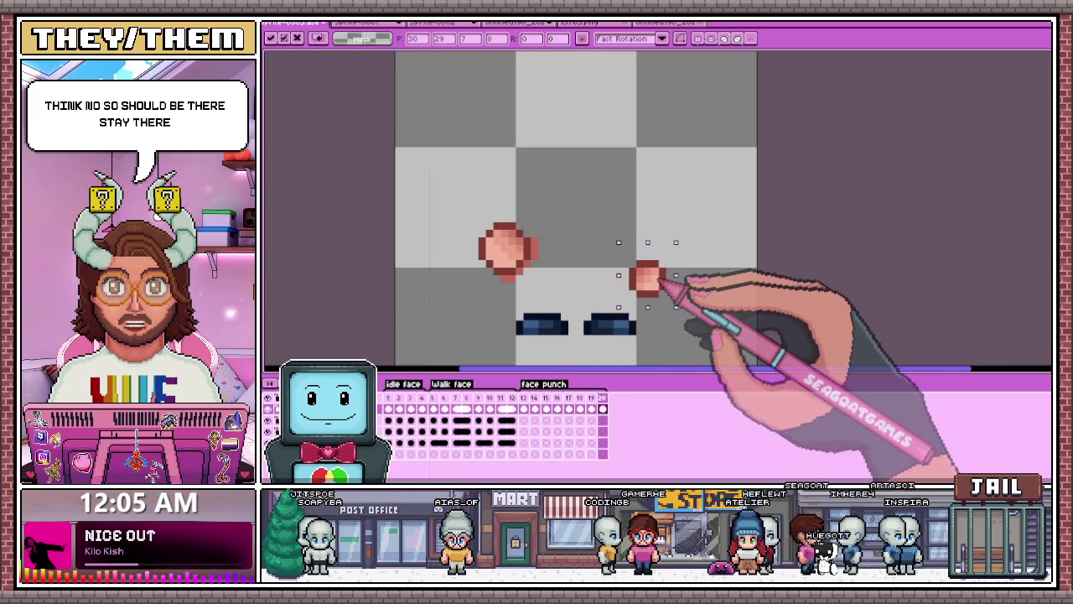
key(comma)
key(comma)
key(comma)
key(comma)
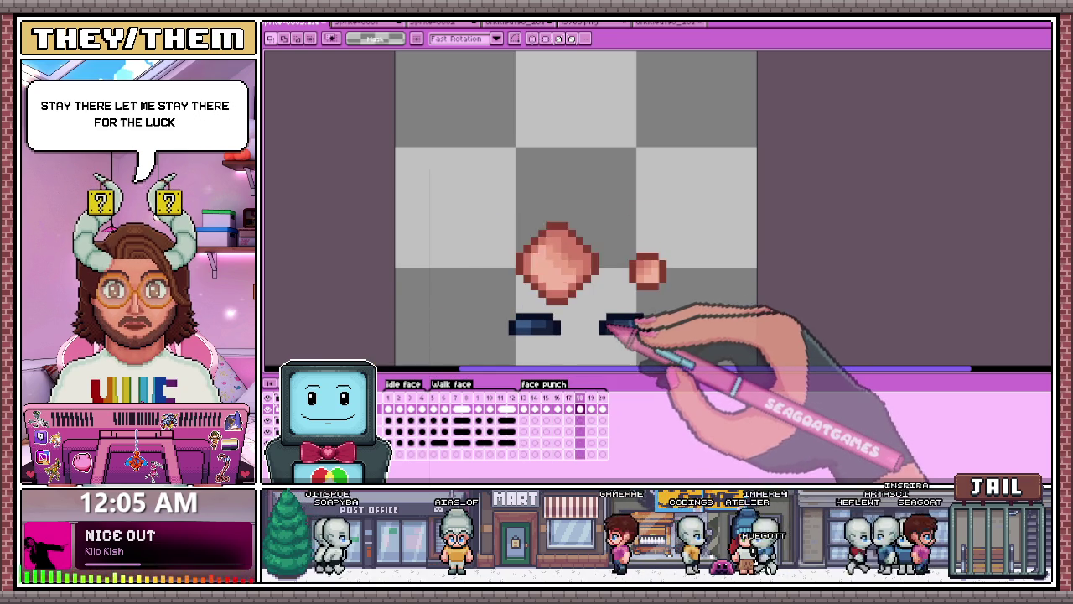
Step: Drag the small fist lower on two consecutive face punch frames
scroll(619, 320, down, 2)
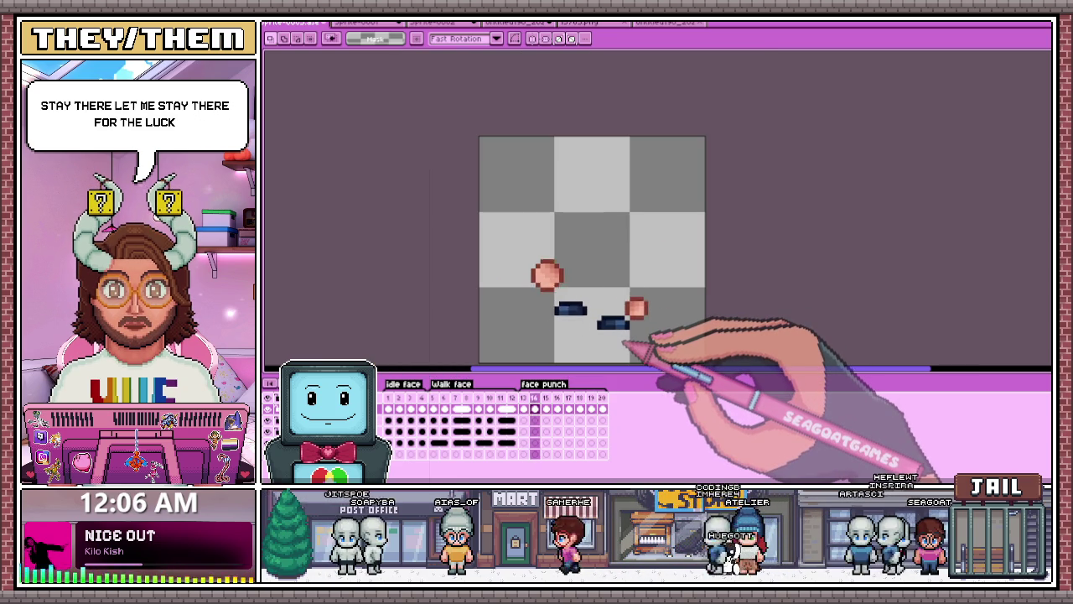
scroll(620, 323, up, 2)
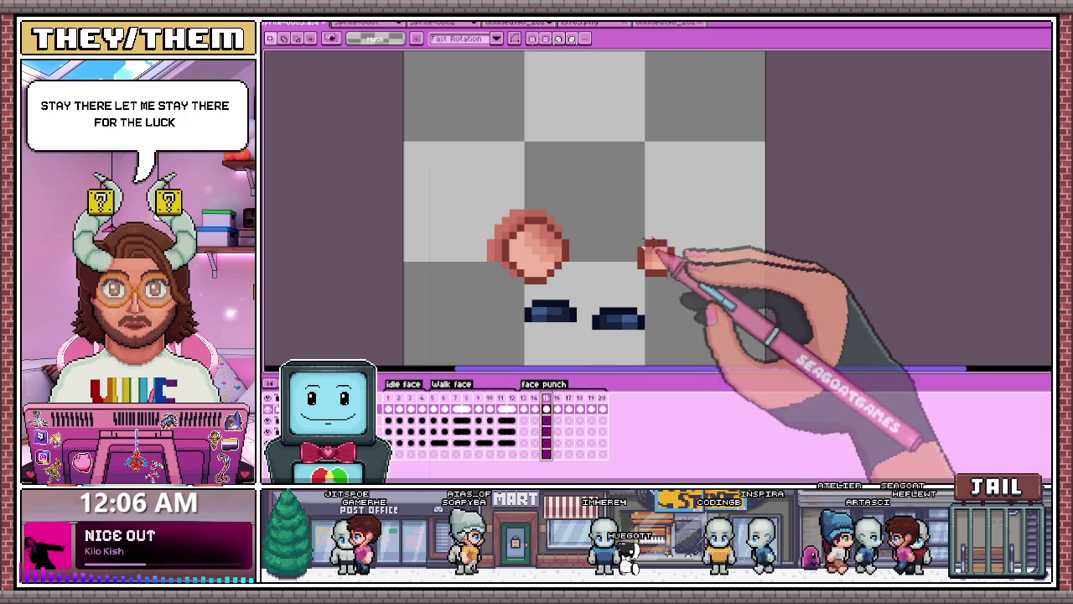
drag(659, 250, 656, 265)
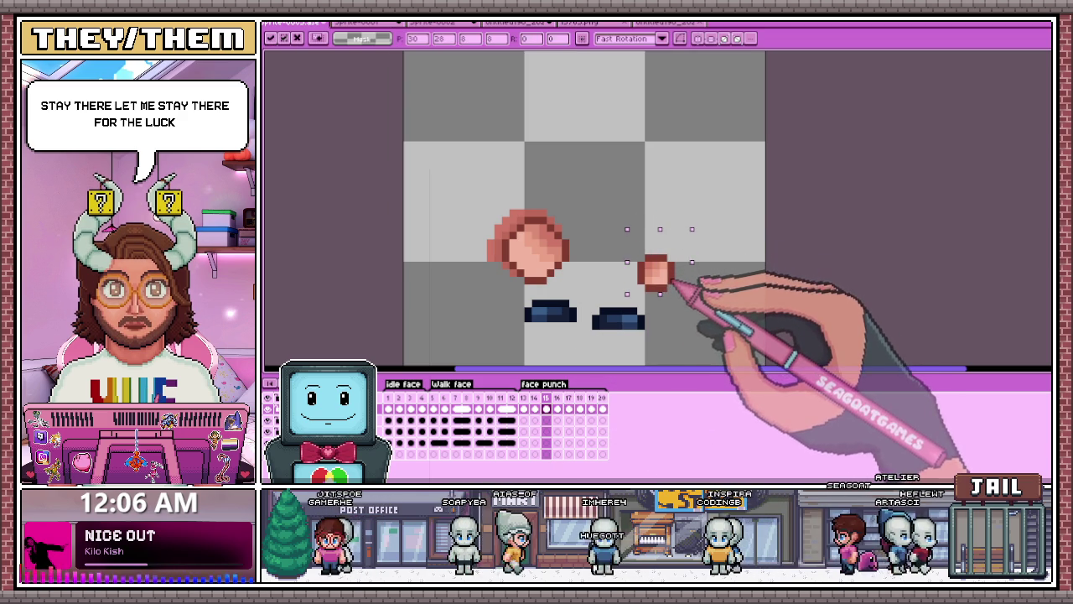
key(.)
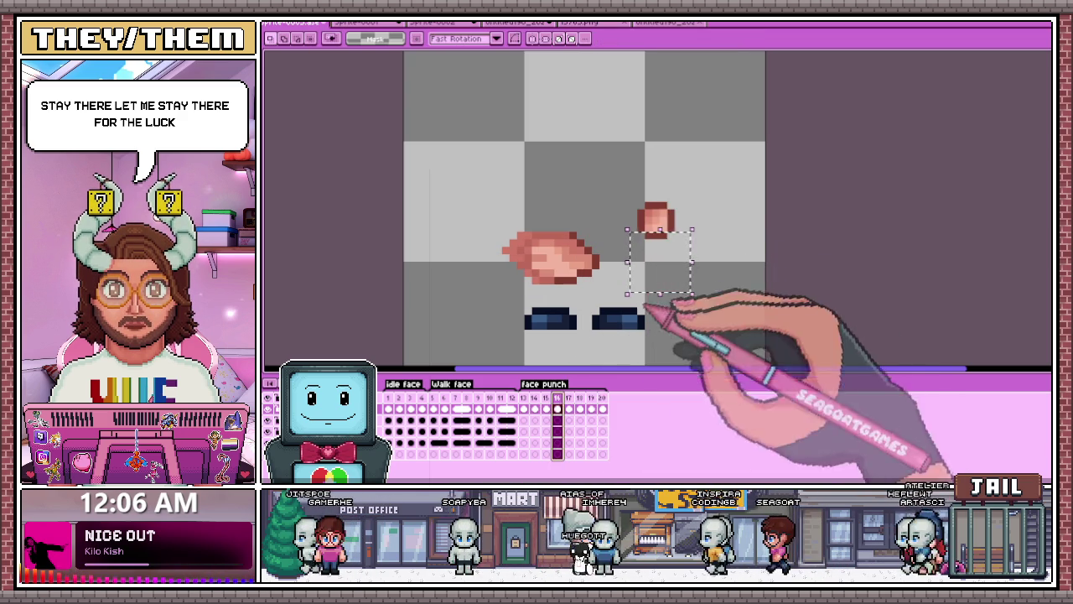
drag(608, 186, 706, 271)
drag(659, 221, 659, 243)
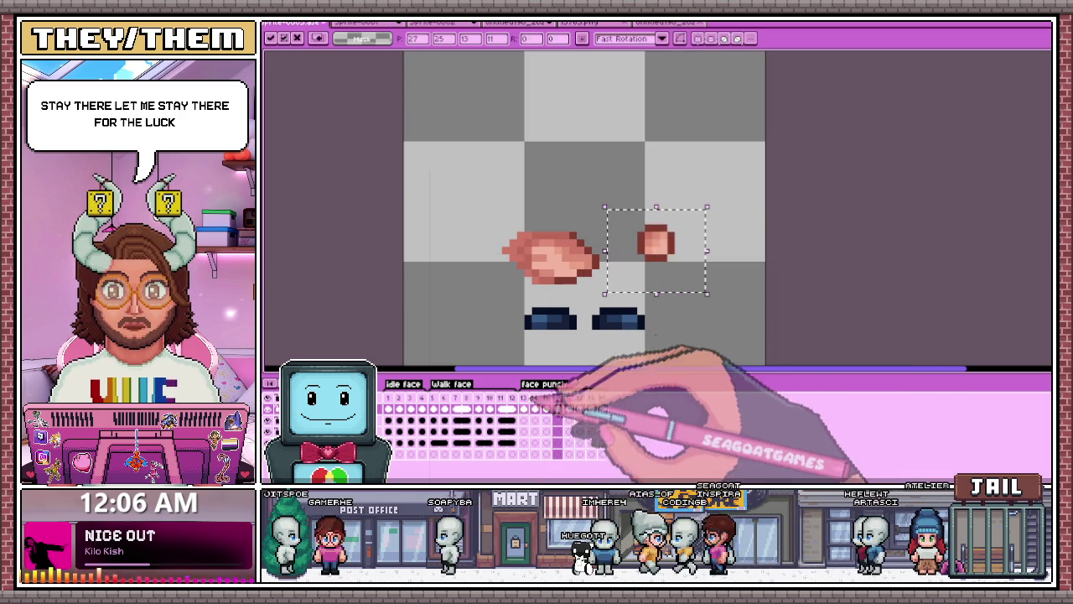
key(.)
key(.)
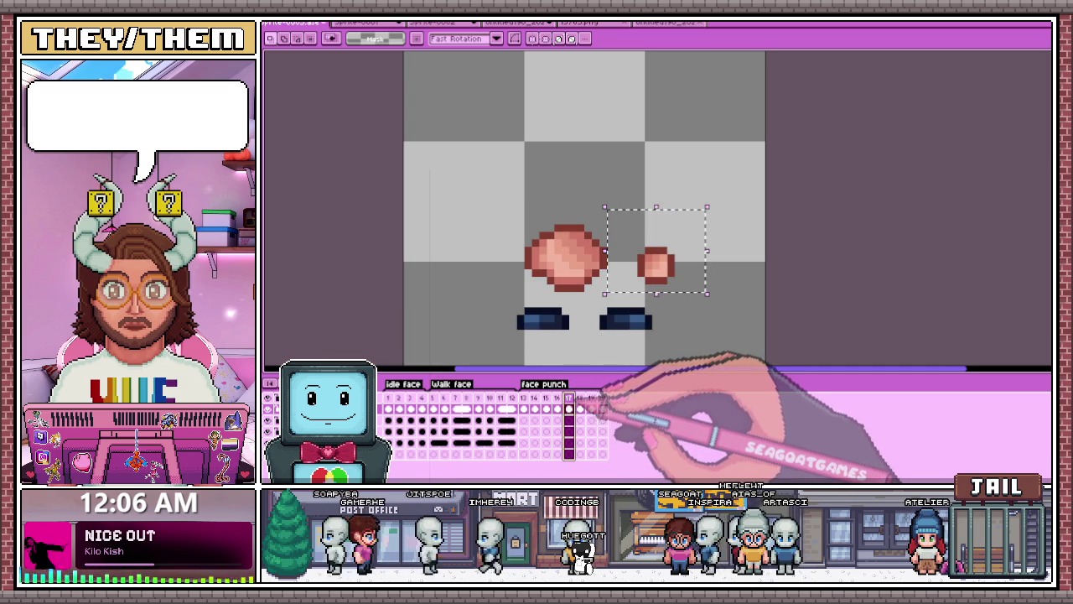
Step: Nudge the fist down one pixel on frame 19, deselect, and step through frames to check
key(Down)
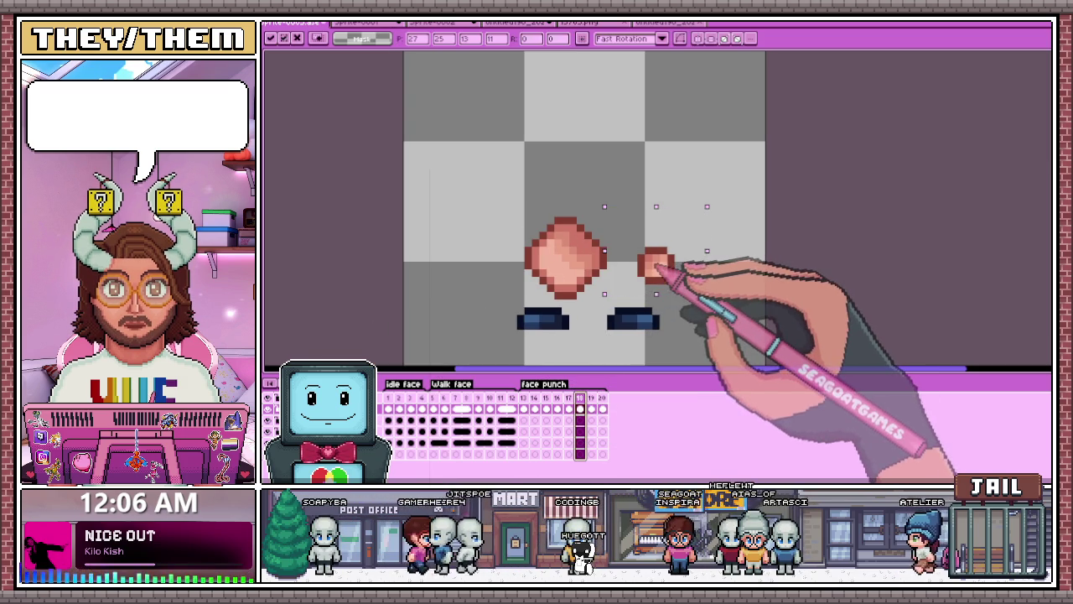
key(period)
key(period)
key(Down)
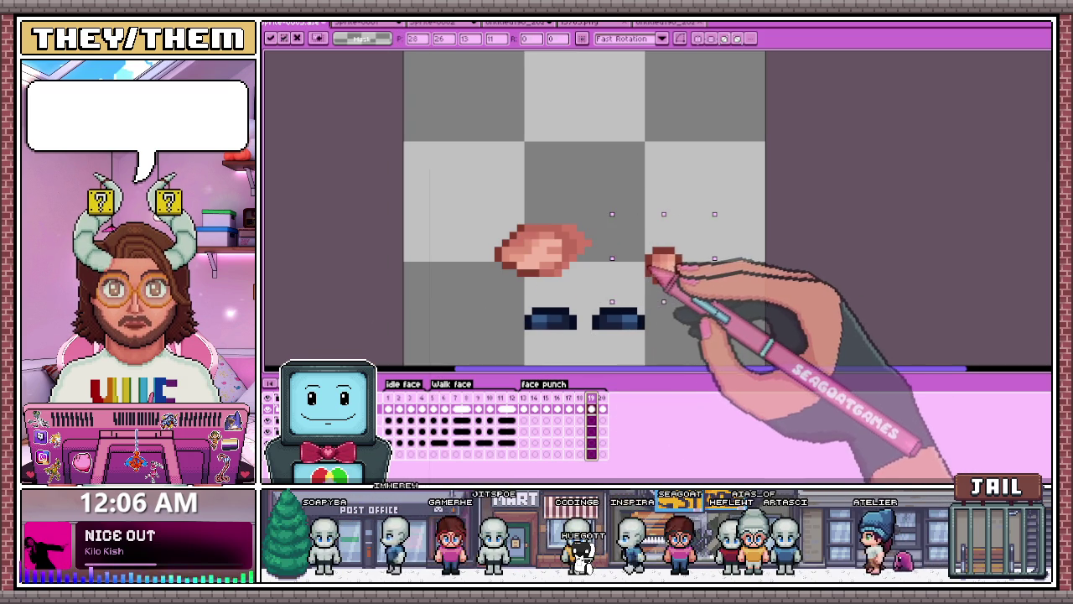
key(ctrl+d)
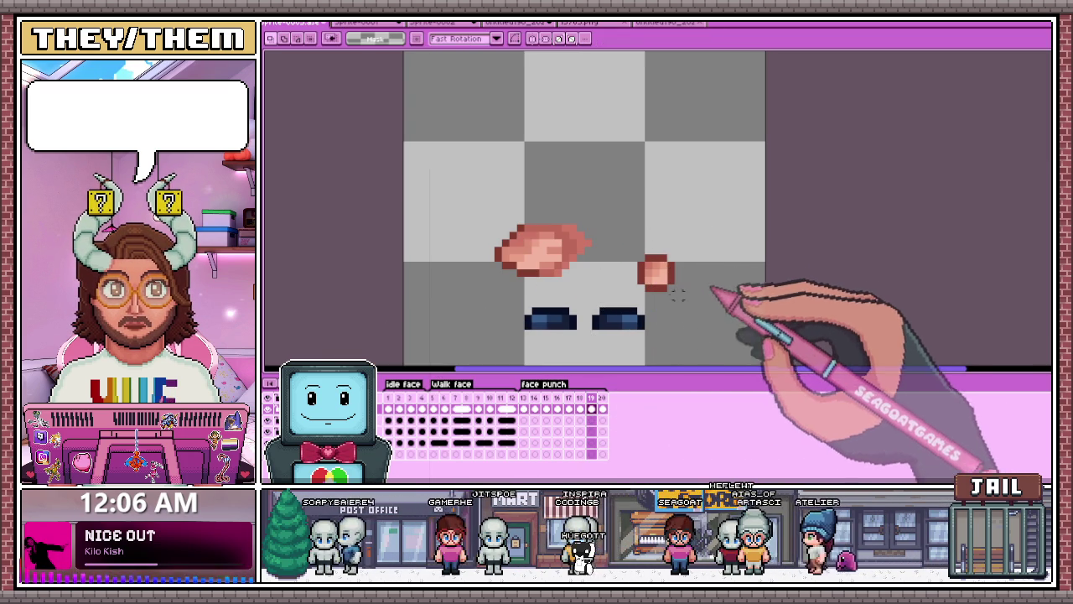
key(comma)
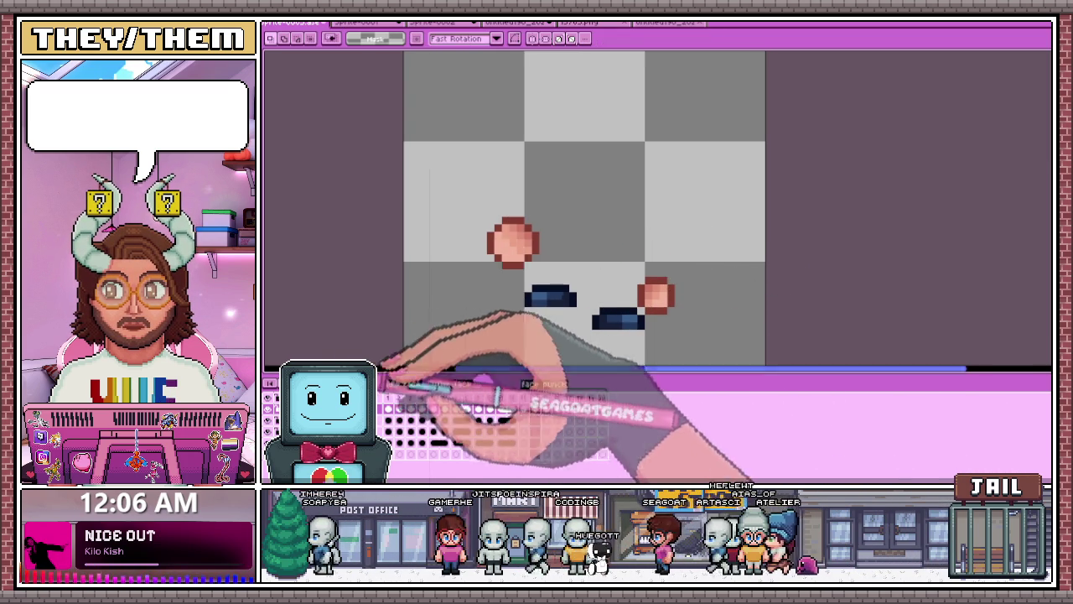
key(comma)
key(comma)
key(period)
key(period)
key(period)
key(period)
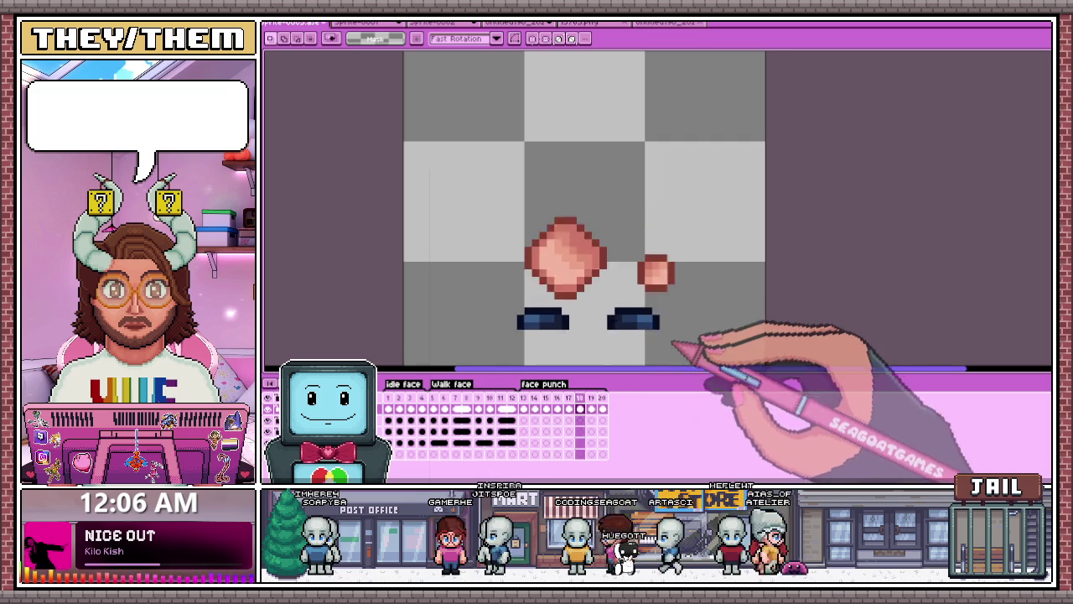
scroll(671, 315, down, 2)
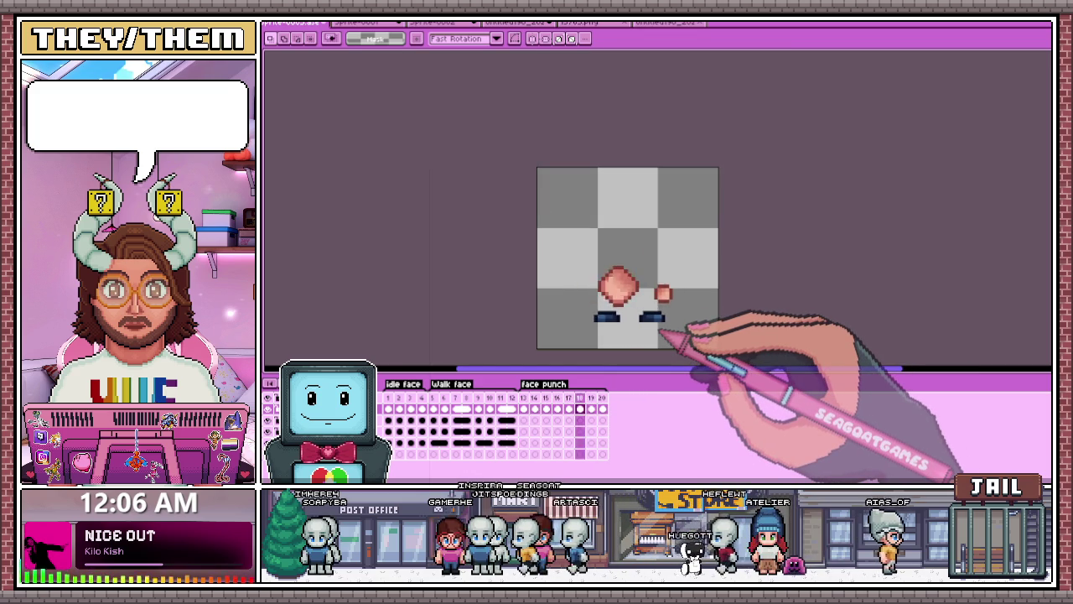
key(comma)
key(comma)
key(comma)
key(comma)
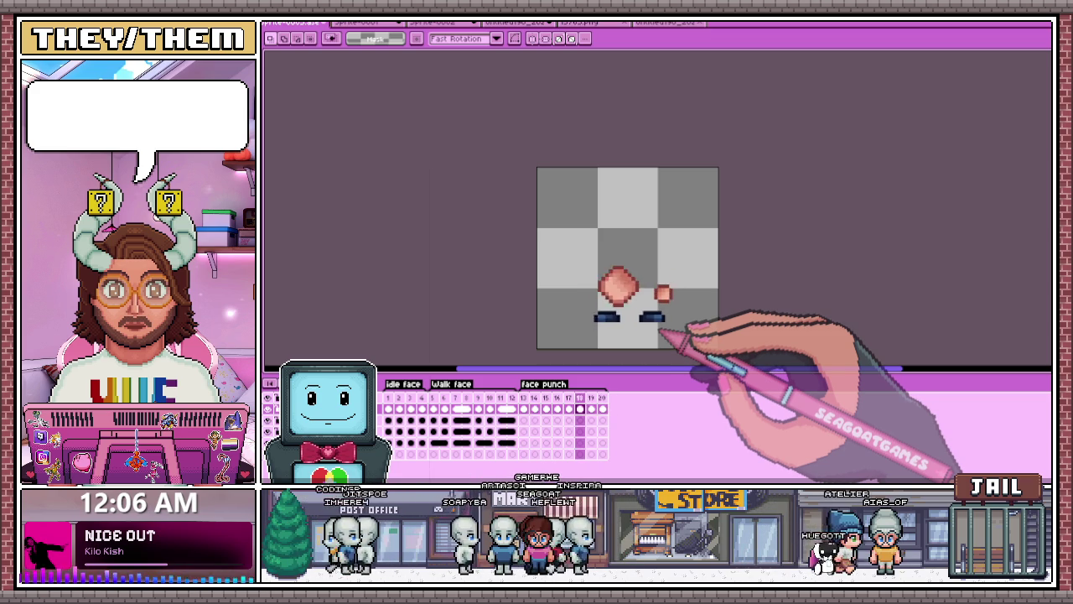
key(period)
key(period)
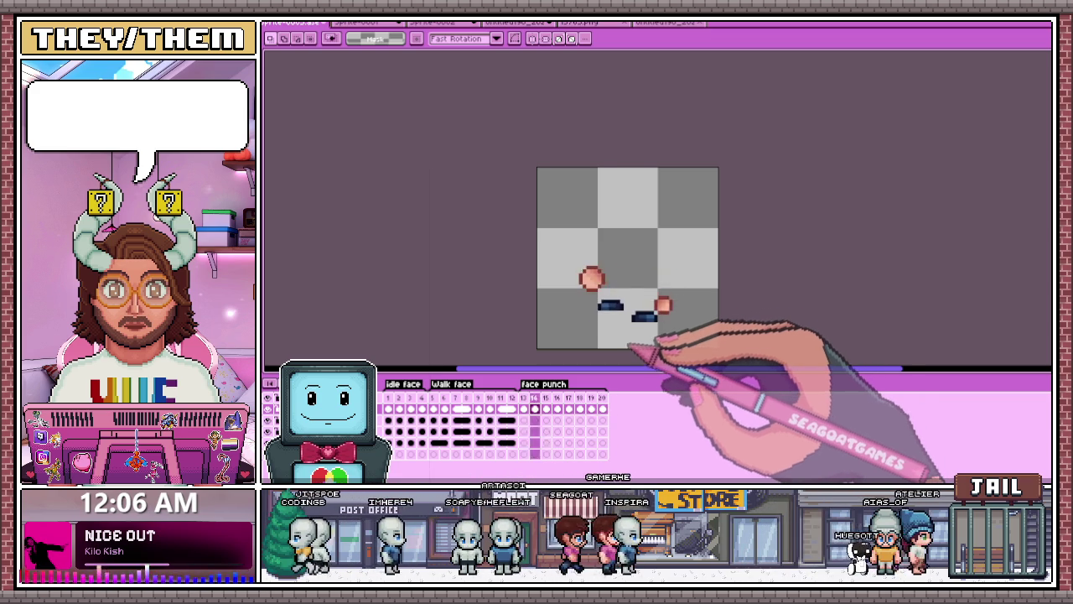
scroll(631, 342, up, 1)
key(period)
scroll(633, 342, up, 1)
key(period)
key(period)
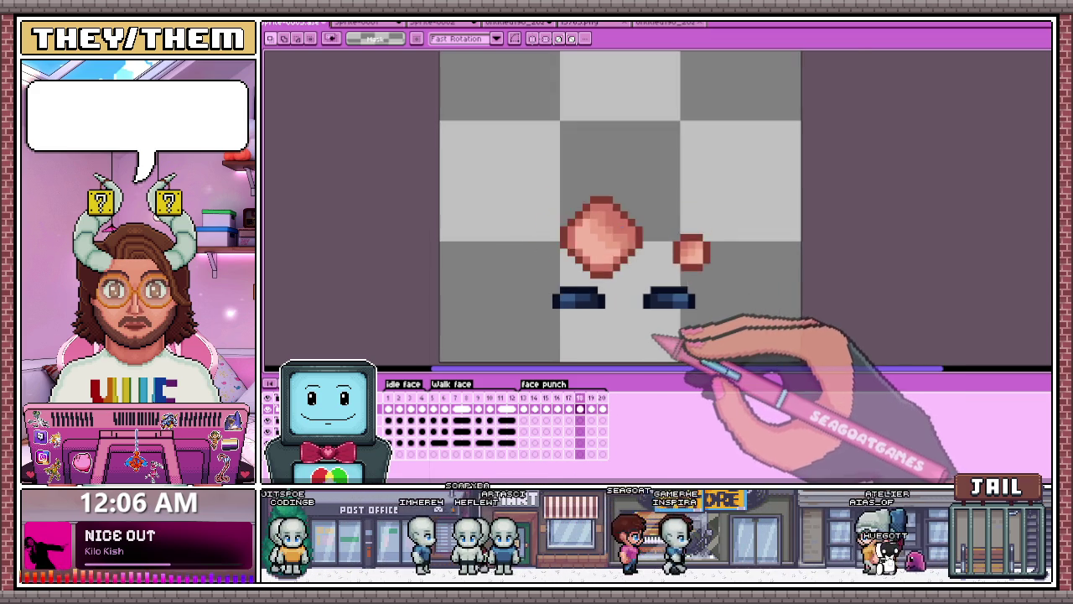
key(period)
scroll(663, 332, up, 1)
key(Return)
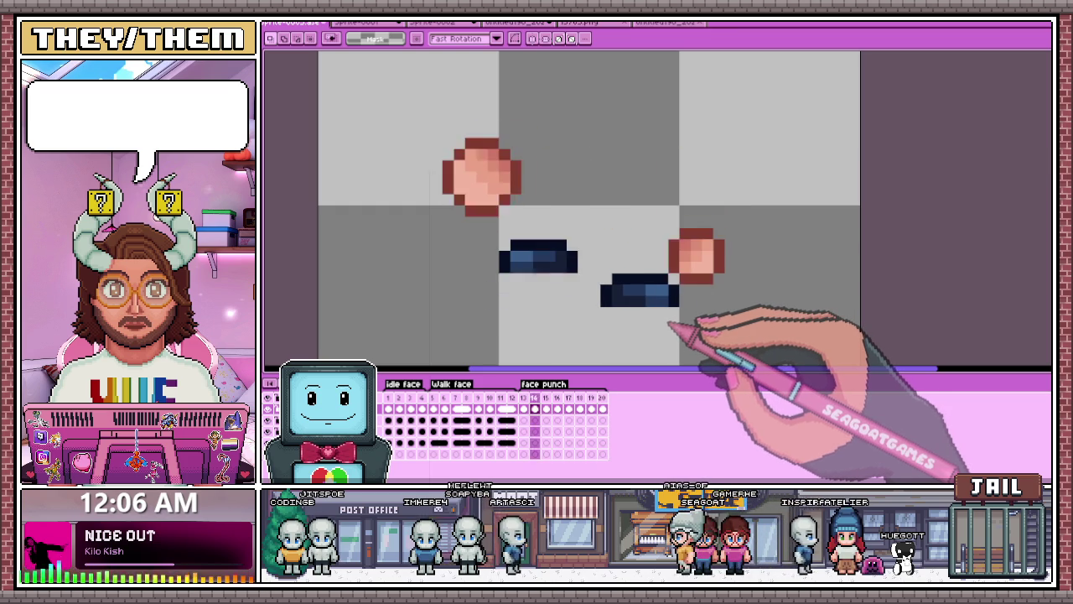
scroll(668, 322, down, 1)
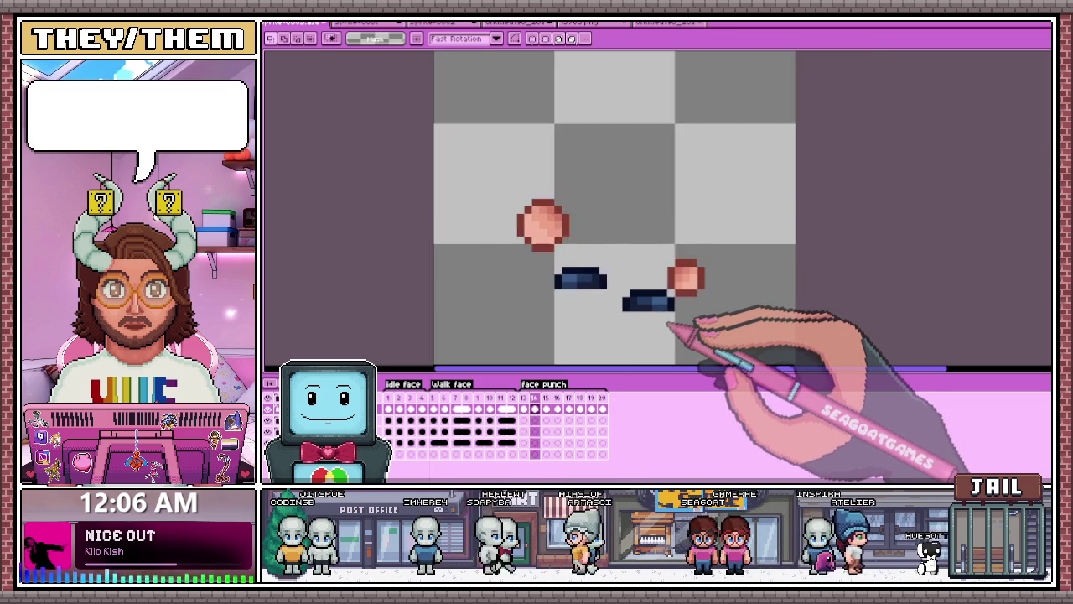
scroll(666, 322, down, 1)
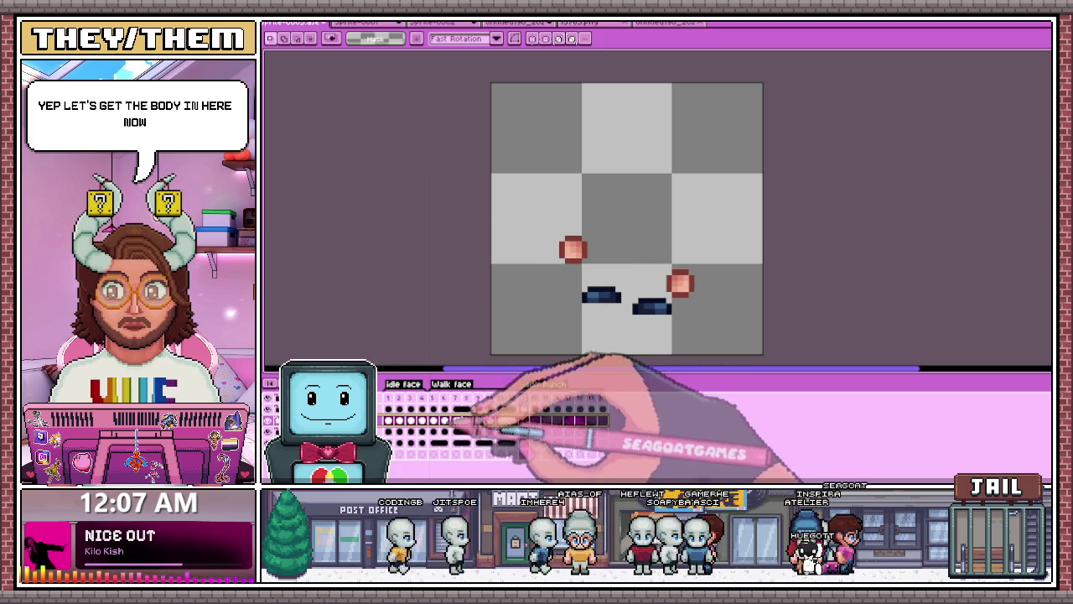
Step: Show the red-haired character on walk frame 5 and marquee-select its body for copying
click(453, 411)
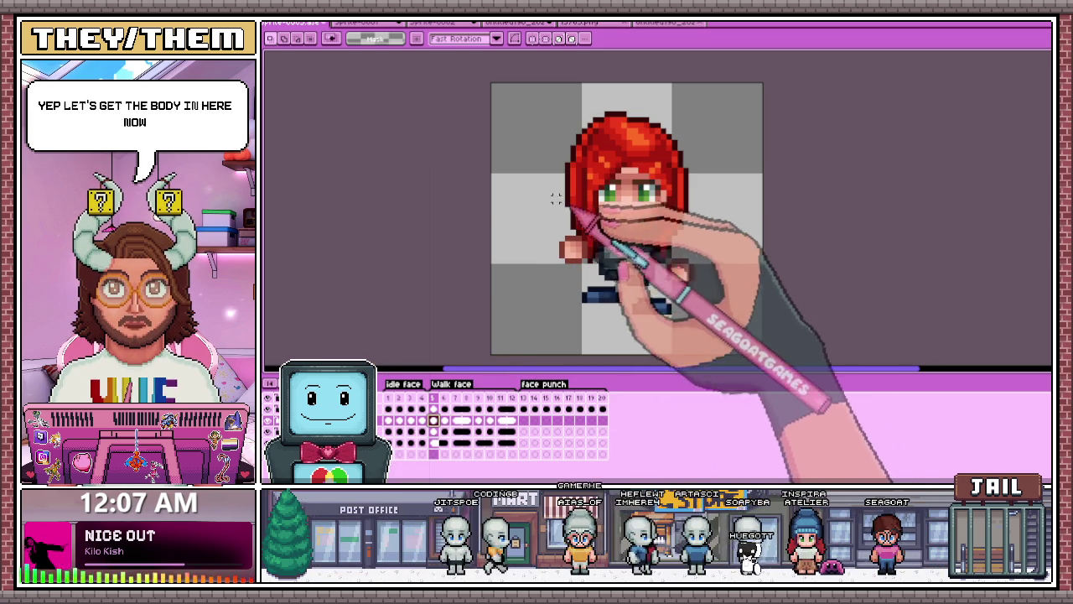
drag(550, 198, 650, 286)
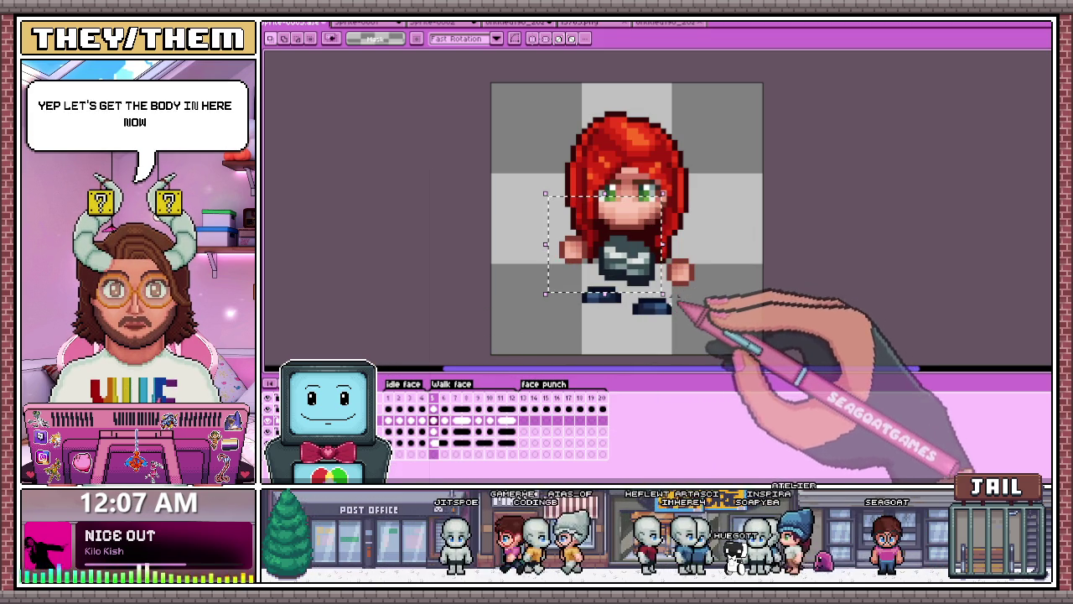
click(523, 420)
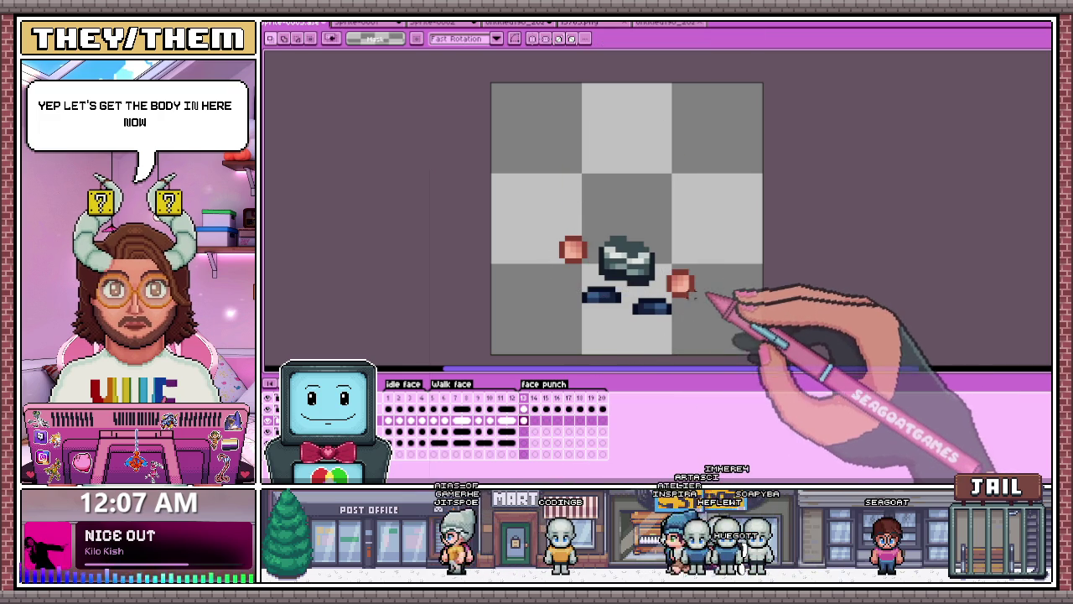
Step: Paste the dark body into the next punch frame and nudge it under the fists
click(534, 420)
scroll(656, 285, up, 2)
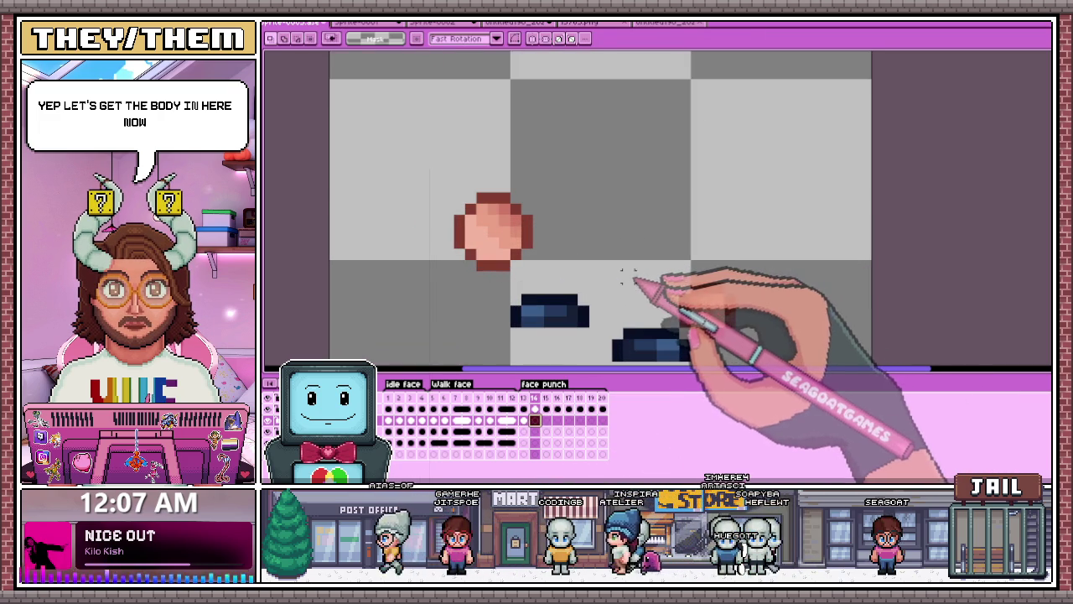
key(ctrl+v)
drag(620, 289, 624, 277)
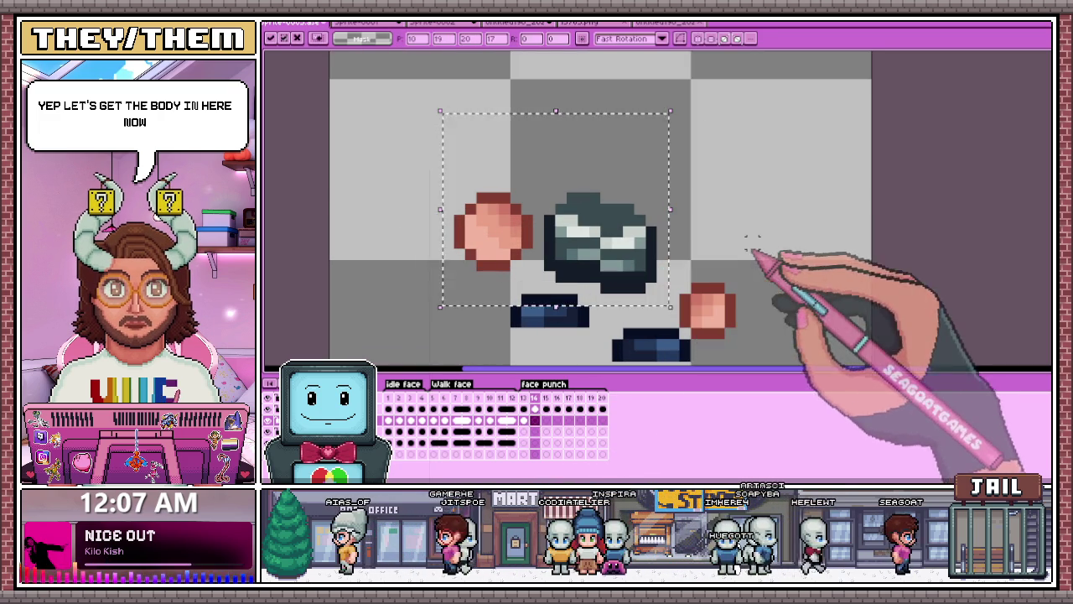
click(546, 420)
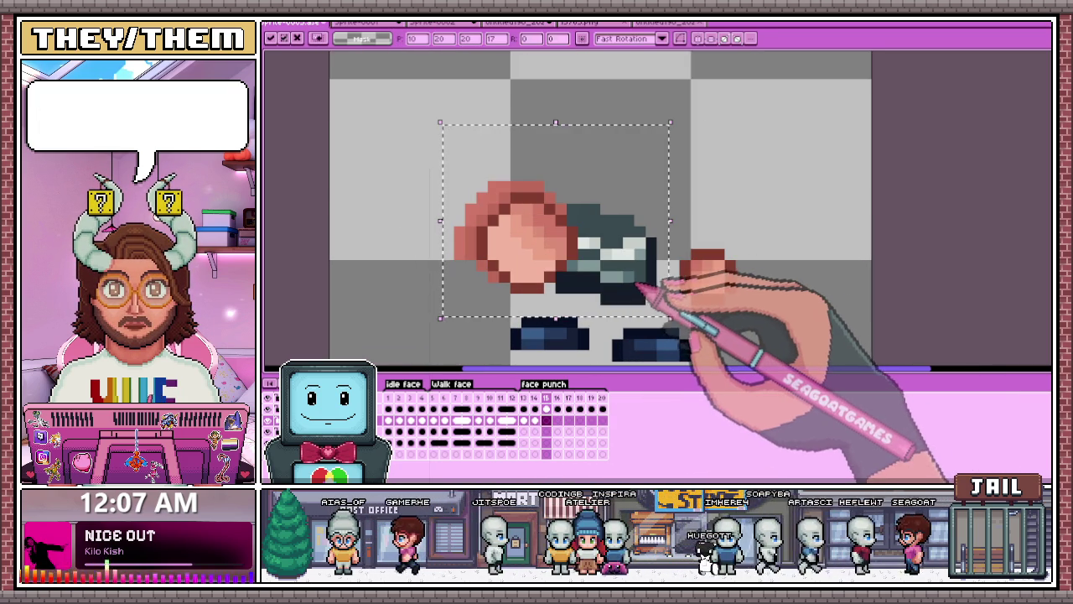
key(ctrl+d)
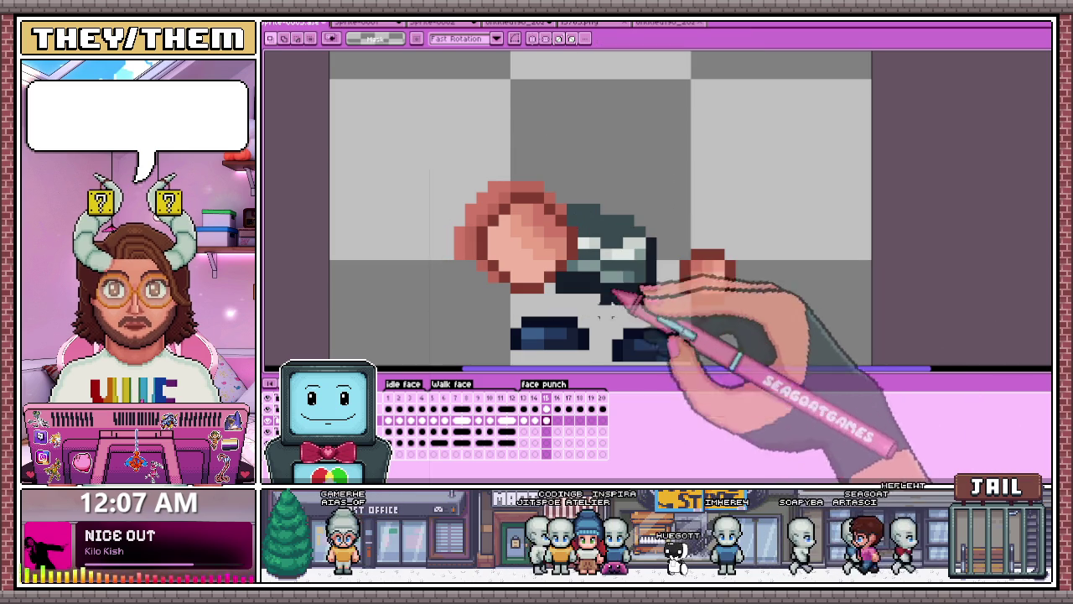
Step: Paste the dark body into punch frame 16 and commit it
click(556, 420)
key(ctrl+v)
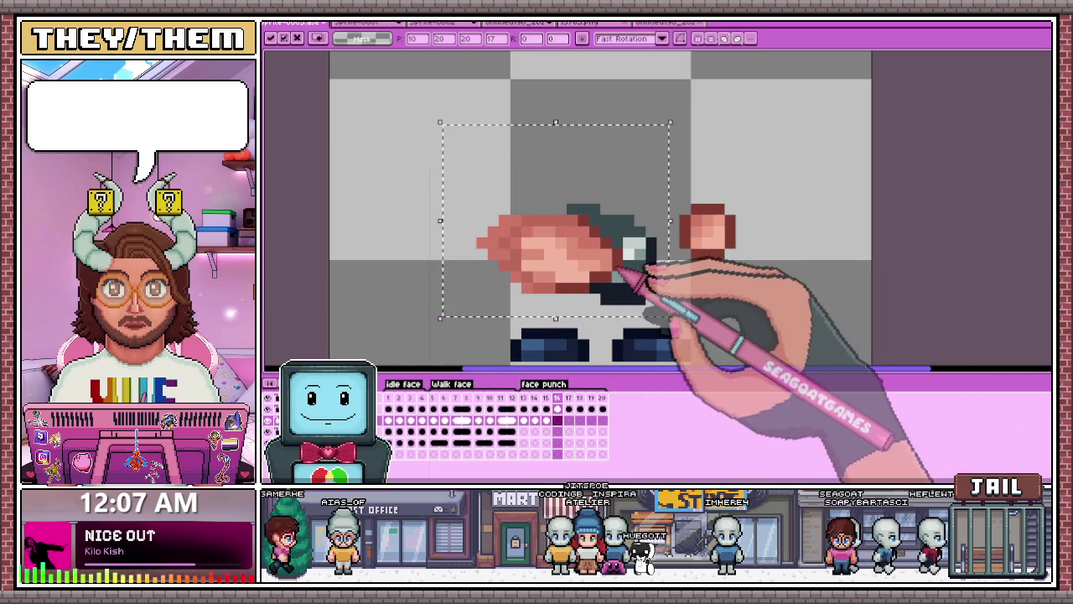
key(Return)
Step: Shift the fist rightward over the body, then select the first frame's face and torso
drag(542, 179, 602, 306)
click(590, 286)
drag(591, 290, 624, 289)
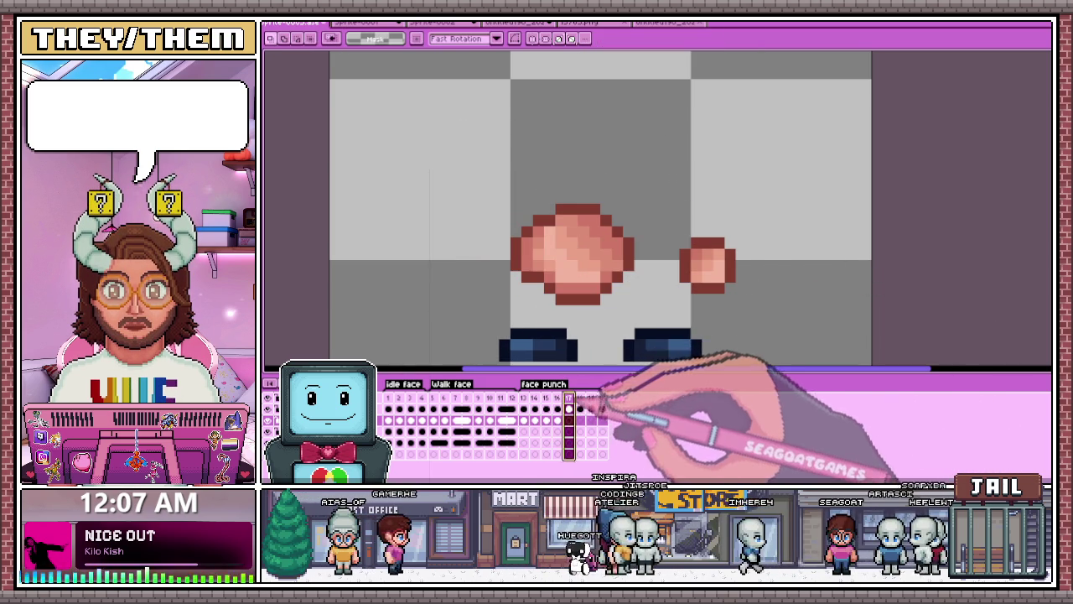
key(Return)
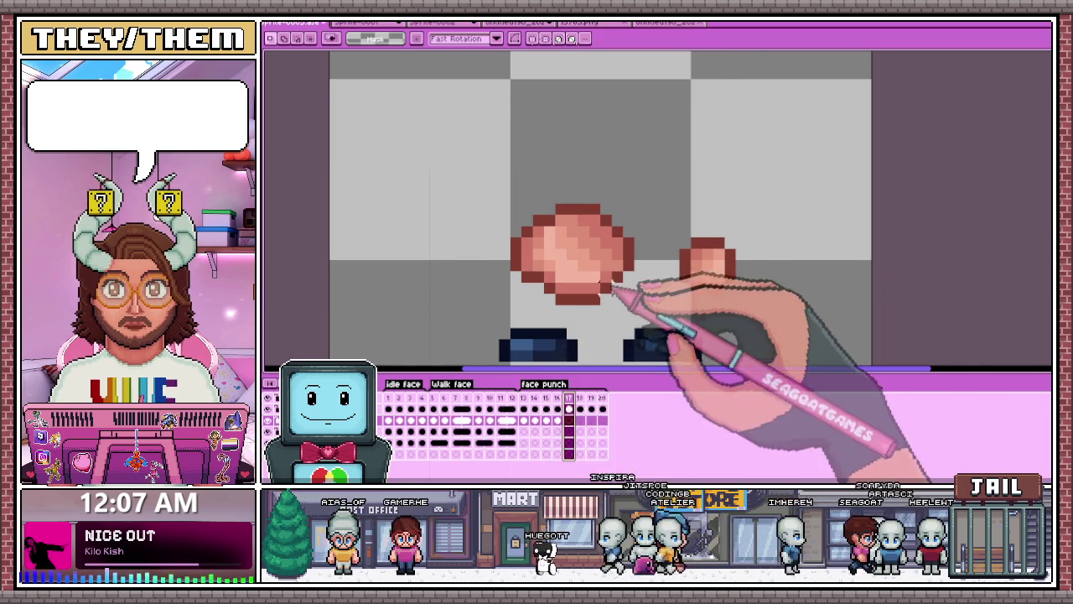
click(399, 420)
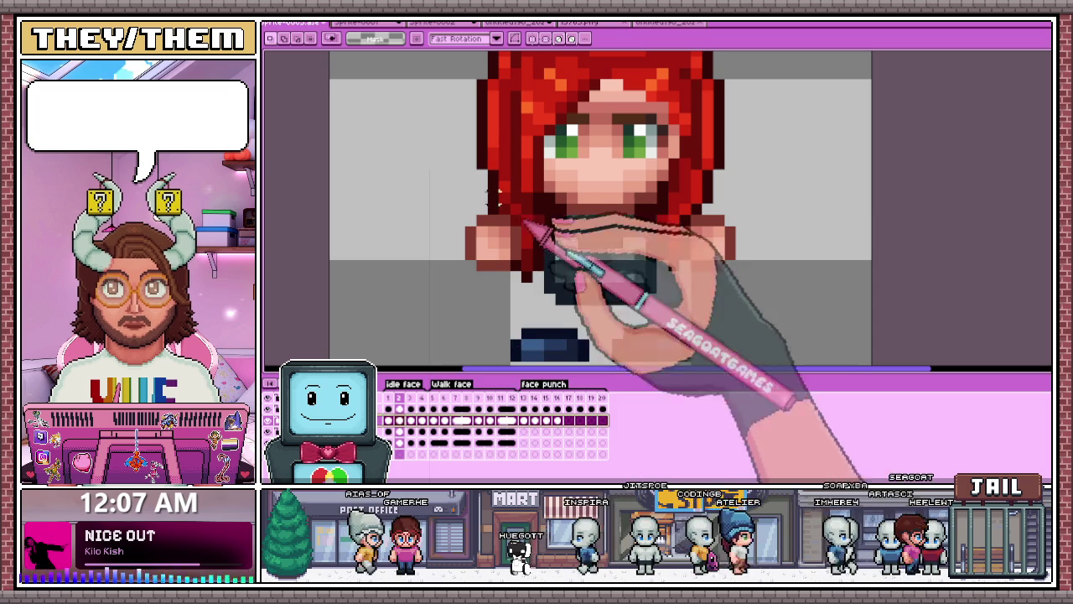
drag(453, 168, 715, 306)
Step: Step through punch frames 16–19, adjusting where the body sits in each
click(569, 408)
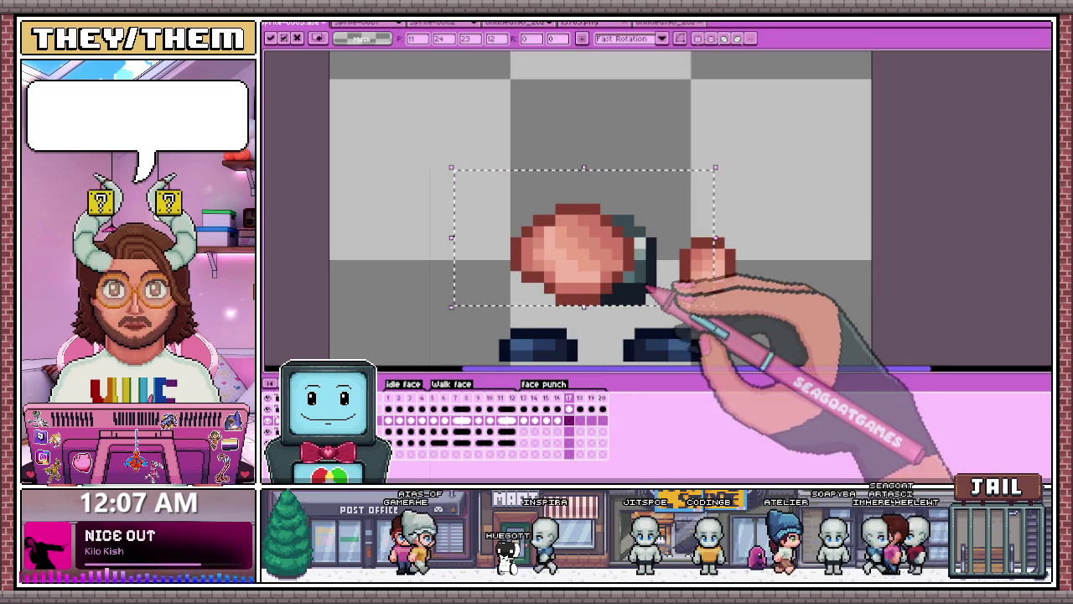
click(579, 408)
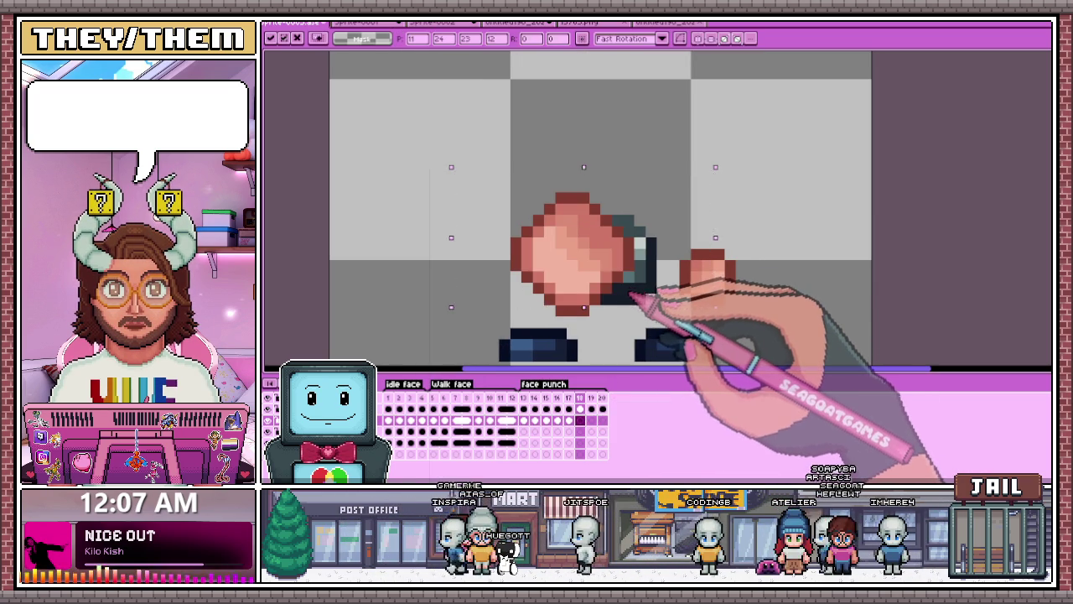
click(591, 420)
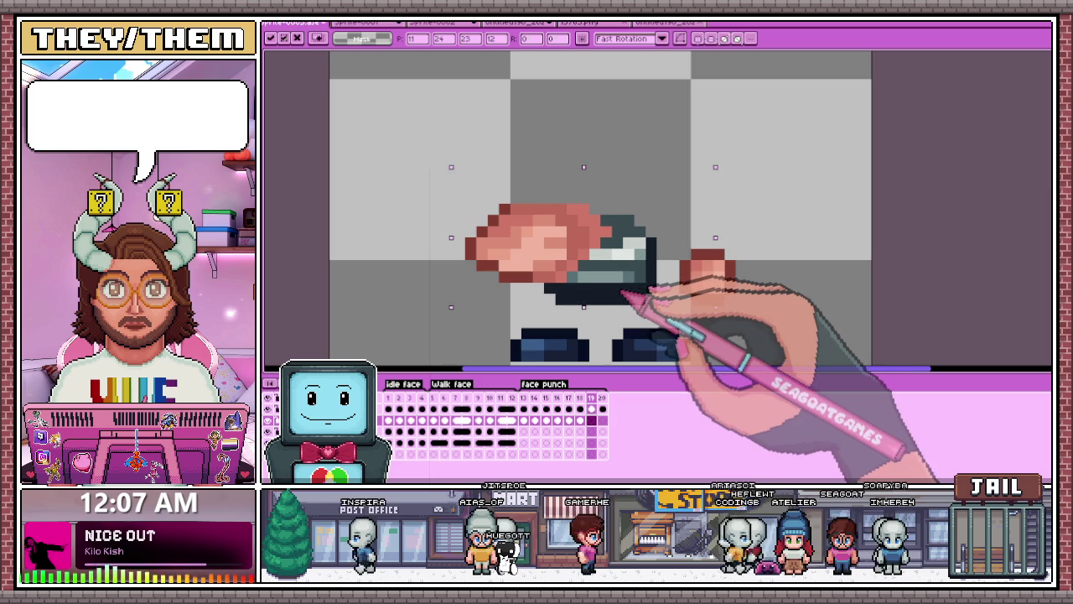
key(Left)
key(Left)
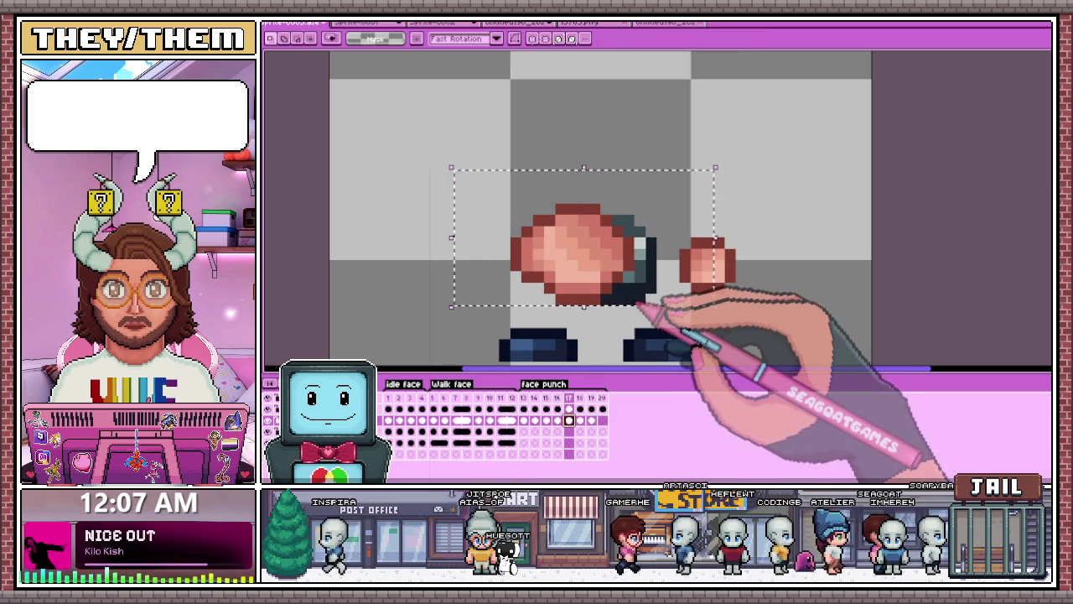
click(558, 420)
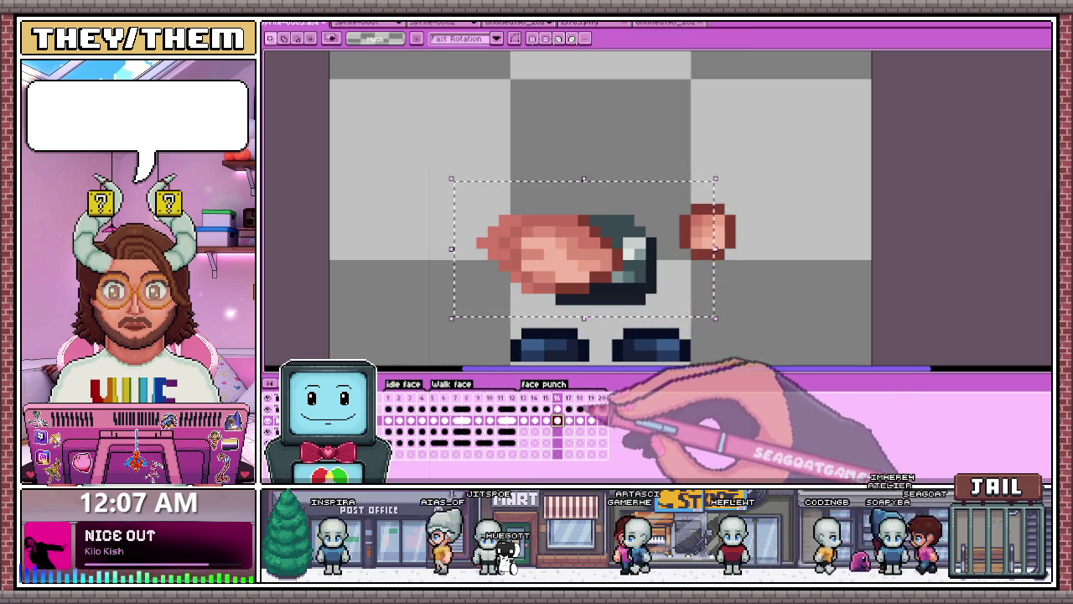
key(Right)
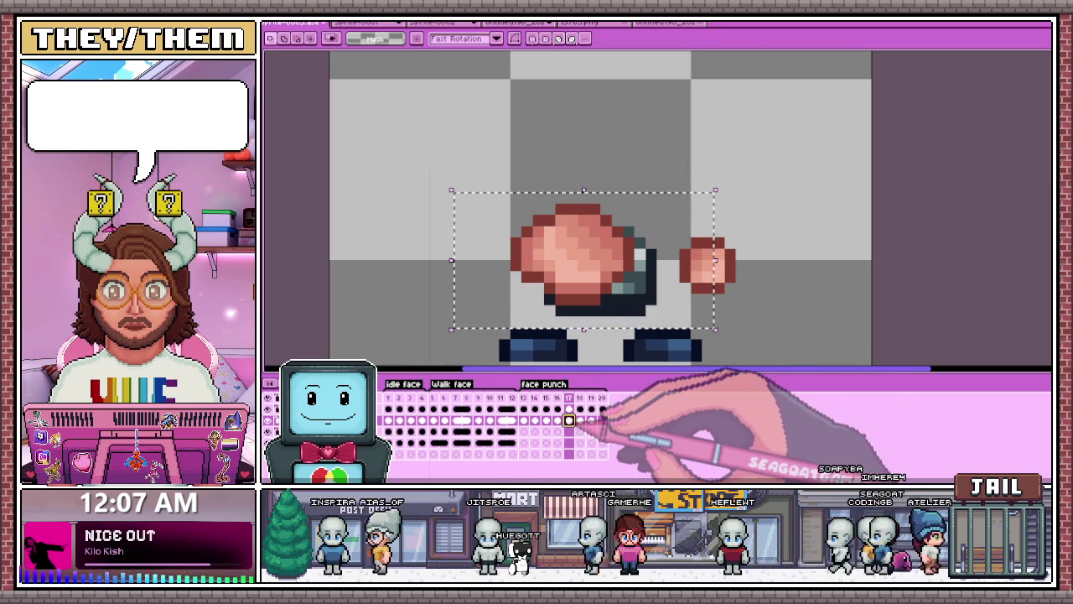
key(Right)
key(Right)
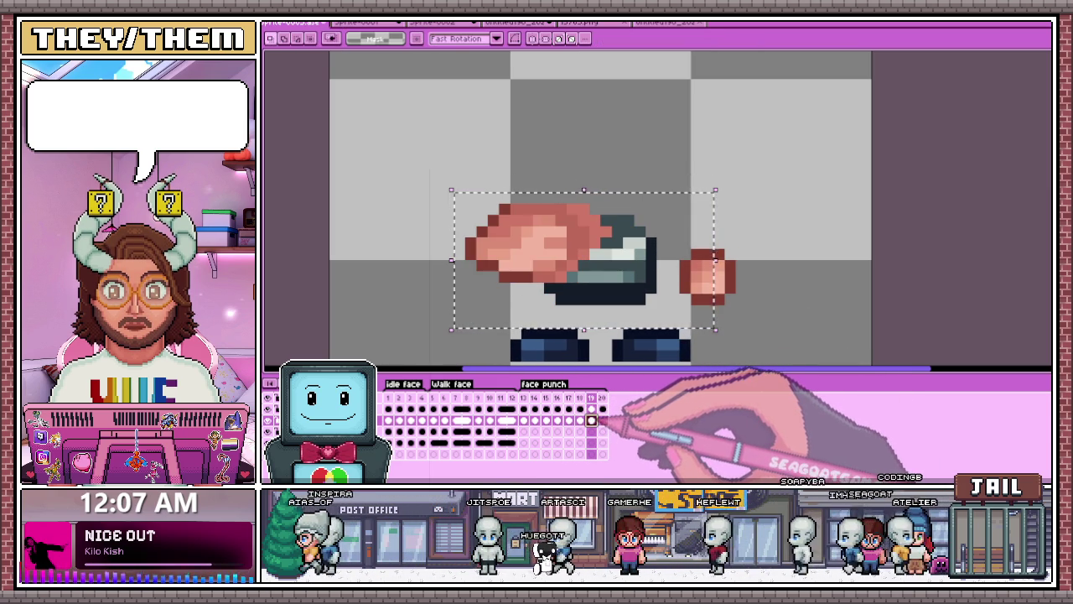
click(558, 420)
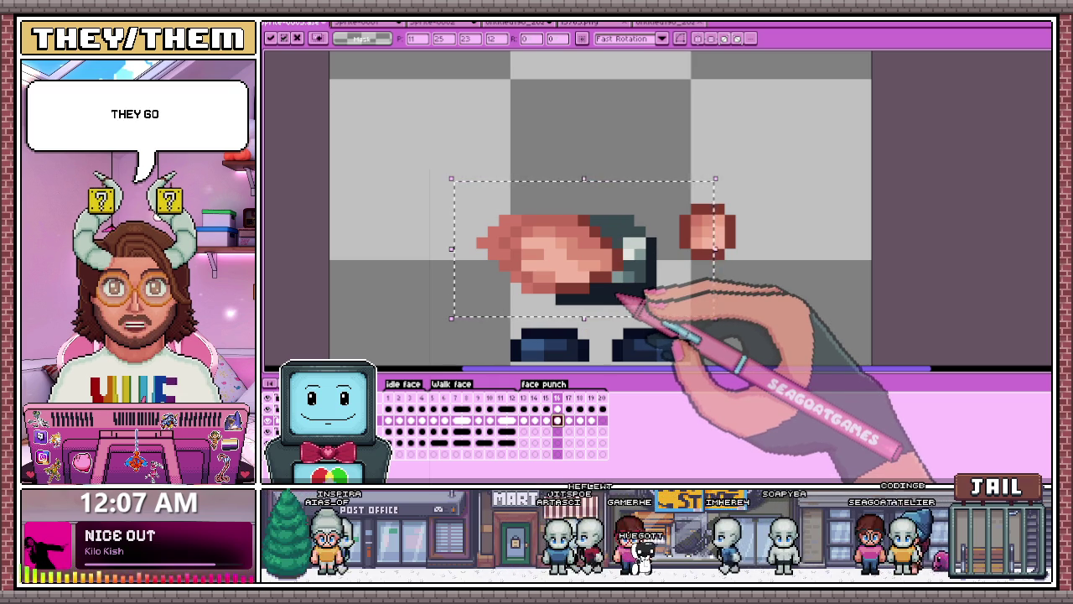
click(568, 398)
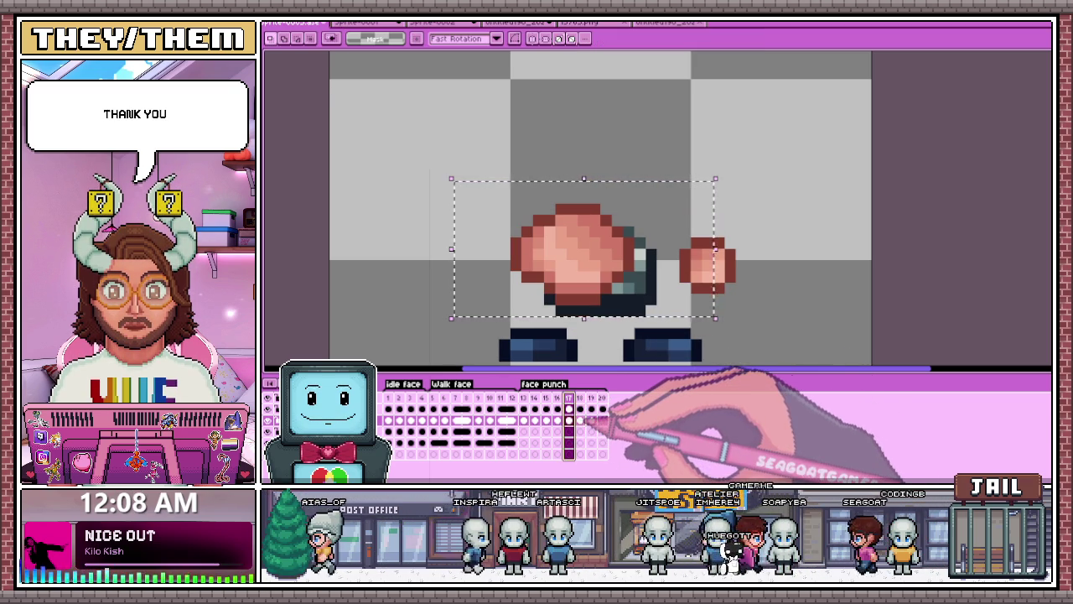
Step: Paste the dark body into frame 20 and compare it against frame 19
key(Right)
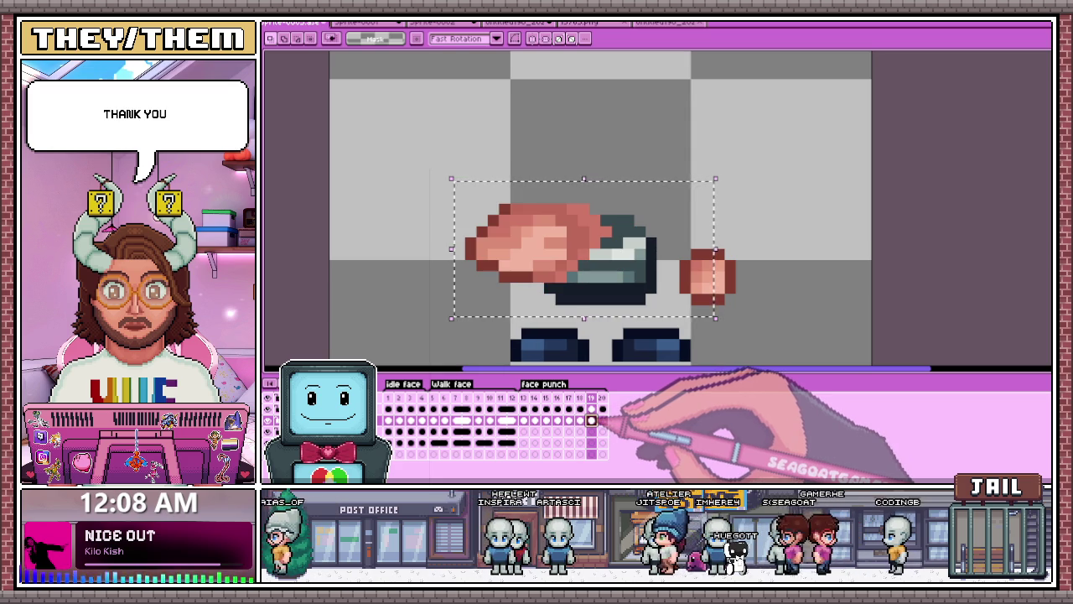
key(Right)
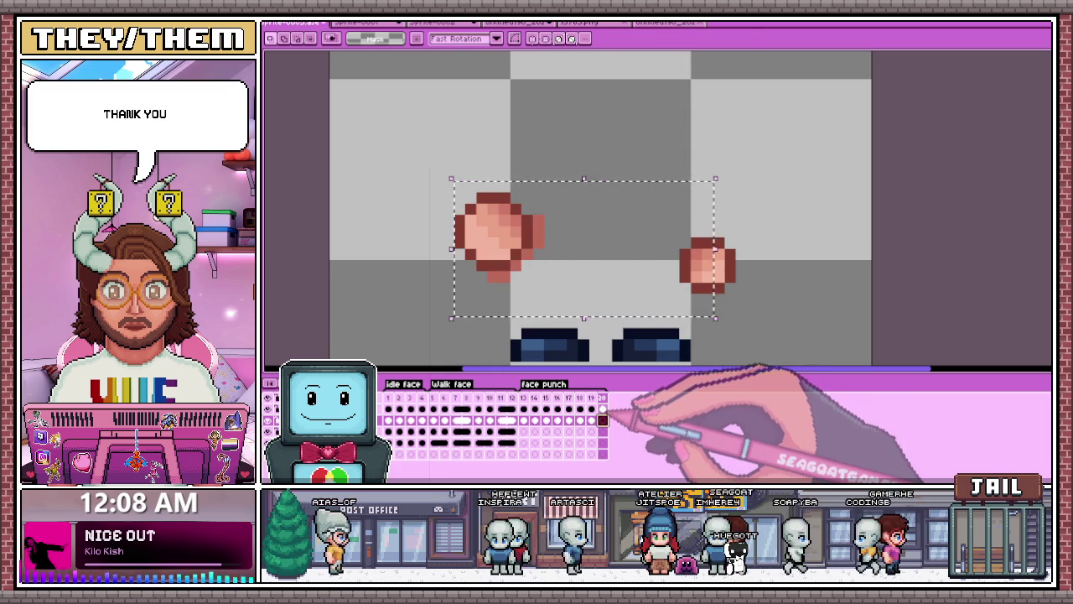
key(ctrl+v)
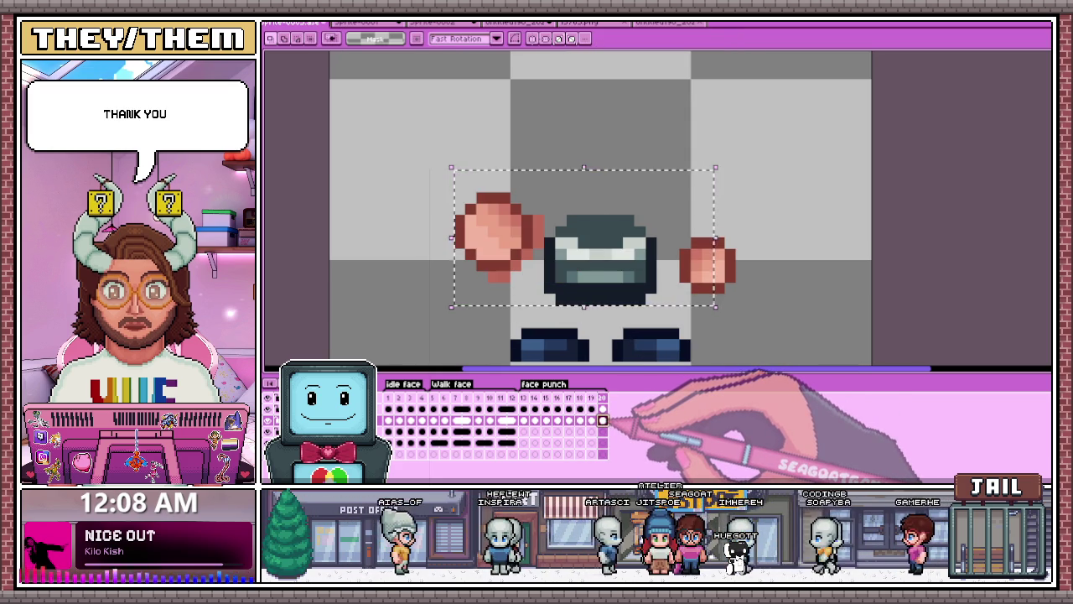
key(Left)
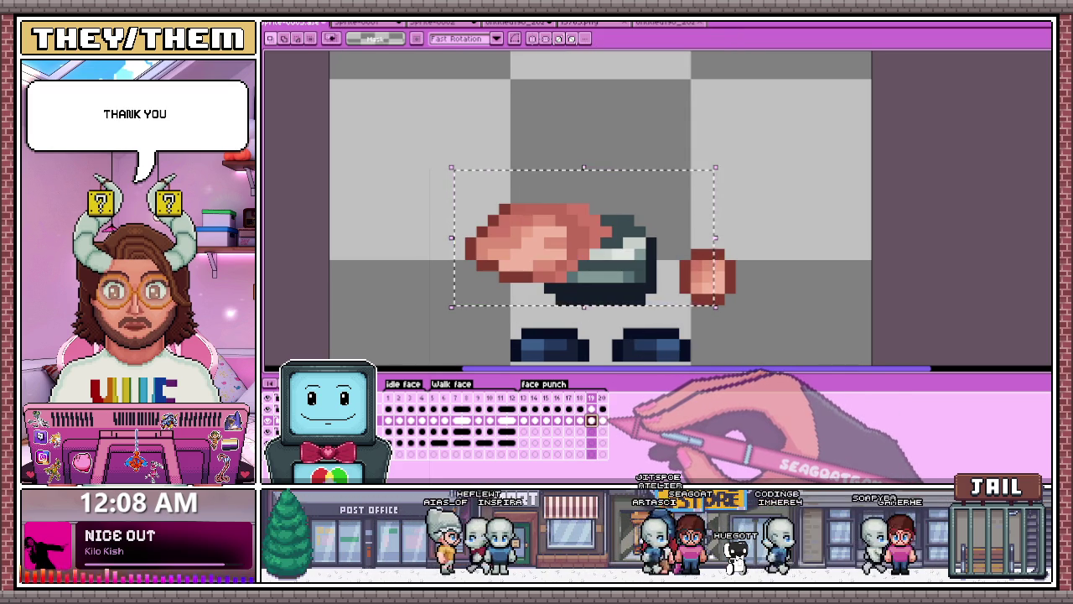
key(Right)
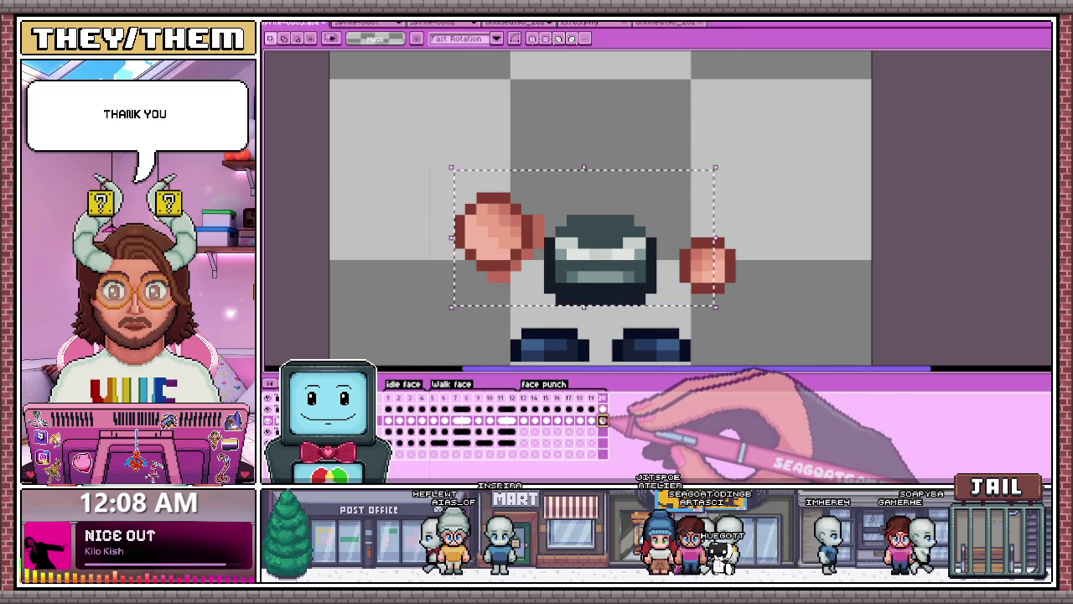
key(Left)
key(Left)
key(Right)
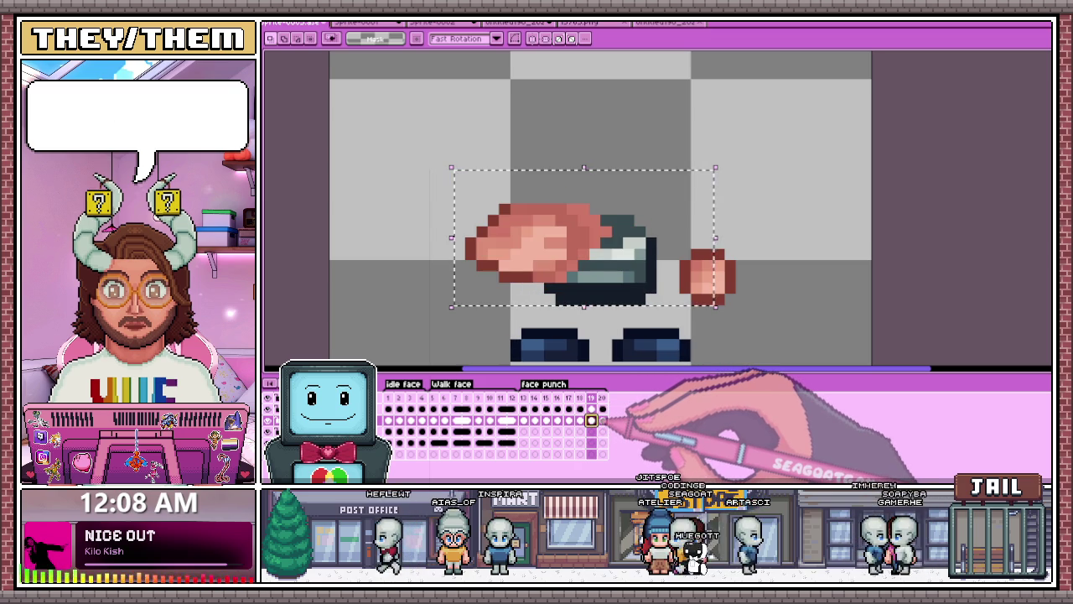
key(Right)
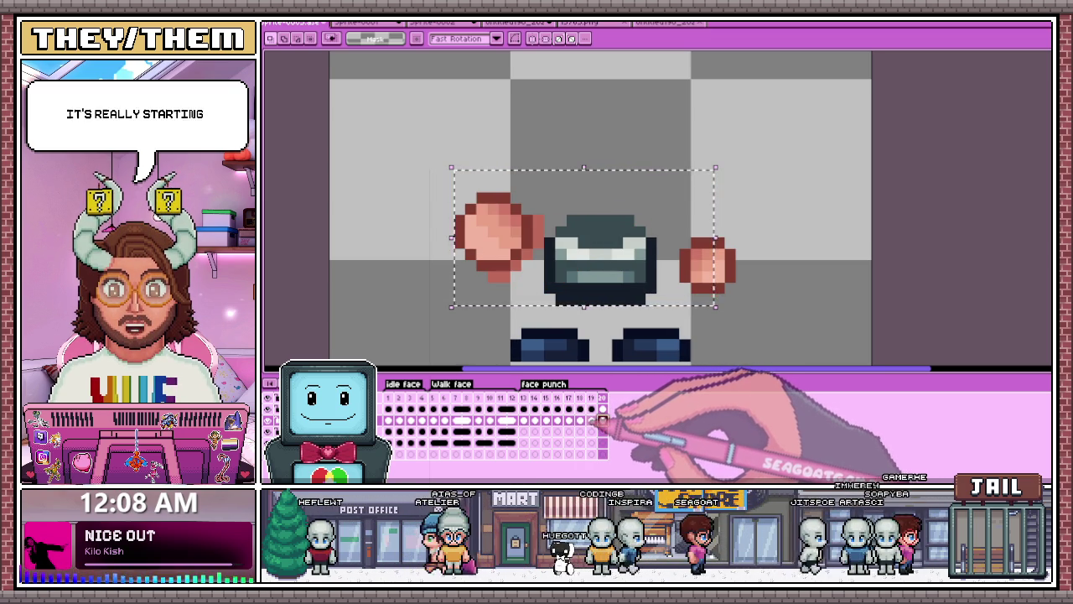
key(Left)
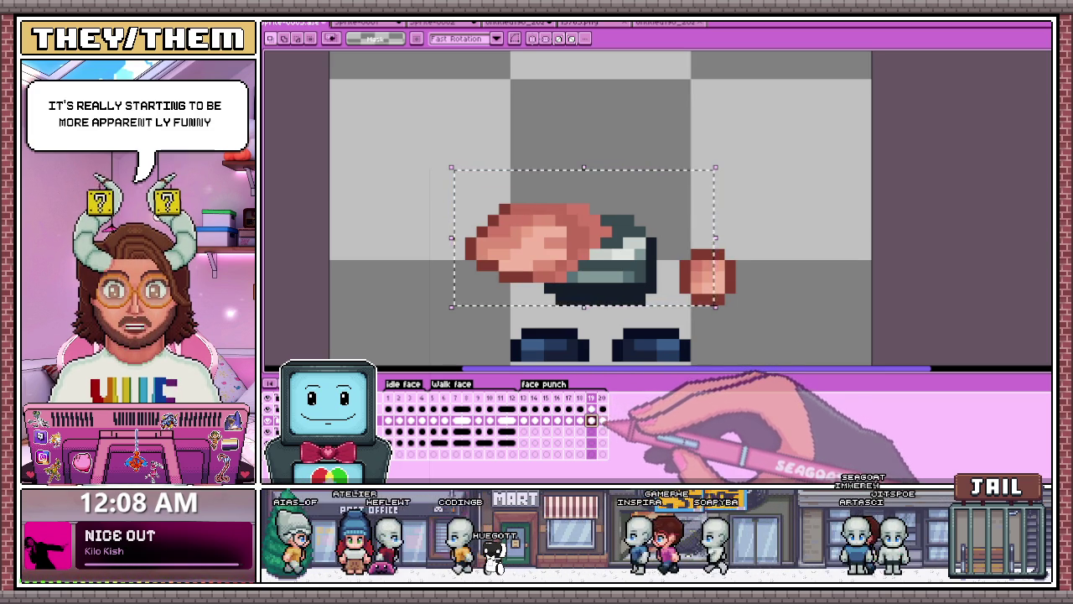
click(602, 420)
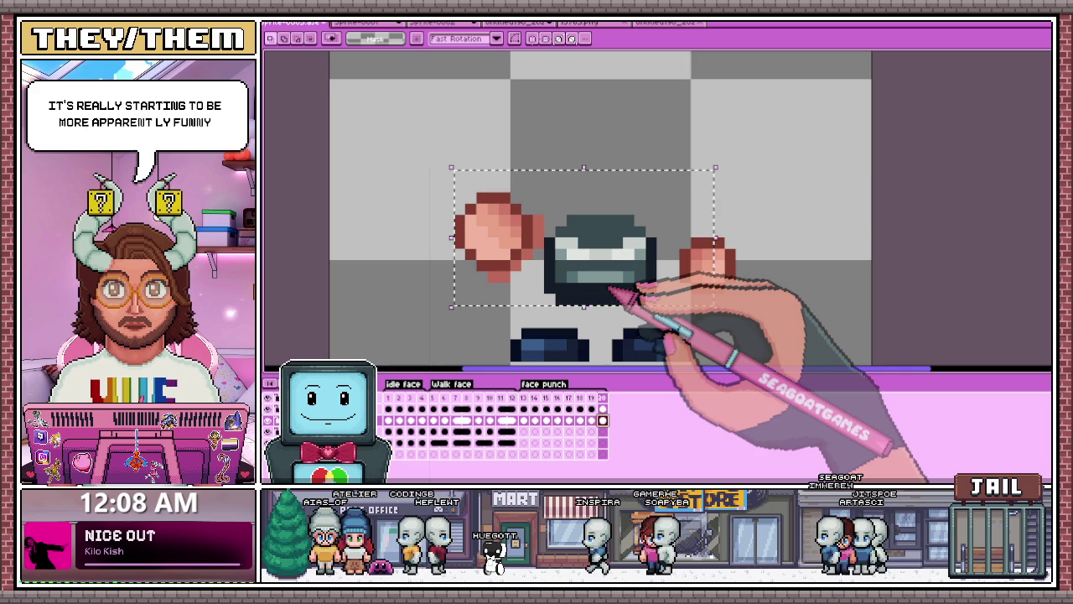
click(545, 408)
scroll(645, 329, down, 3)
Step: Loop the face punch animation while zooming in on the fists and body
key(Left)
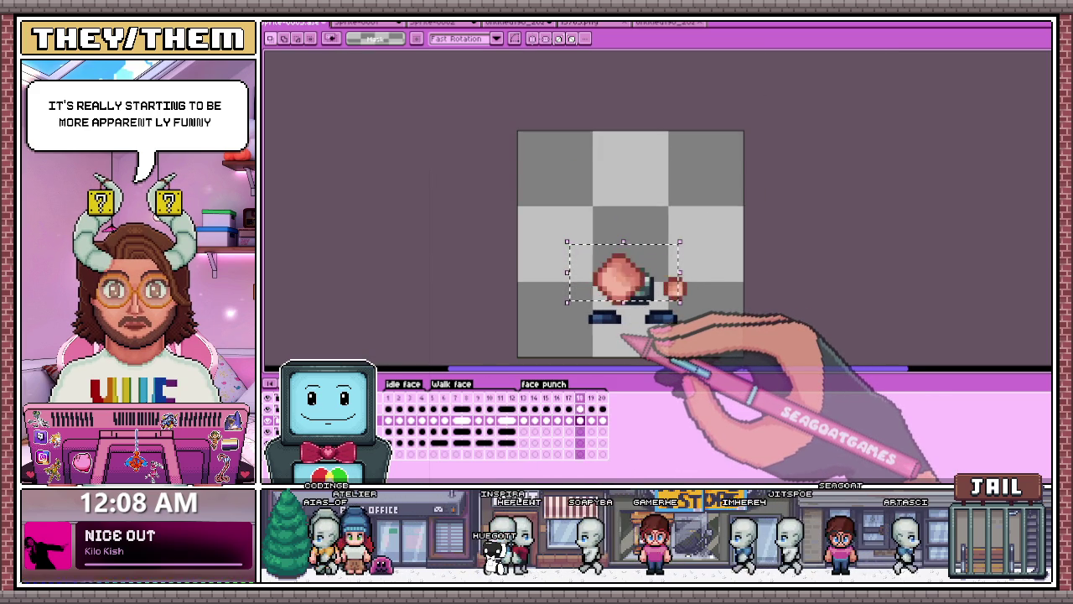
scroll(663, 344, down, 2)
scroll(686, 336, up, 1)
scroll(687, 325, up, 1)
scroll(686, 319, up, 1)
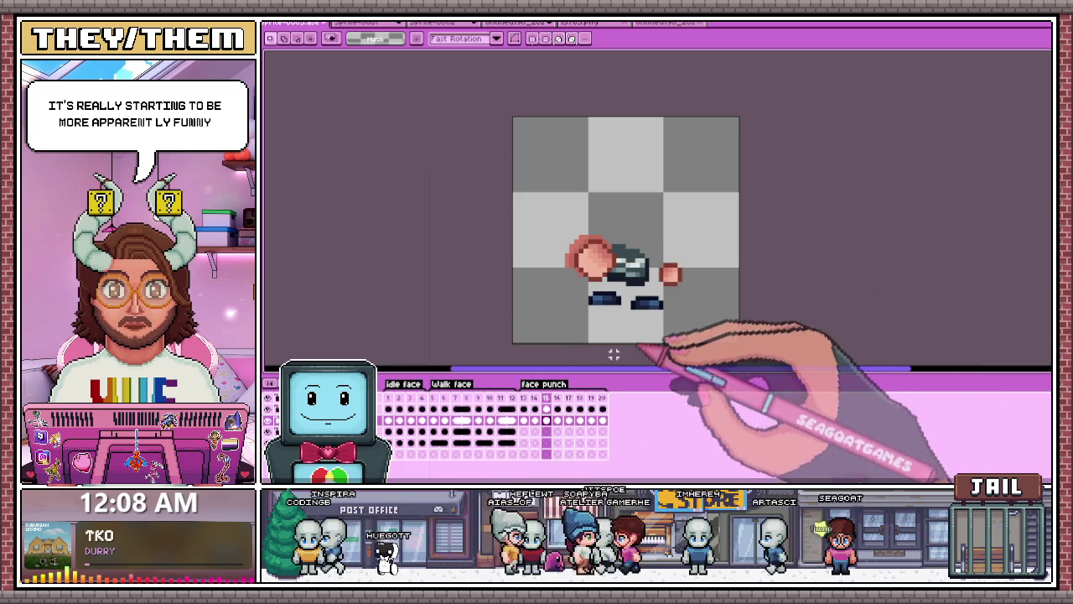
scroll(663, 335, up, 1)
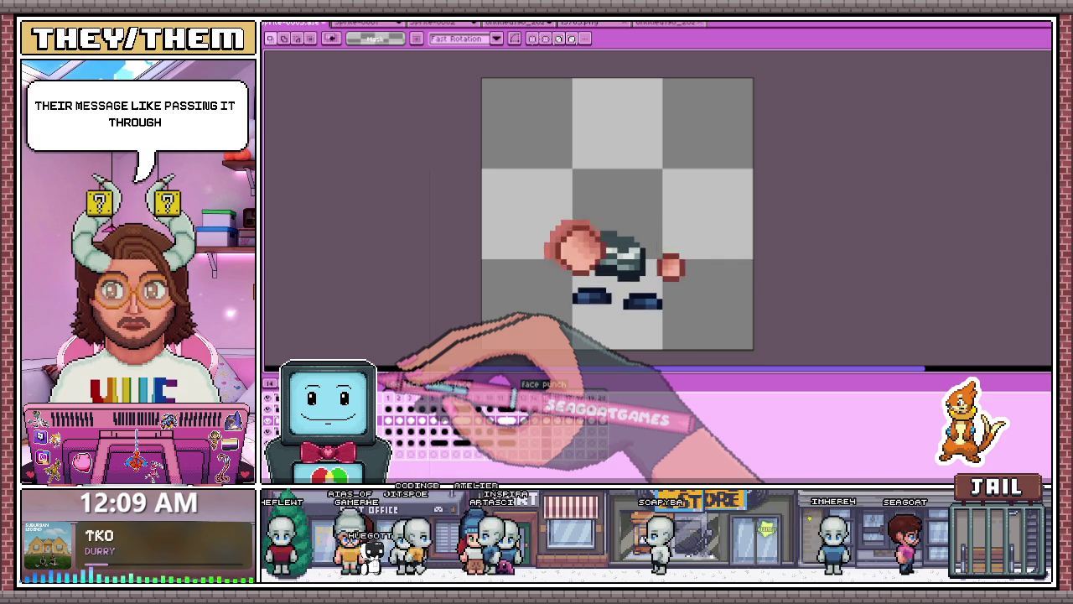
scroll(681, 295, up, 1)
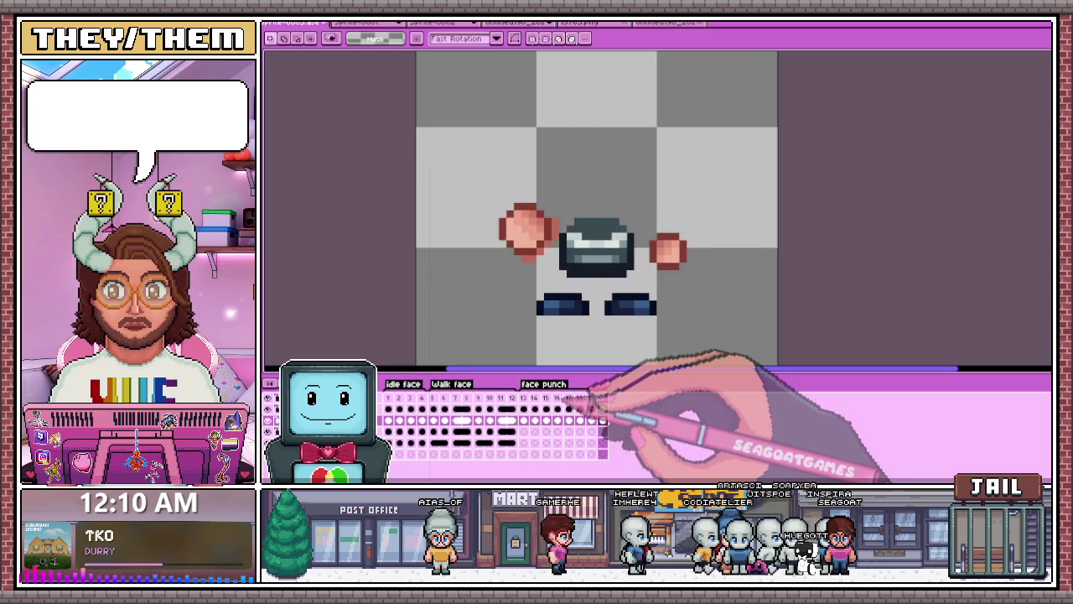
Step: Zoom in and step through punch frames 13 to 18 to check the poses
scroll(636, 305, down, 2)
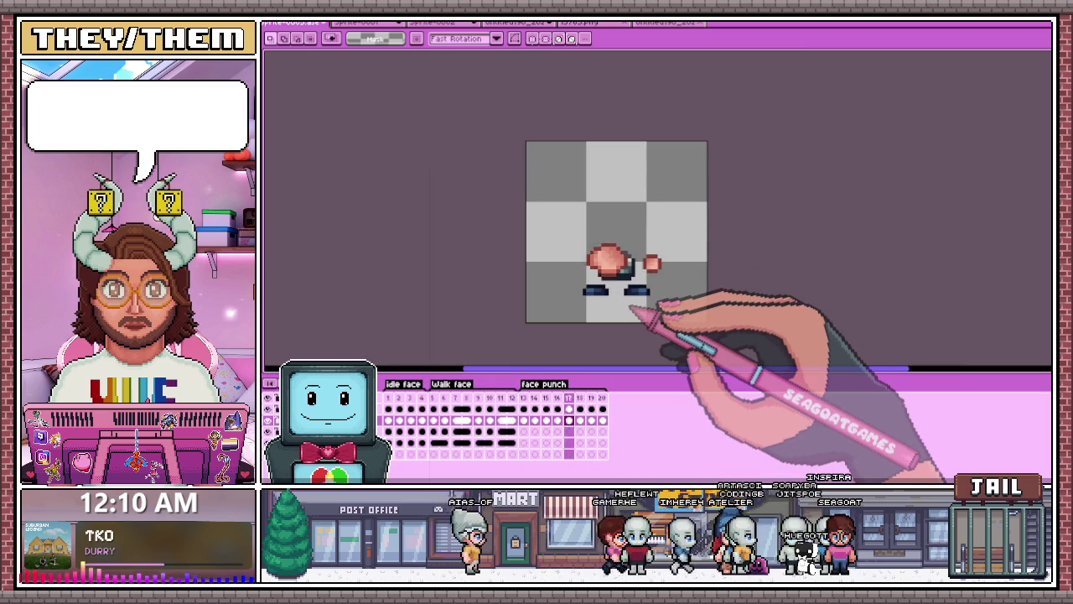
scroll(647, 297, up, 1)
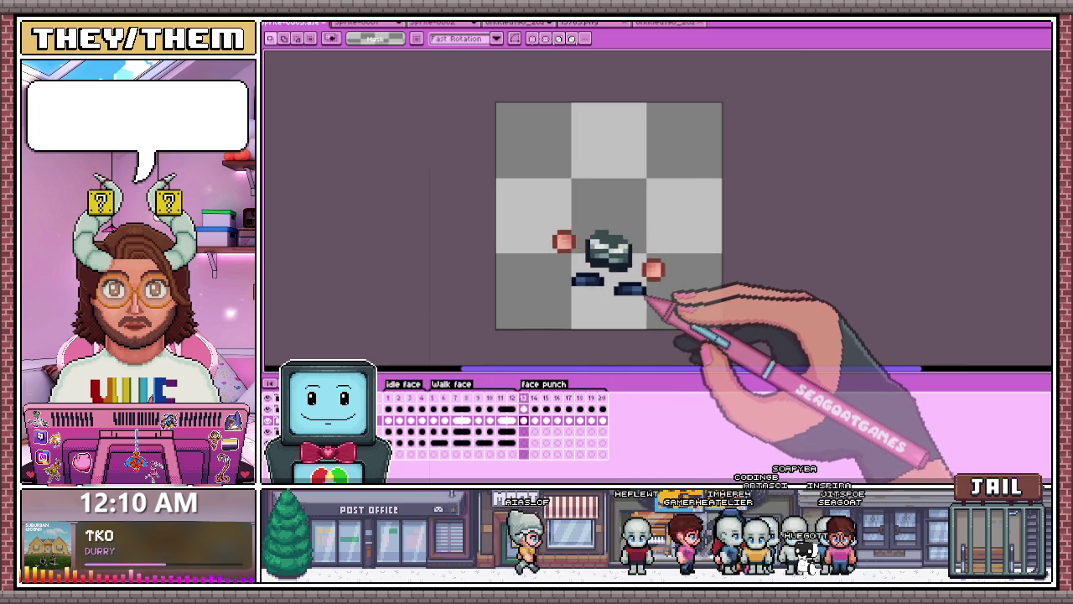
scroll(650, 295, up, 1)
scroll(647, 295, up, 1)
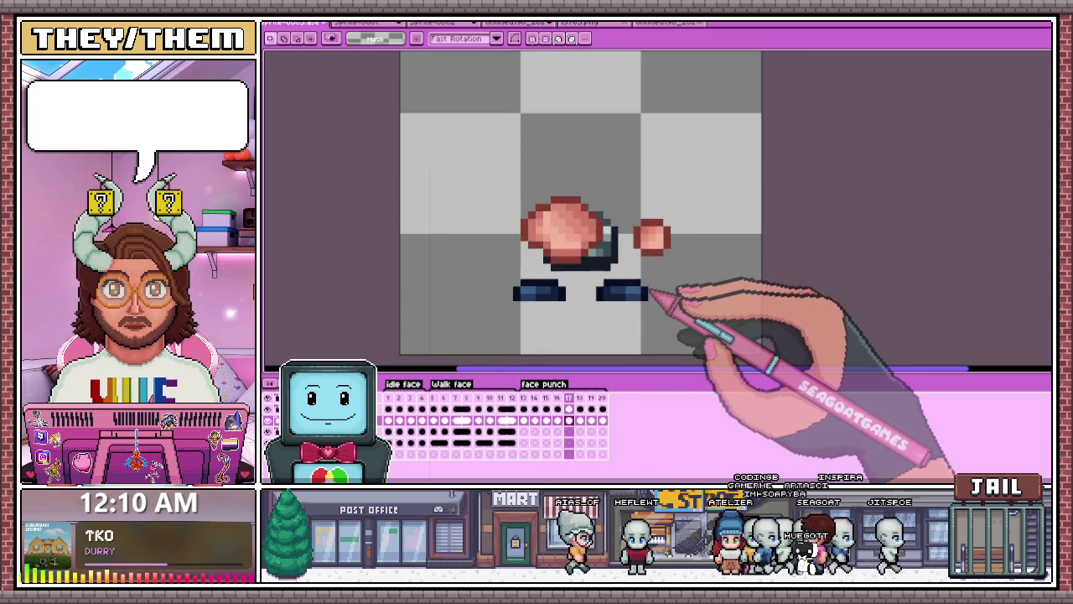
scroll(641, 295, up, 2)
scroll(624, 311, up, 1)
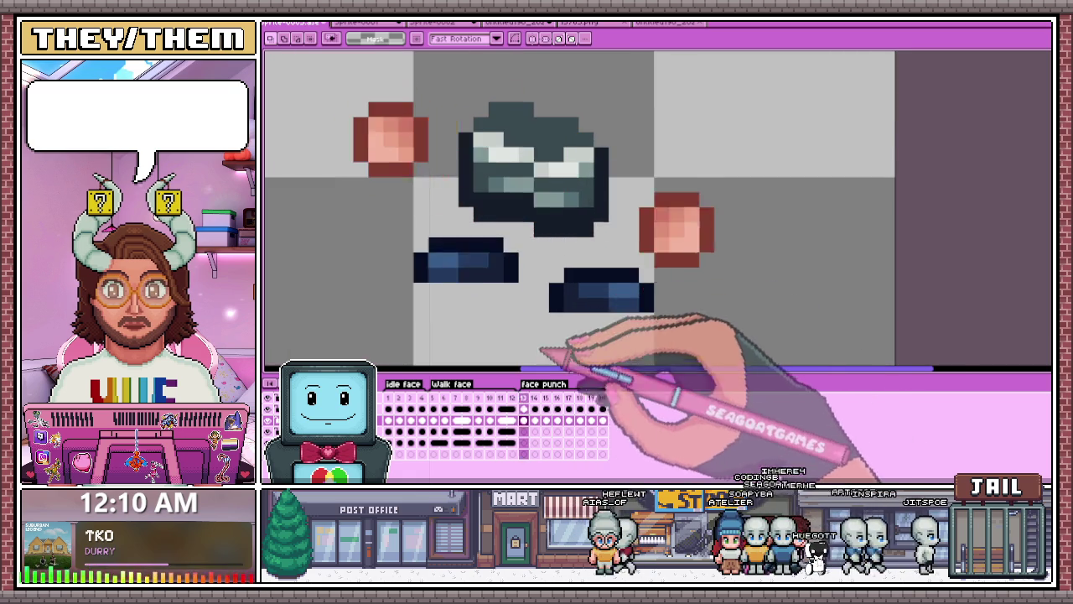
scroll(637, 323, down, 3)
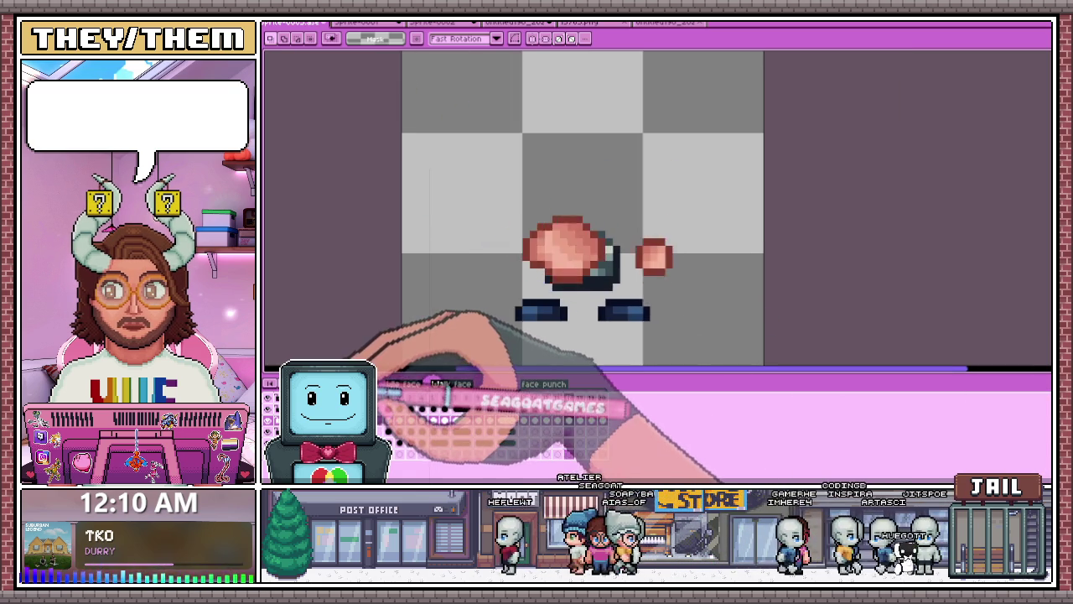
scroll(617, 330, up, 2)
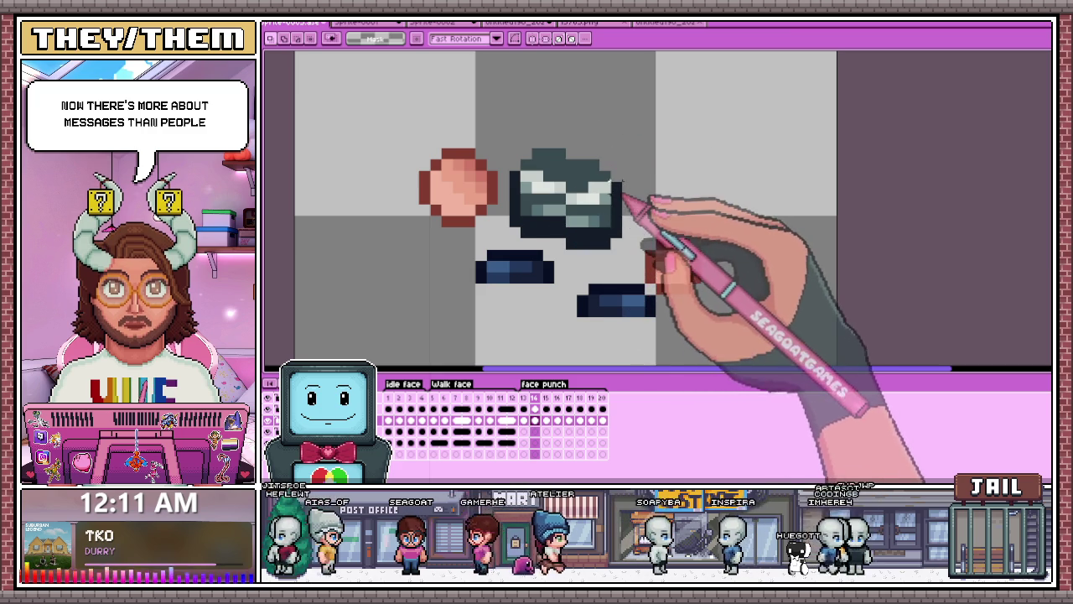
key(Left)
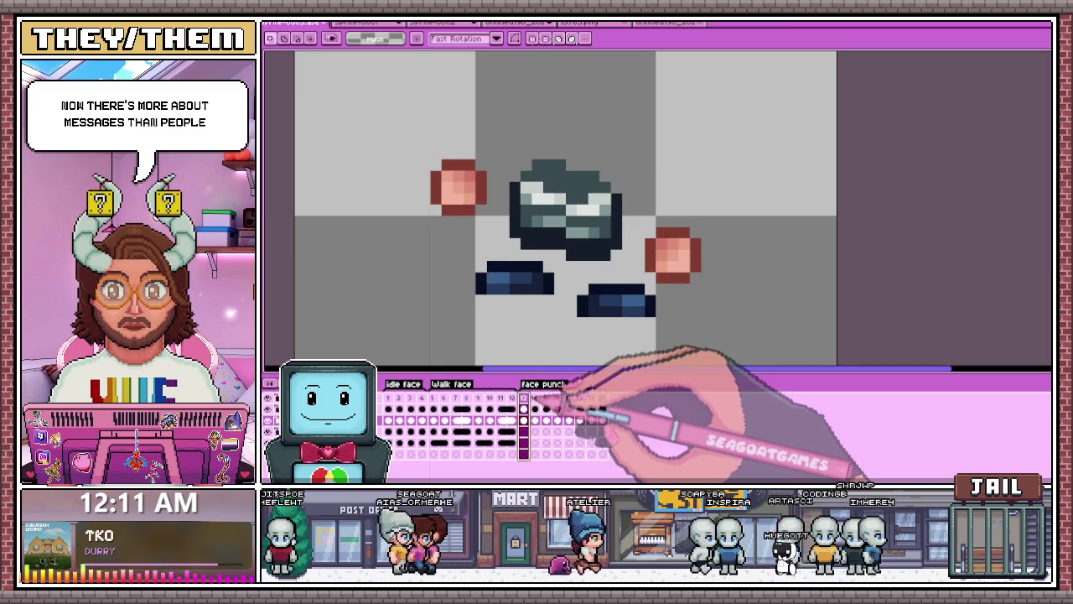
key(Right)
key(Right)
key(Right)
key(Right)
key(Right)
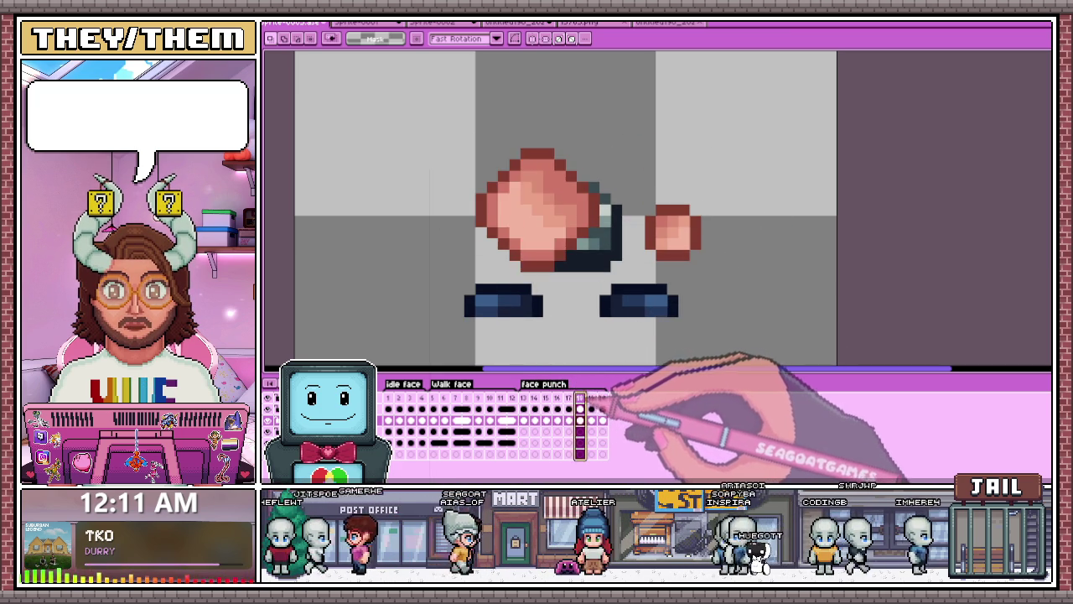
key(Left)
key(Left)
key(Left)
key(Left)
key(Left)
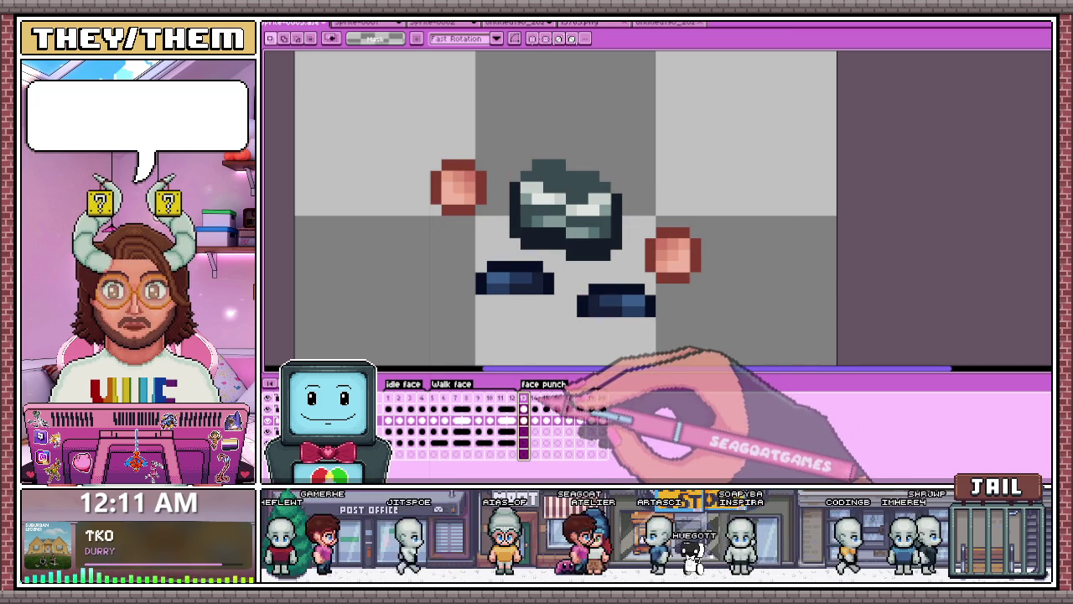
key(Right)
key(Right)
key(Right)
key(Right)
key(Right)
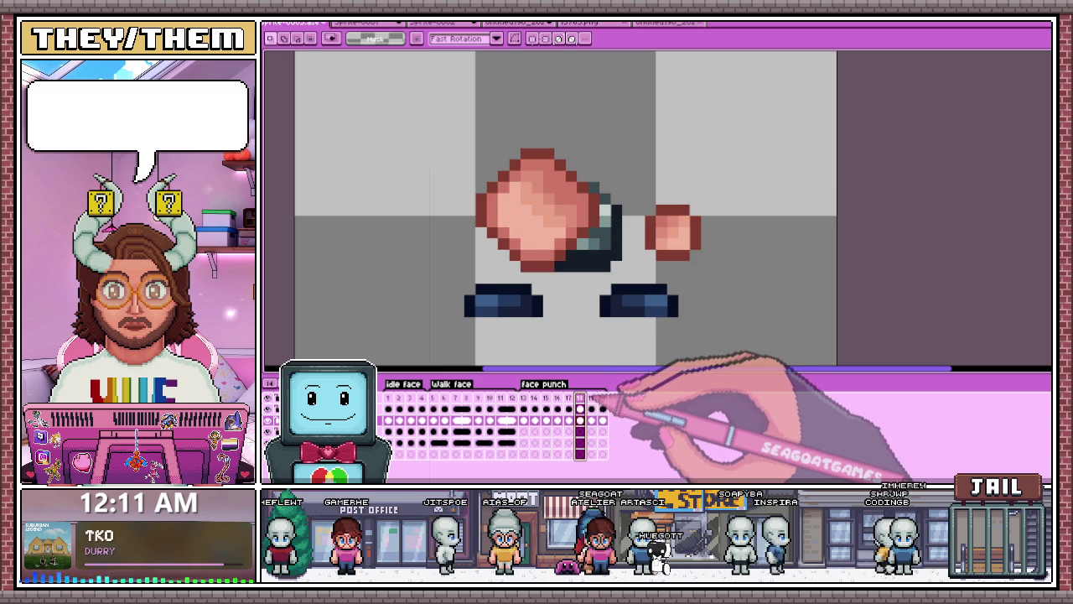
key(Right)
key(Right)
key(Left)
key(Left)
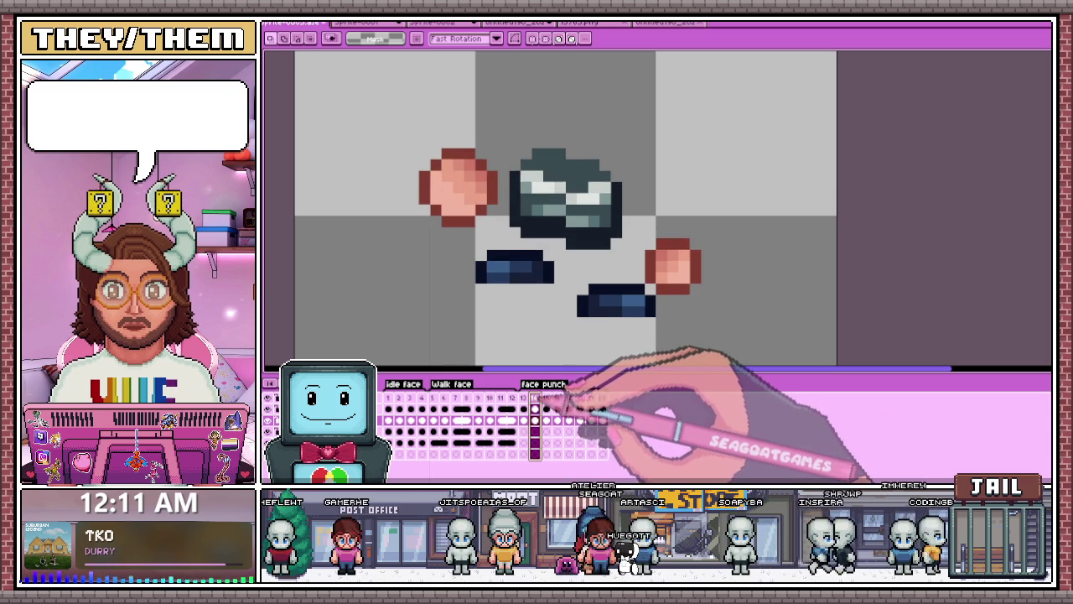
key(Left)
key(Left)
key(Right)
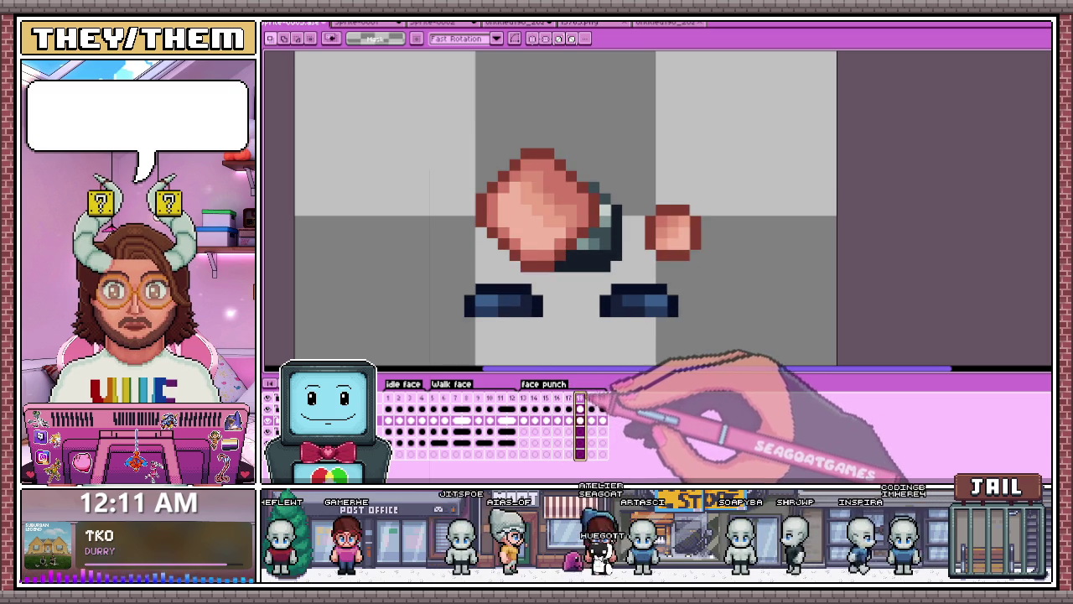
key(Right)
Step: Flip back and forth through punch frames 14–20, then show the red hair layer again
click(535, 409)
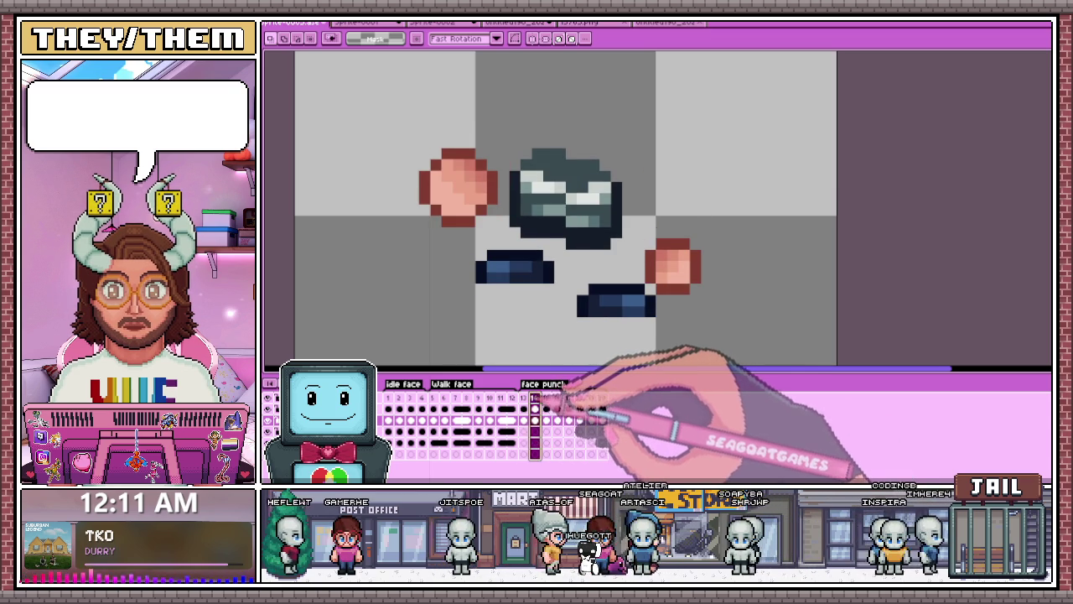
key(Right)
key(Right)
key(Right)
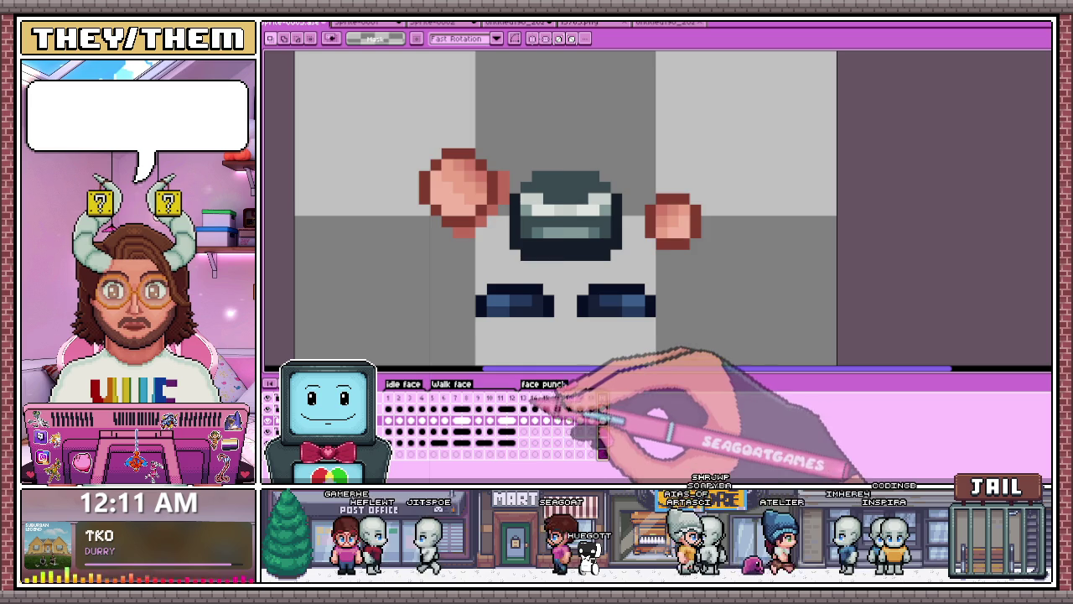
key(Left)
key(Left)
key(Left)
key(Left)
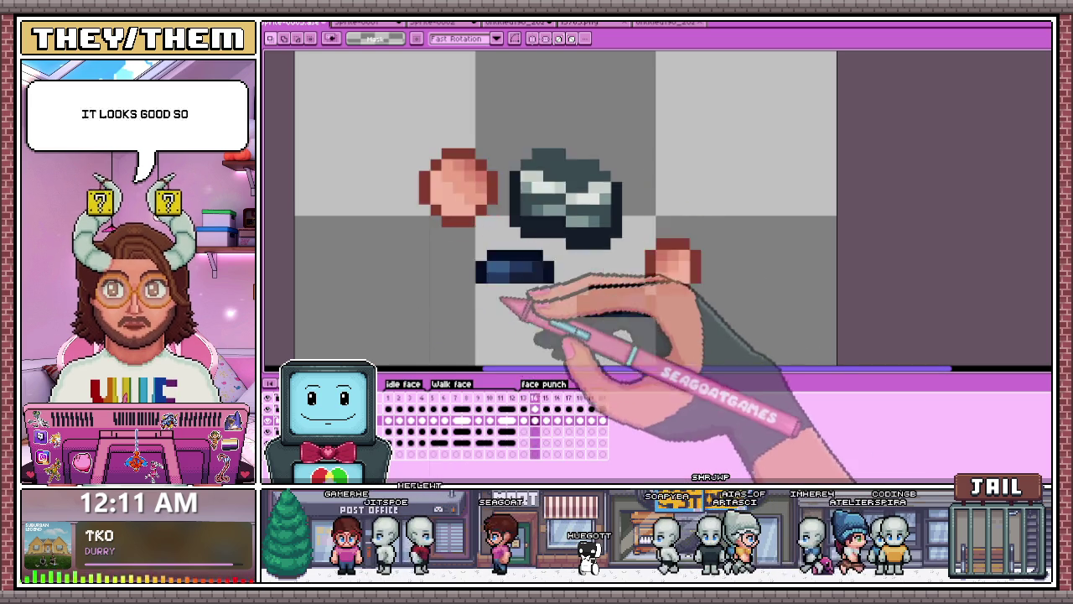
key(Right)
key(Left)
key(Right)
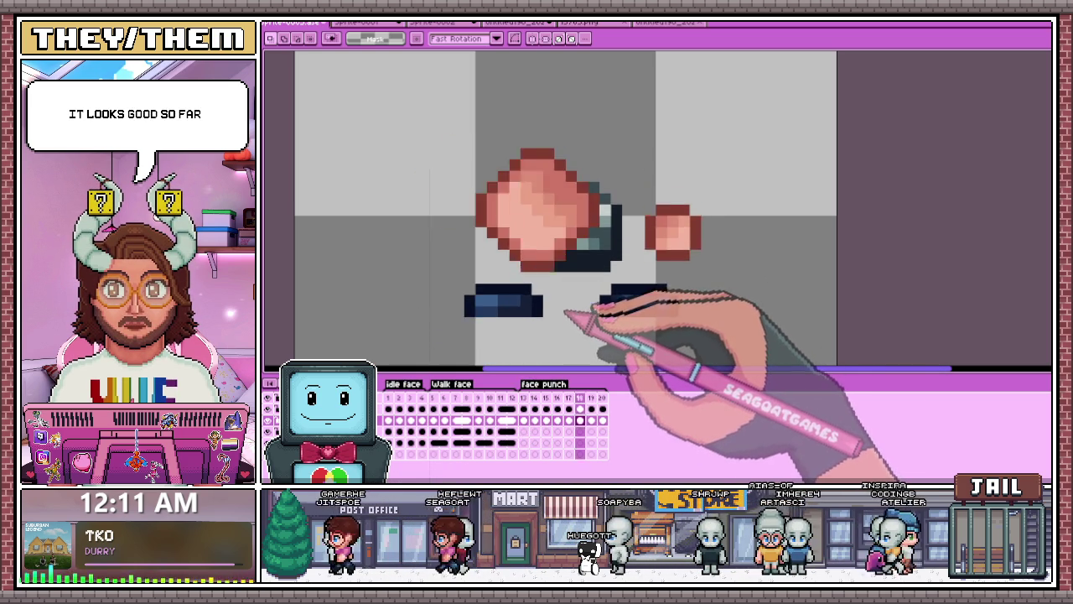
key(Right)
key(minus)
key(Right)
key(Right)
key(Left)
key(Left)
key(Left)
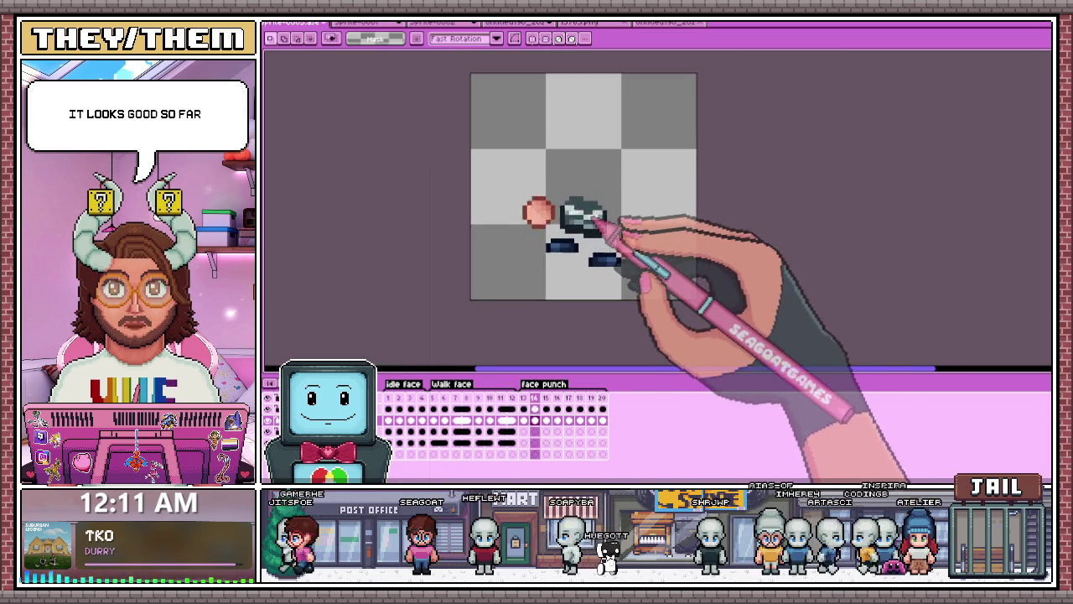
key(plus)
key(plus)
key(plus)
key(Right)
key(Right)
key(Right)
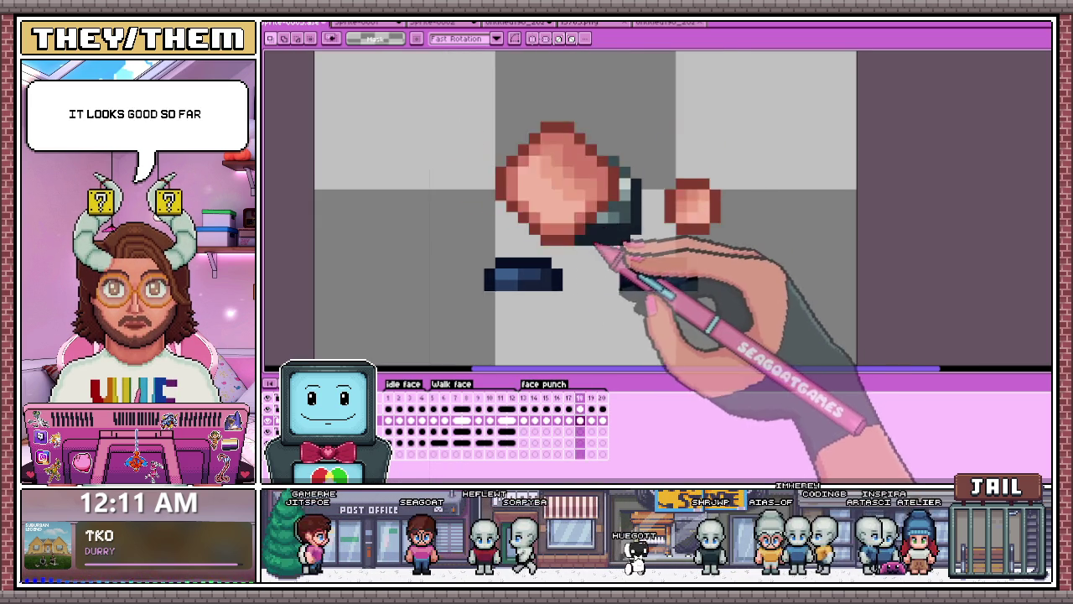
key(minus)
key(plus)
key(plus)
key(Left)
key(Left)
key(Left)
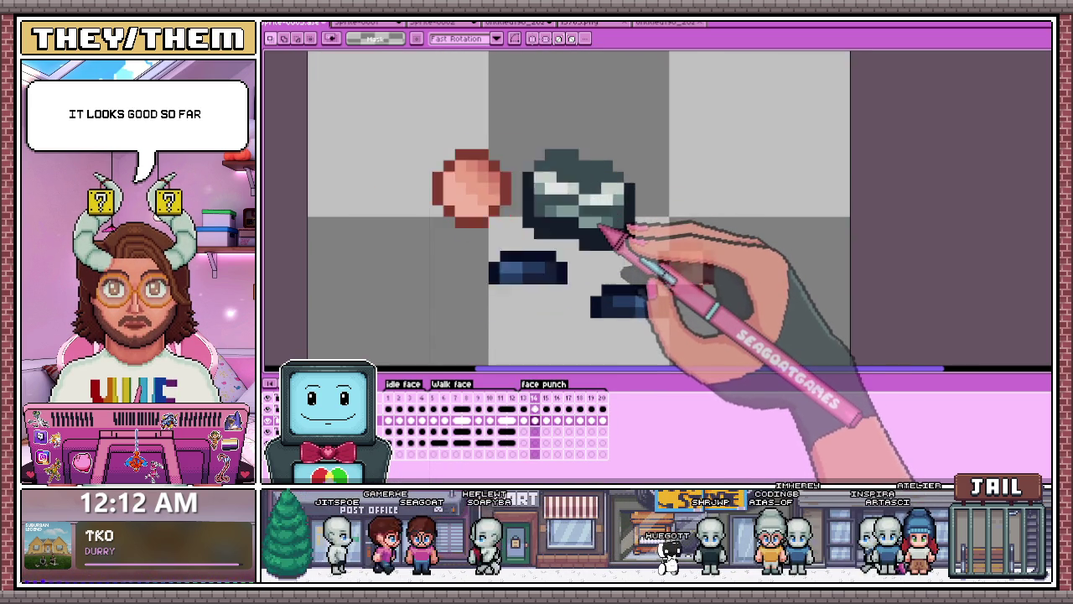
key(Right)
key(Right)
key(Right)
key(Right)
key(Left)
key(Left)
key(Left)
key(Right)
key(Right)
key(Right)
key(Left)
key(Left)
key(Left)
key(Left)
key(Right)
key(Right)
key(Right)
key(minus)
key(Left)
key(Left)
key(Left)
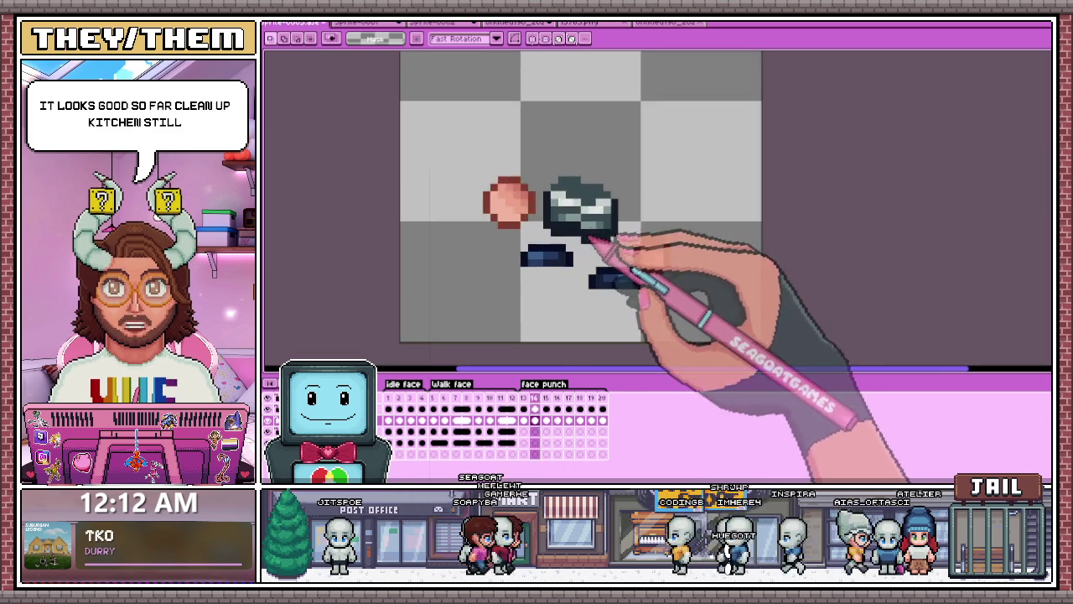
key(Right)
key(Right)
key(Right)
key(Left)
key(Left)
key(Left)
key(Left)
key(Right)
key(Right)
key(Right)
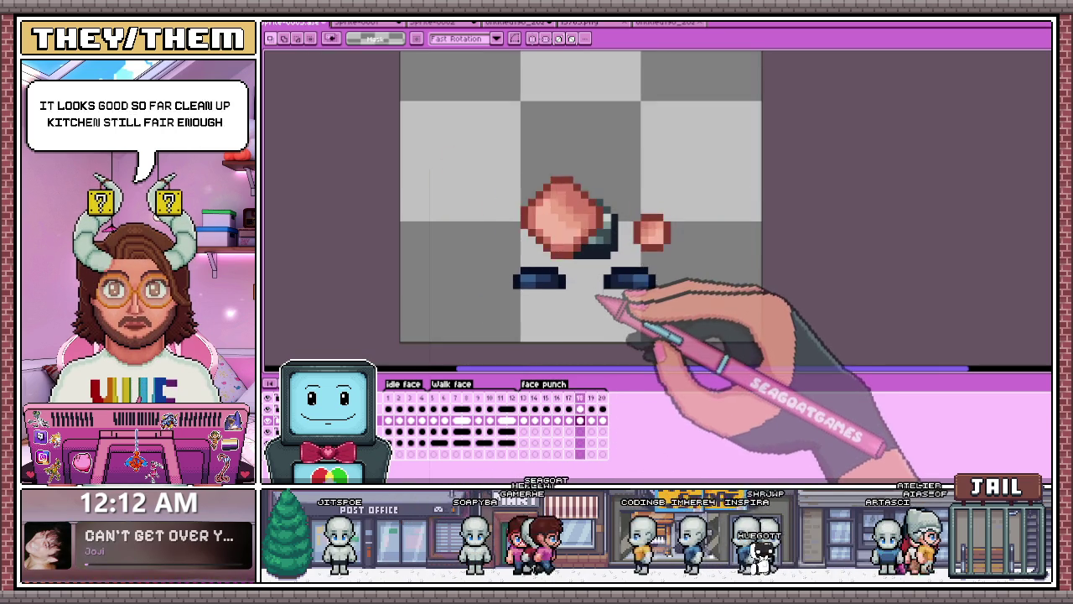
key(Left)
key(Right)
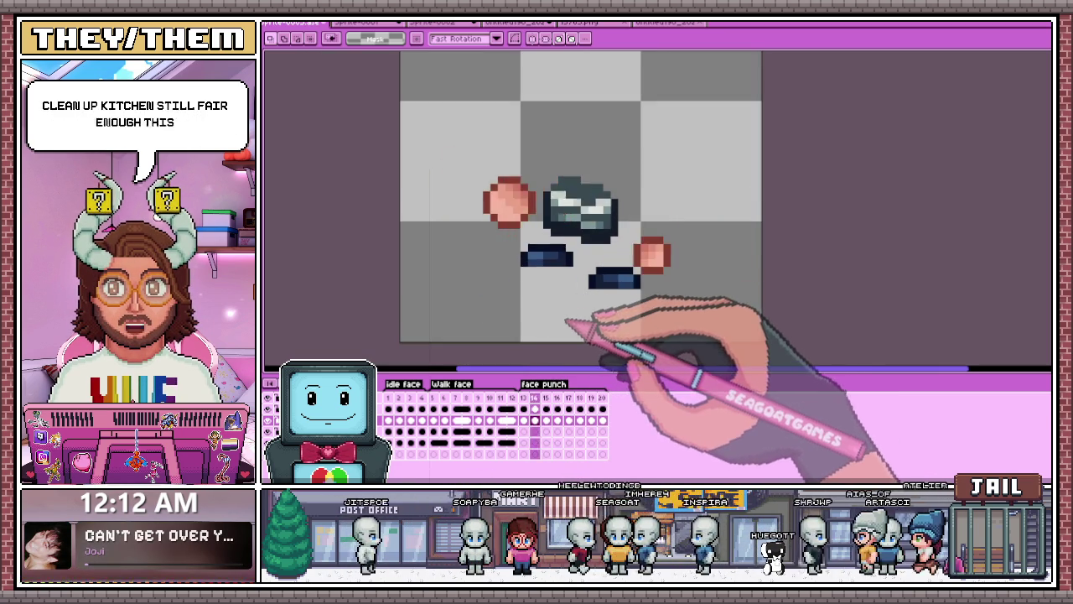
key(Left)
key(Left)
key(Right)
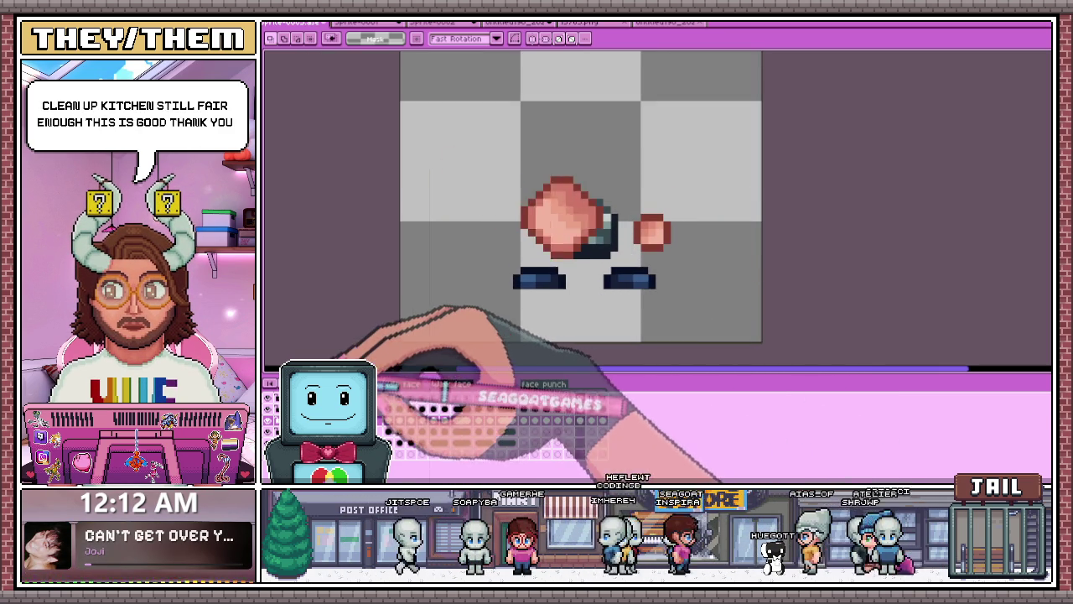
key(Left)
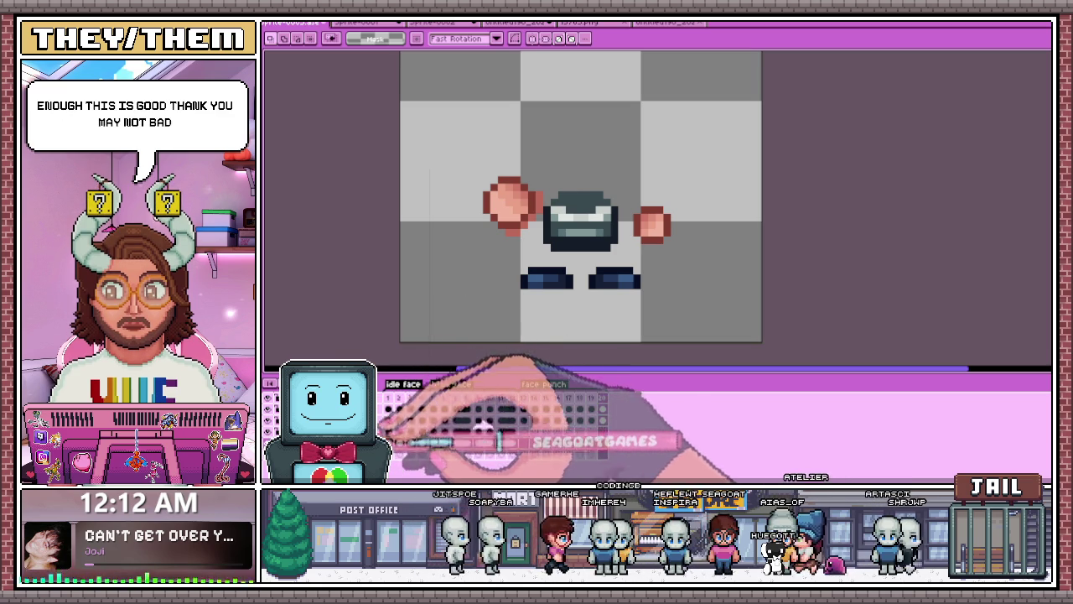
key(Right)
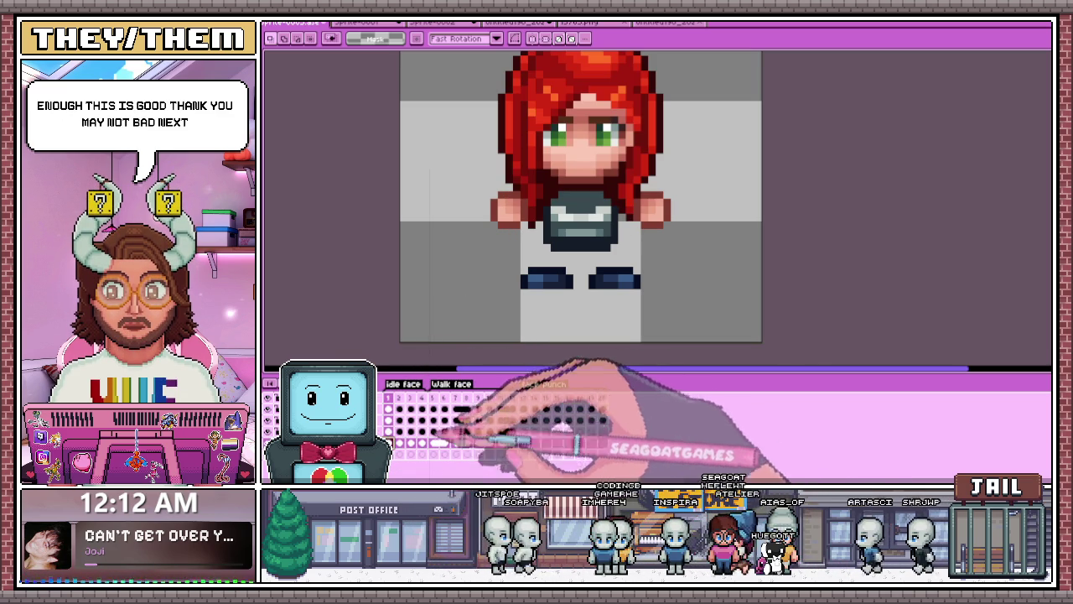
scroll(520, 226, down, 2)
Step: Try pasting the bald head onto frame 13, then undo and delete the misplaced paste
key(ctrl+v)
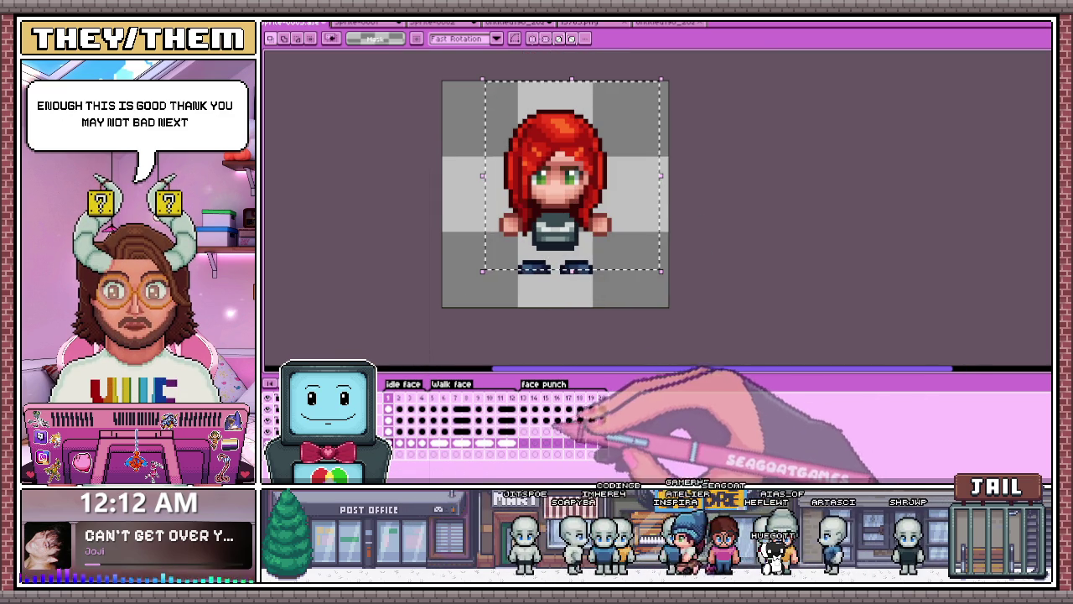
click(527, 442)
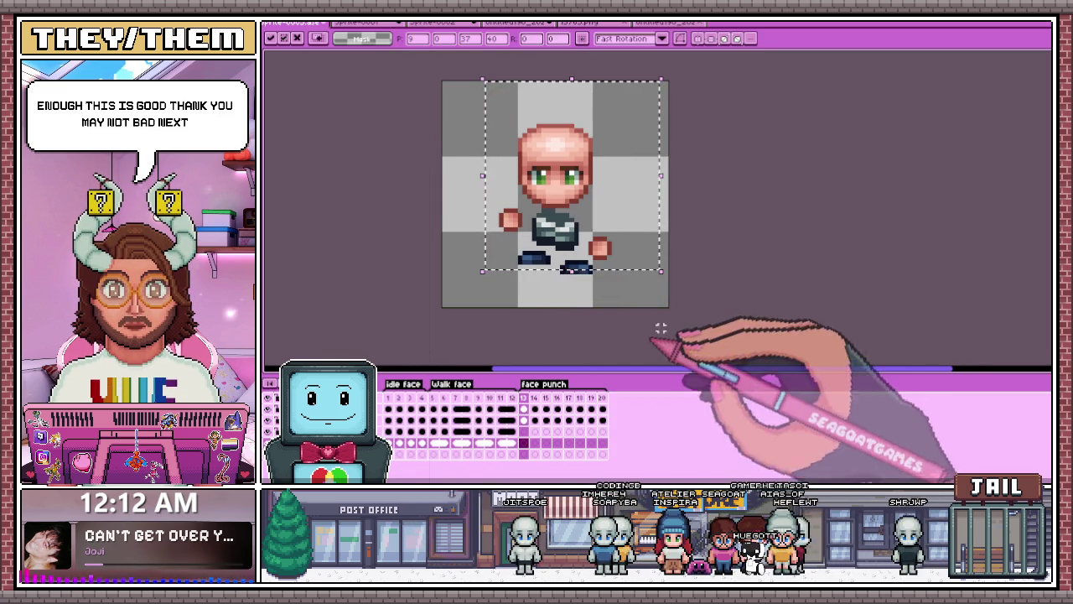
scroll(587, 251, up, 2)
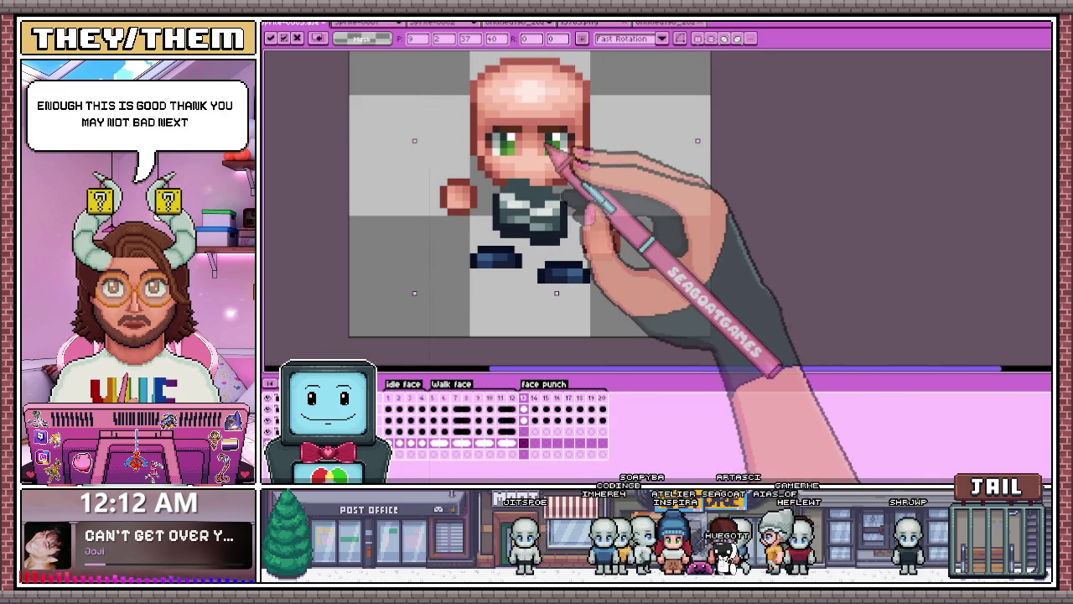
key(ctrl+z)
key(ctrl+d)
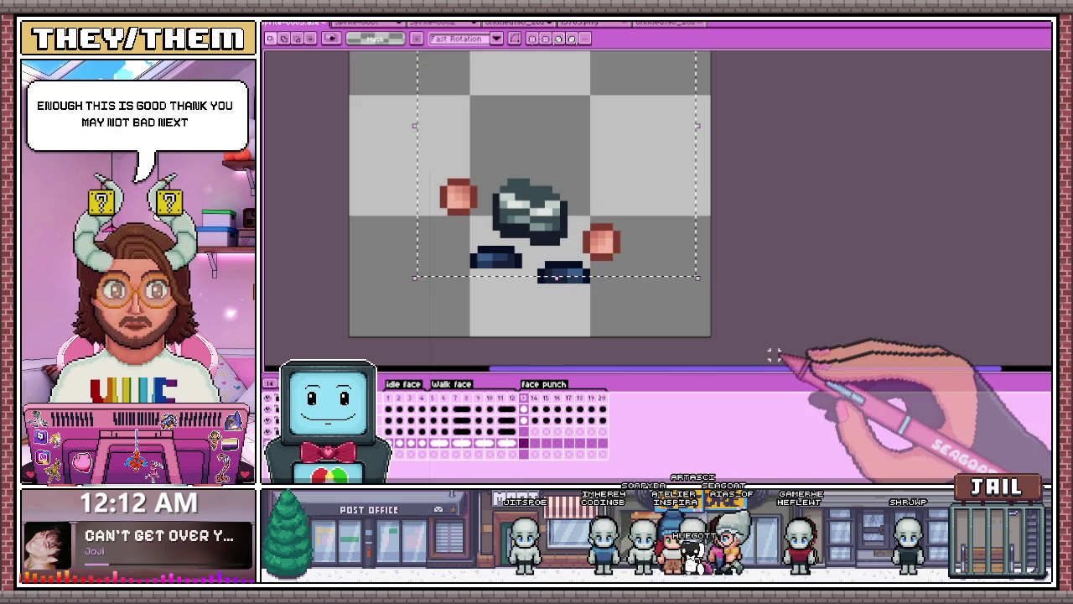
key(ctrl+v)
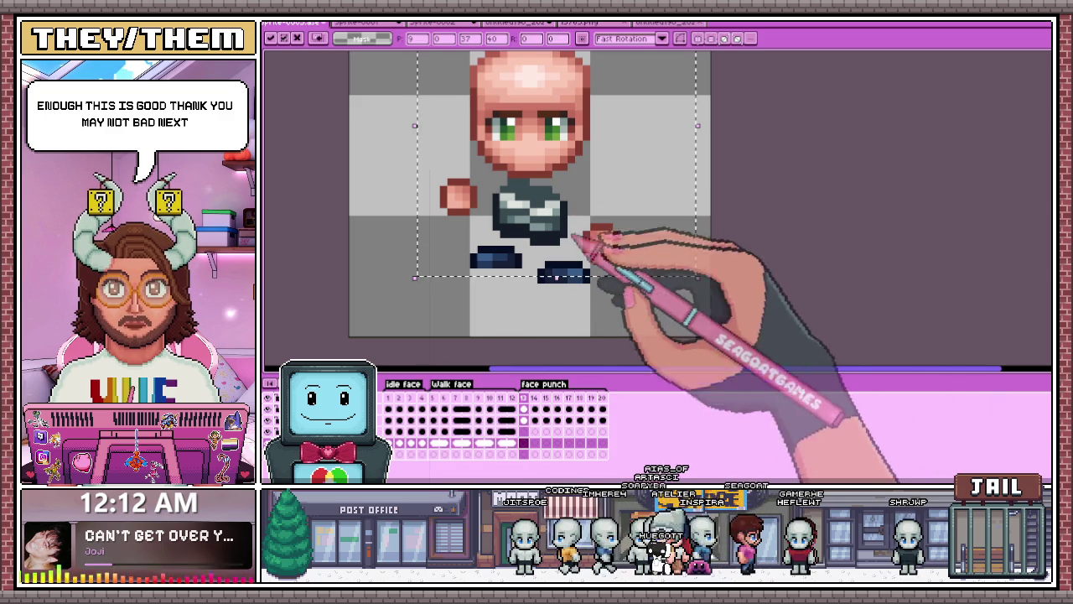
scroll(589, 269, down, 1)
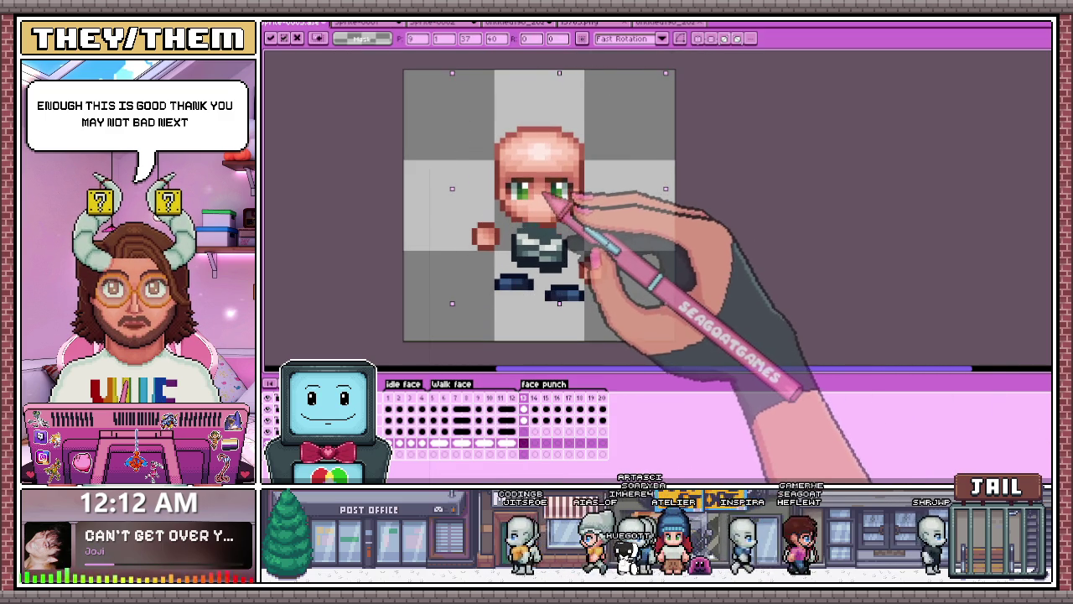
key(Delete)
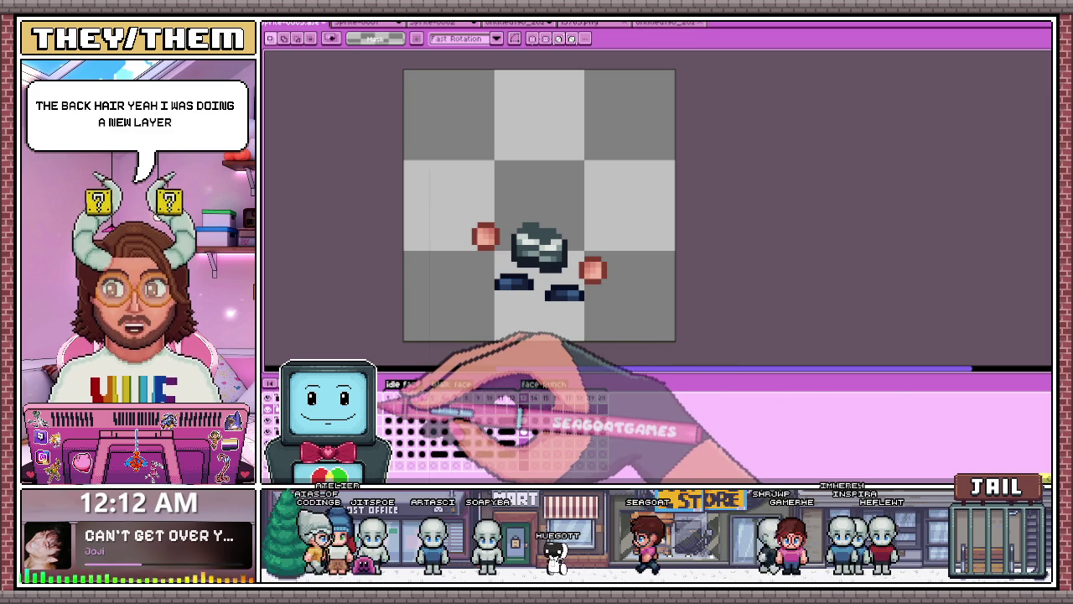
Step: Paste the bald head onto frame 13 and commit it in place
scroll(619, 252, up, 1)
key(ctrl+v)
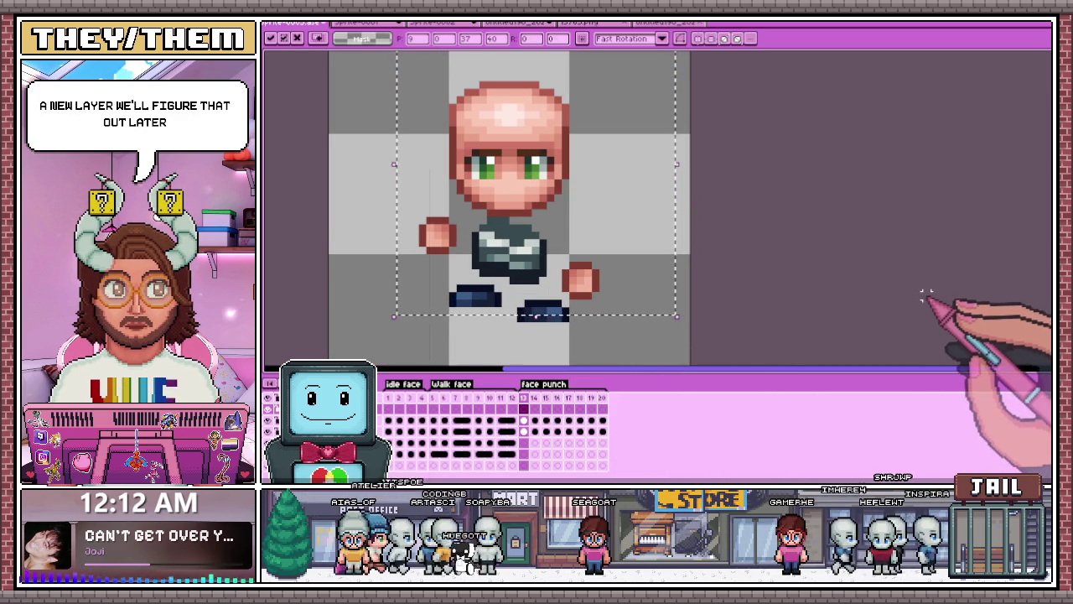
click(709, 355)
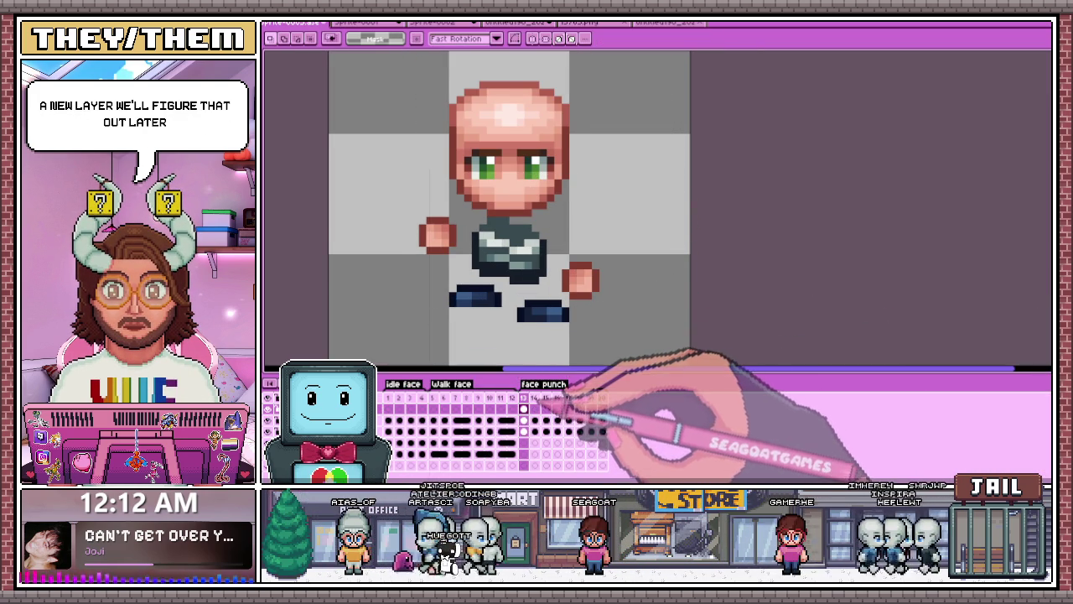
Step: Paste the bald head onto punch frames 14 and 15
click(534, 397)
key(ctrl+b)
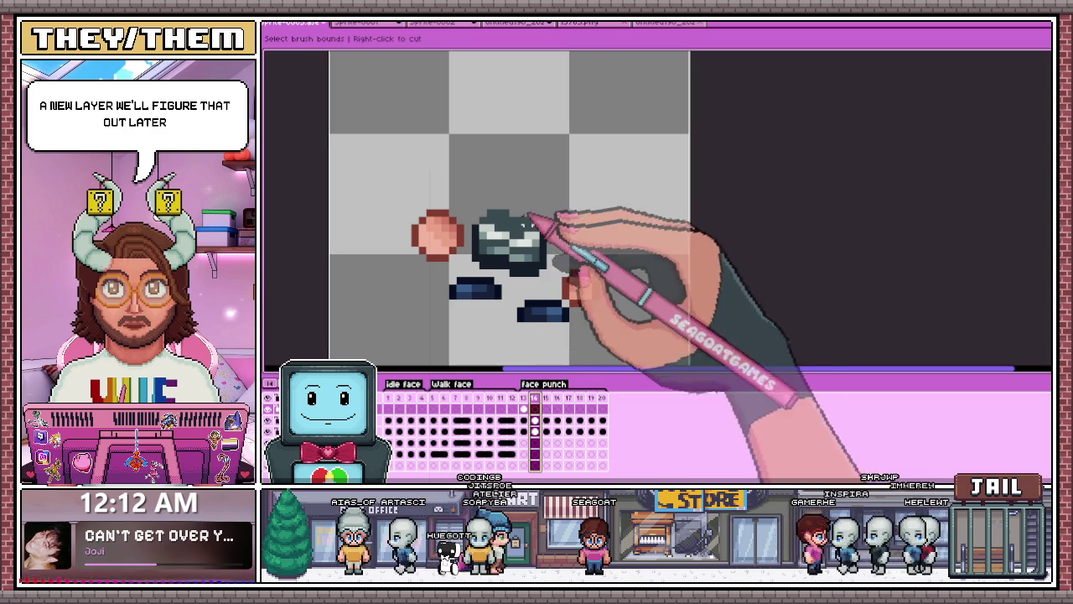
key(ctrl+v)
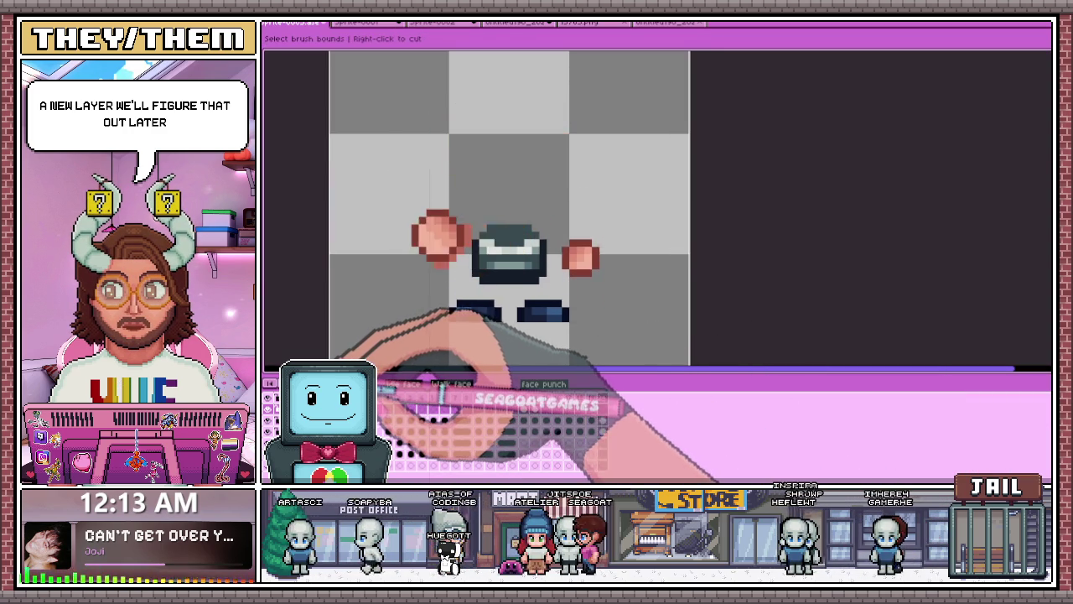
key(Left)
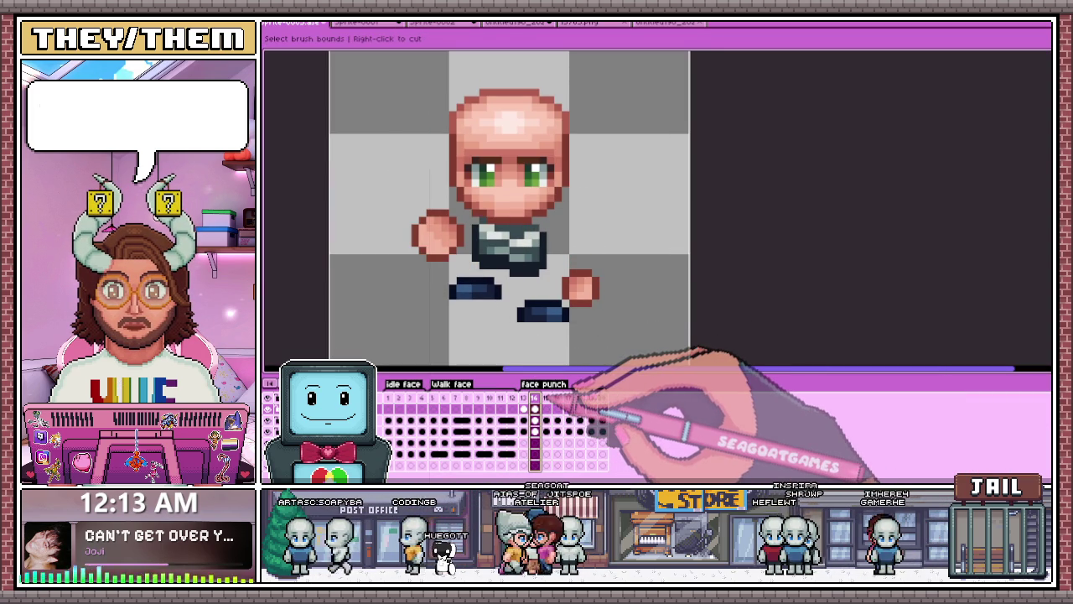
key(Right)
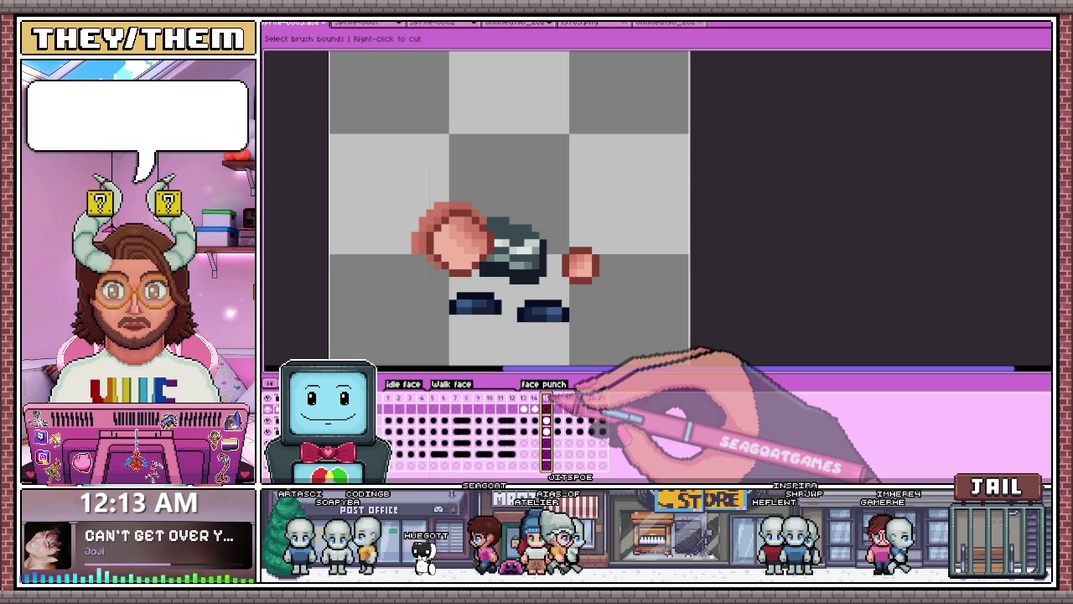
click(545, 420)
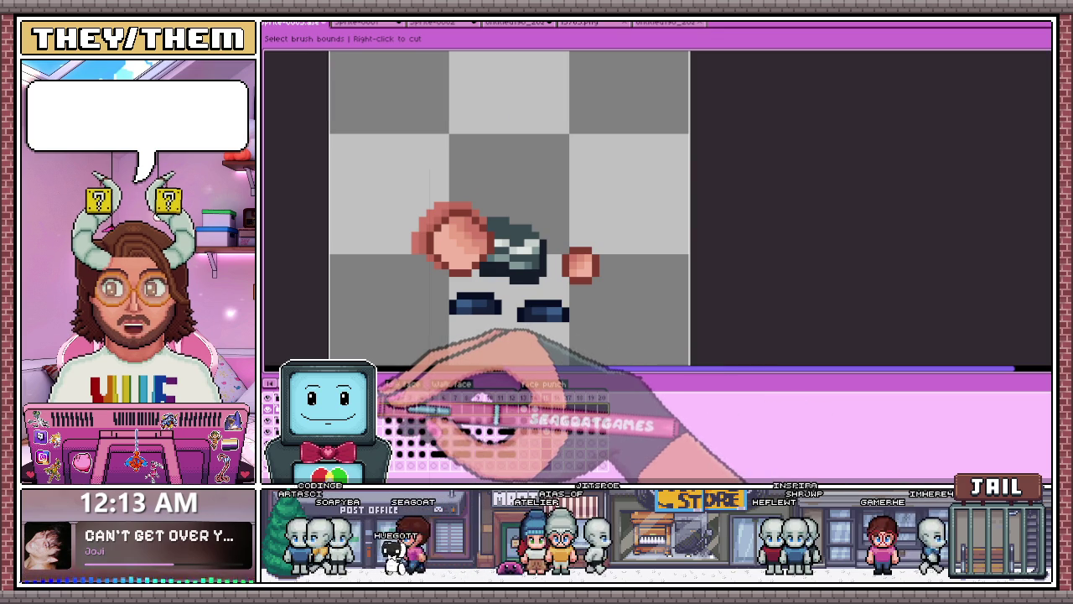
key(ctrl+v)
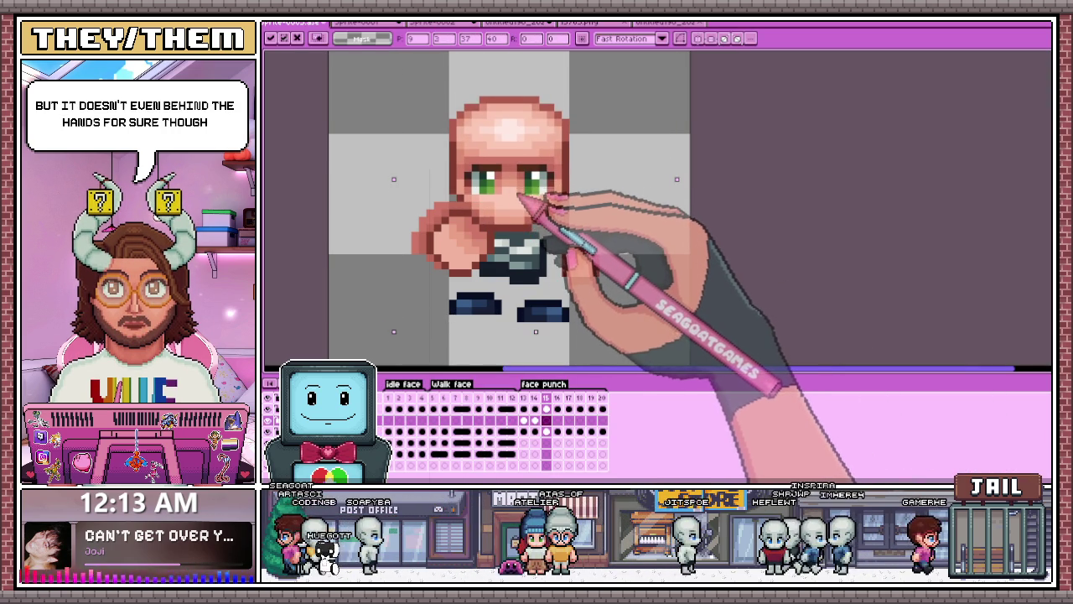
Step: Commit the head on frame 15, then paste and commit it on frame 16
key(Return)
key(Right)
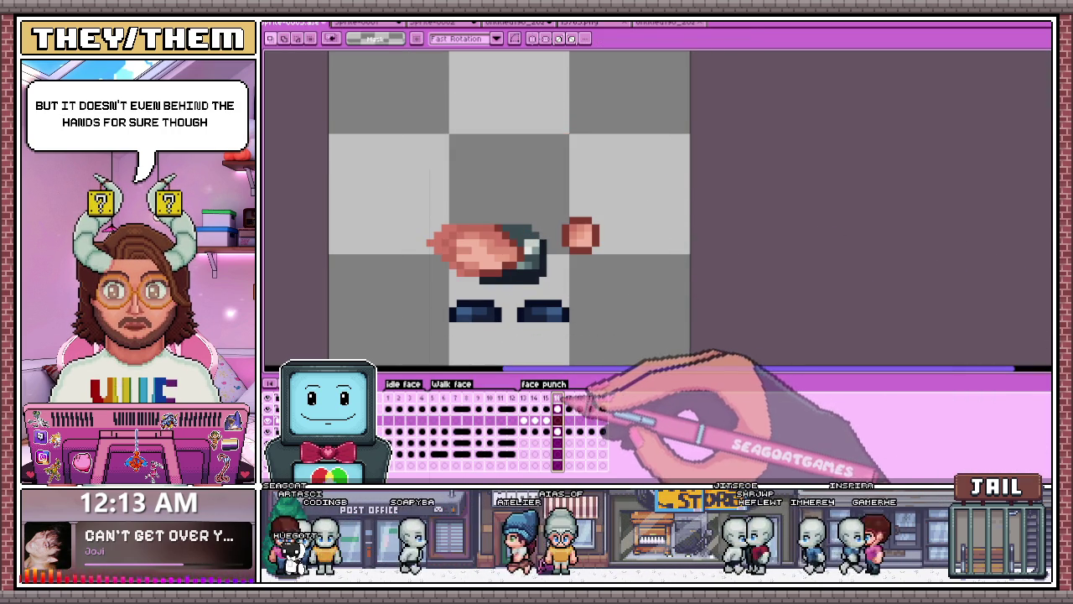
key(ctrl+v)
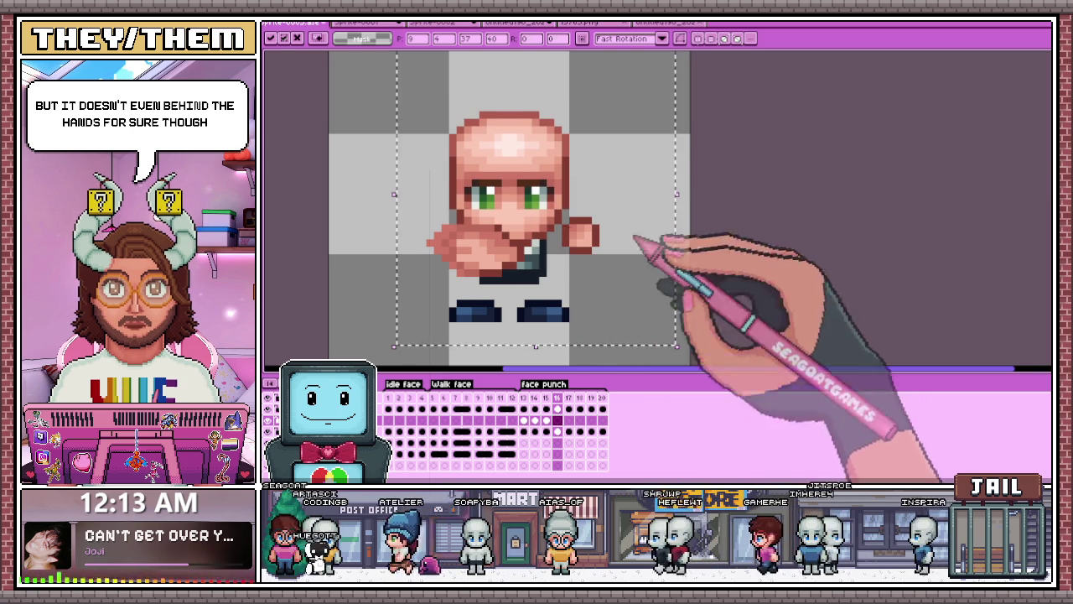
key(Return)
key(Left)
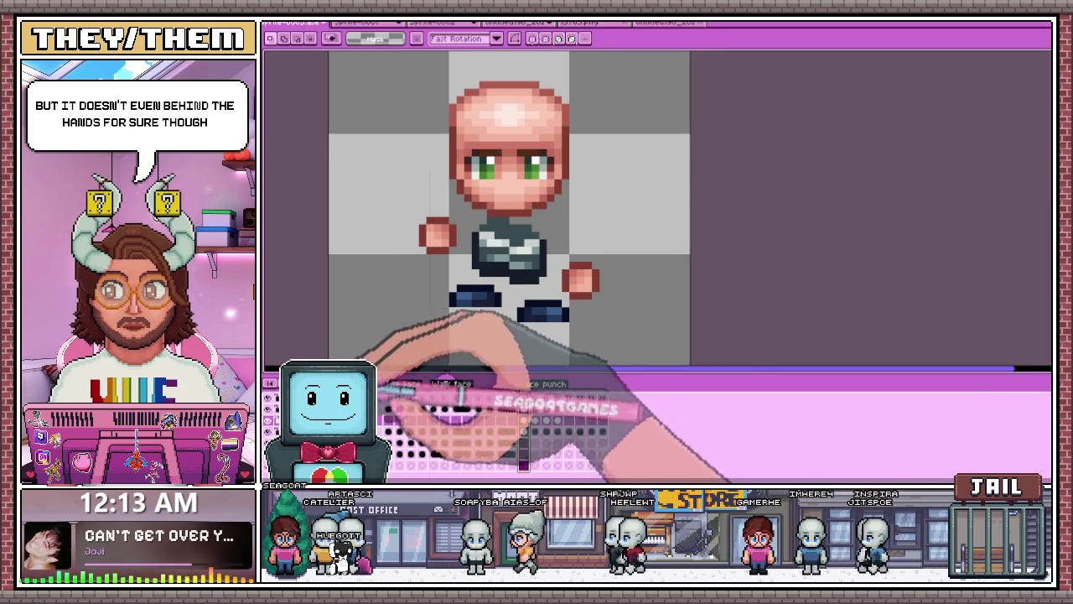
scroll(547, 339, down, 2)
Step: Preview the animation, then add the head to frames 17 and 18, lowering it on 18
key(Return)
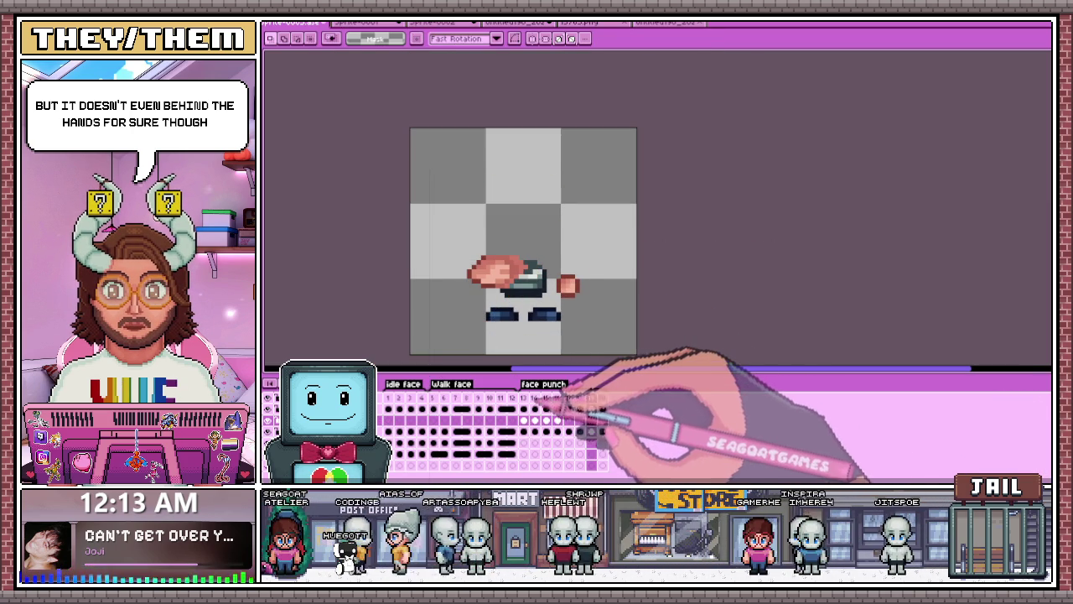
click(525, 399)
drag(534, 399, 568, 399)
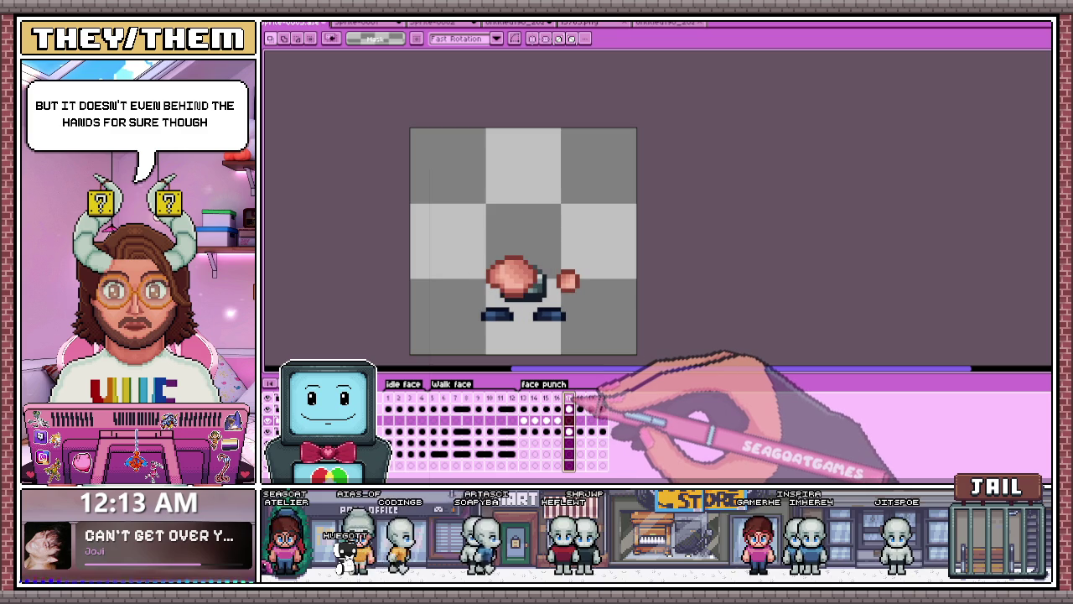
click(569, 397)
key(ctrl+a)
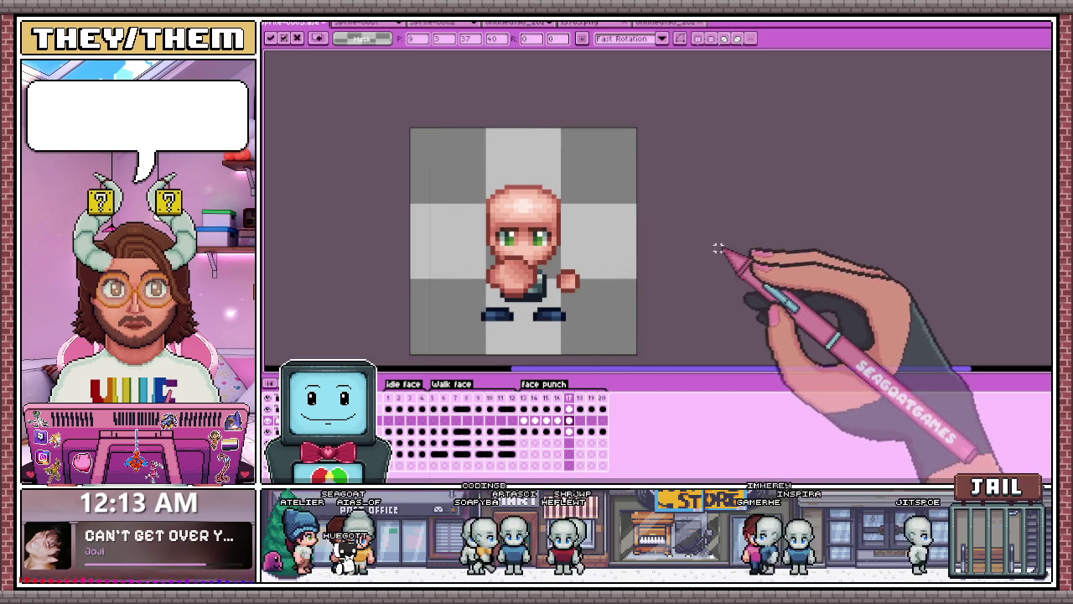
scroll(556, 257, up, 3)
key(period)
scroll(598, 347, down, 3)
drag(597, 252, 587, 275)
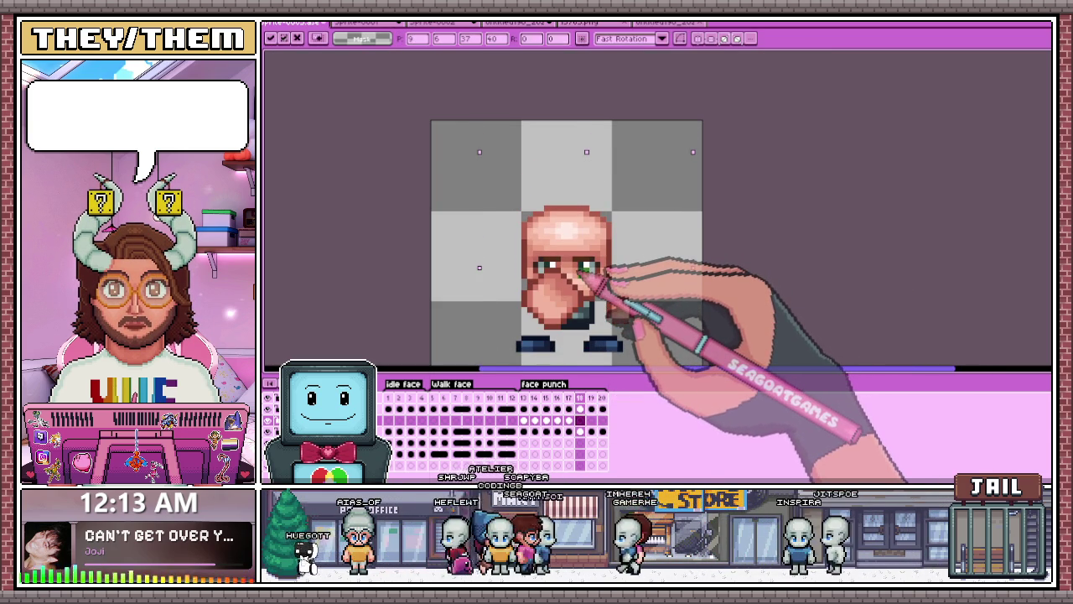
Step: Paste the head onto frame 19, nudged slightly lower
key(period)
key(ctrl+v)
drag(584, 260, 584, 266)
key(Return)
Step: Copy the head from frame 13 and paste it onto frame 20
click(523, 420)
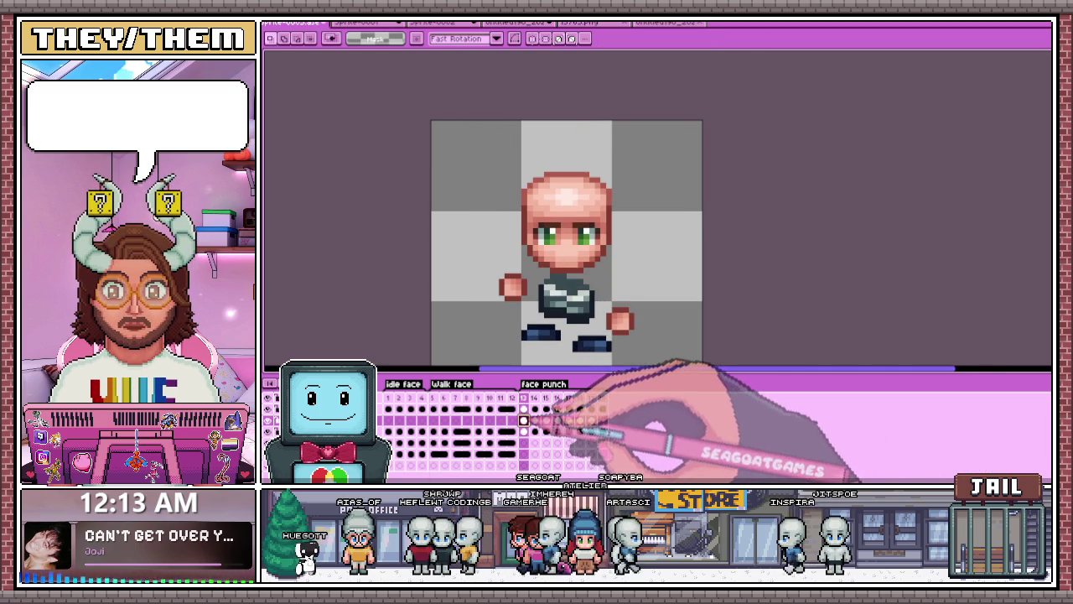
key(ctrl+v)
click(602, 420)
key(ctrl+v)
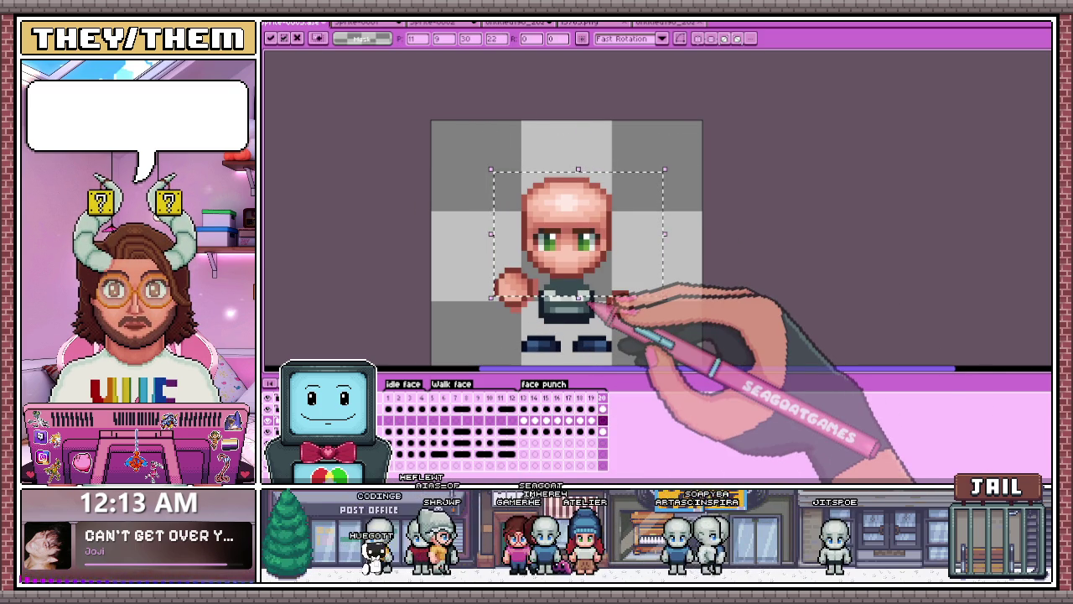
key(Return)
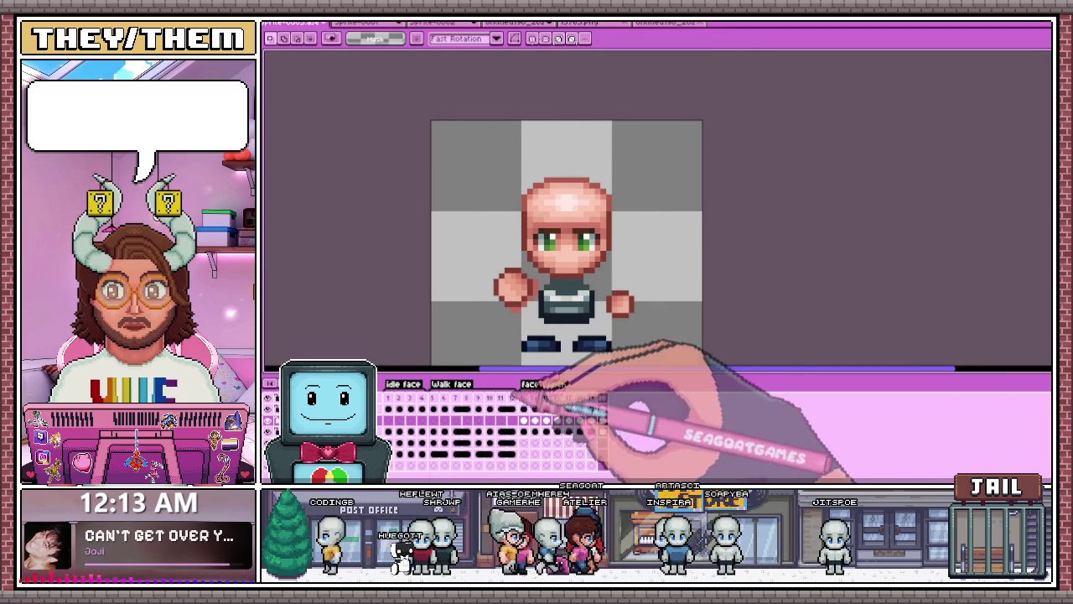
Step: Browse the face punch frames to review the arms-out and punching poses
click(534, 420)
scroll(654, 331, down, 2)
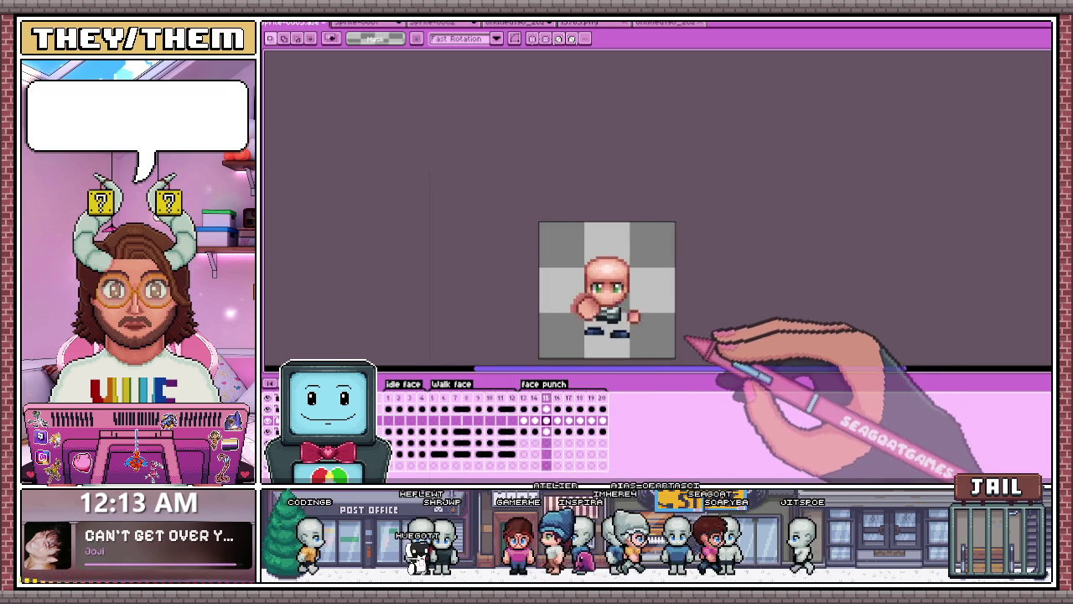
scroll(654, 340, up, 2)
click(501, 409)
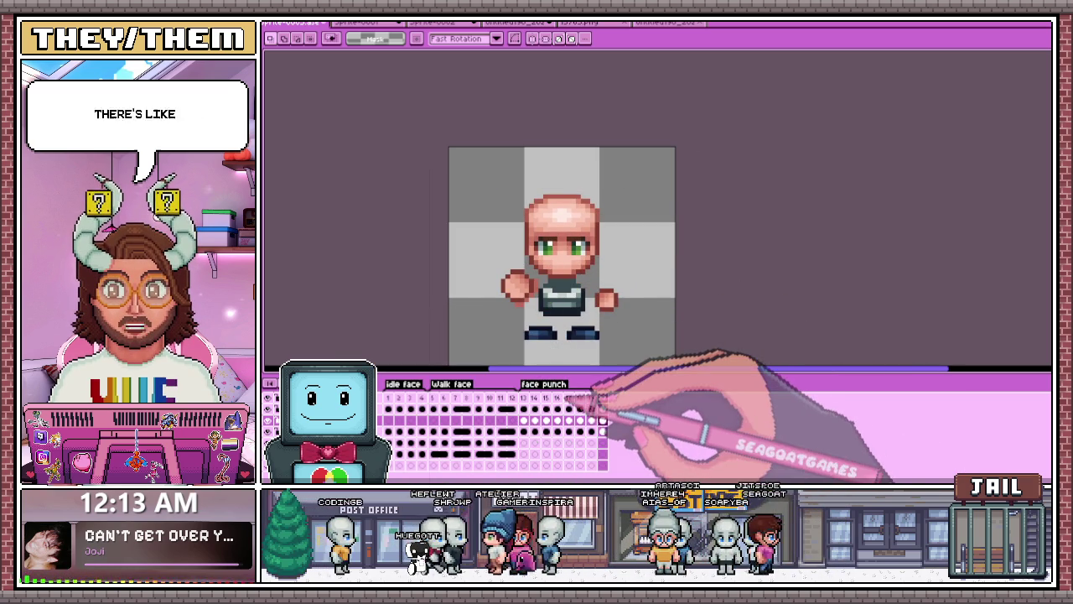
click(569, 399)
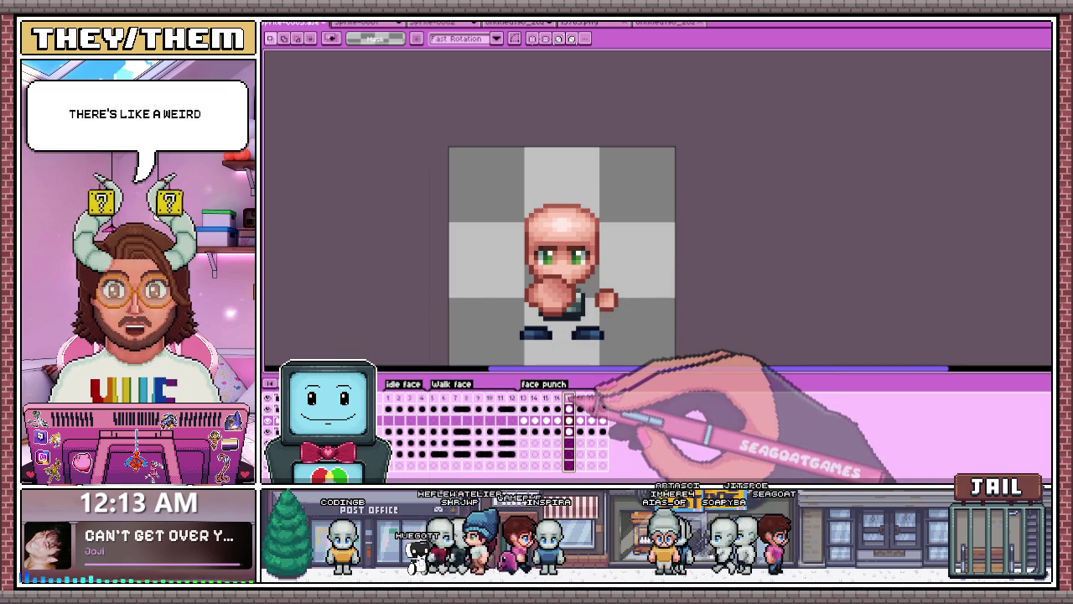
click(580, 399)
click(591, 399)
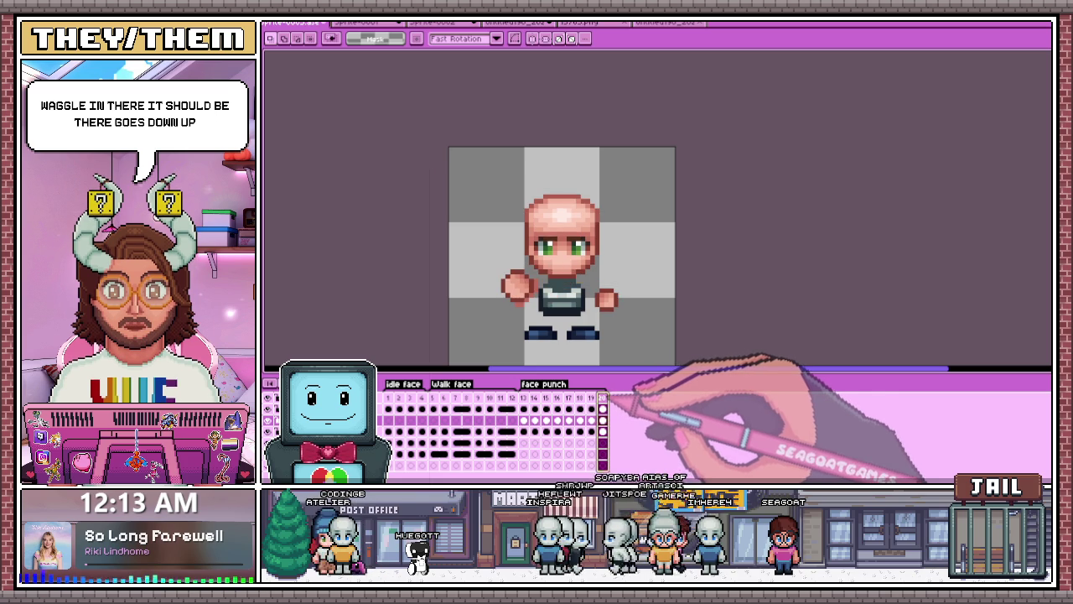
click(491, 409)
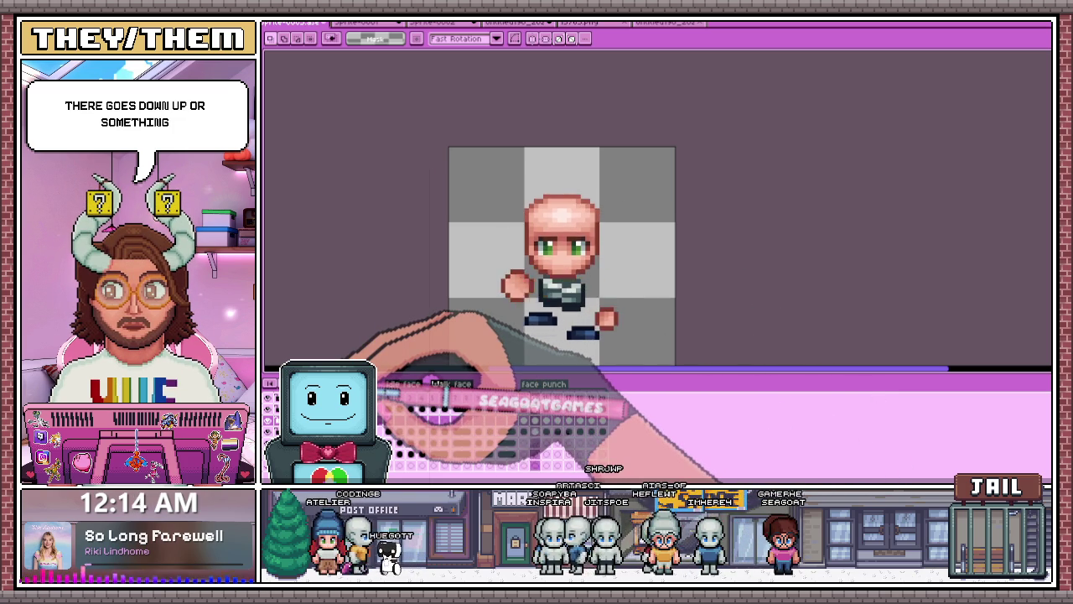
click(546, 410)
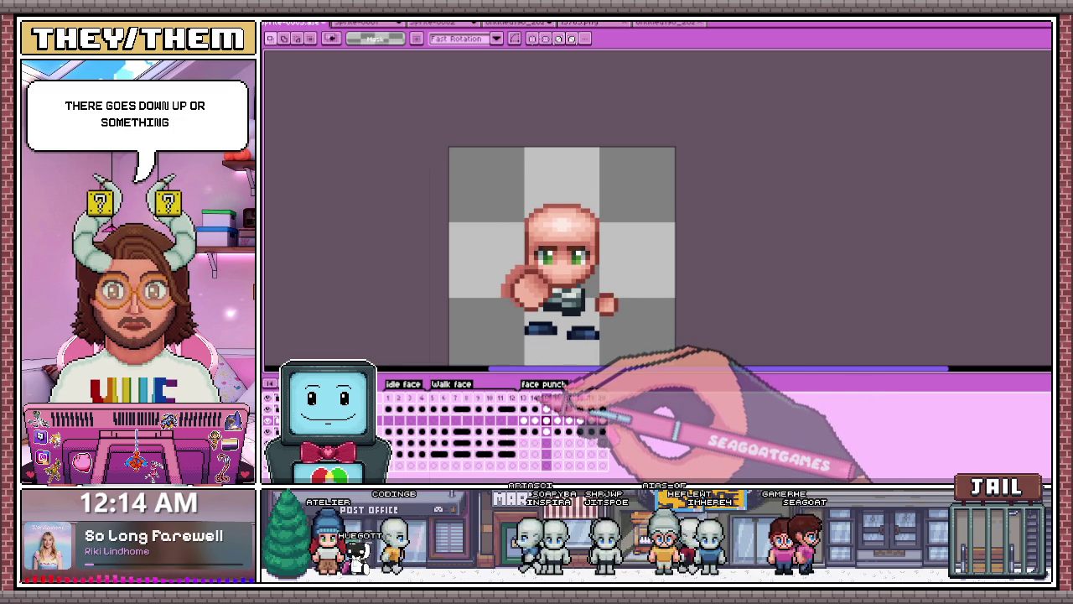
click(535, 410)
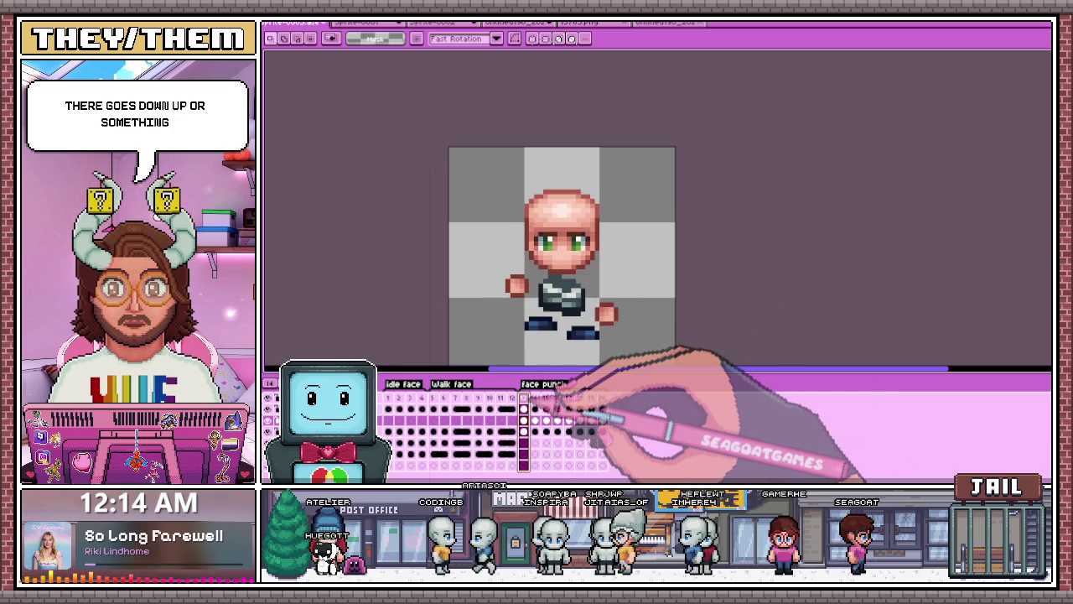
key(Left)
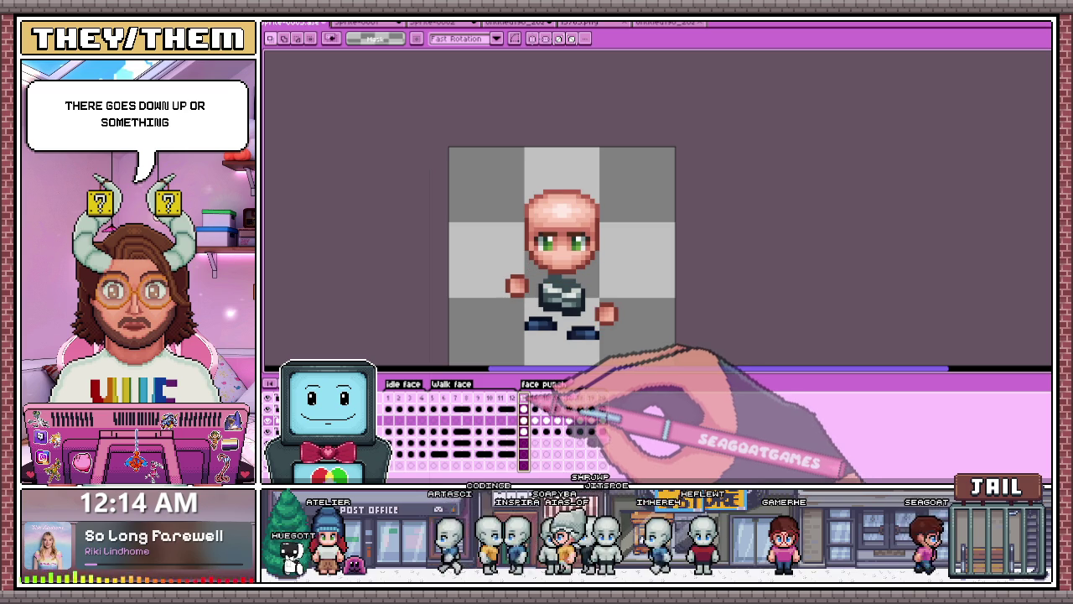
Step: Step forward through punch frames 14, 15 and 16 and beyond
scroll(568, 352, up, 2)
key(Right)
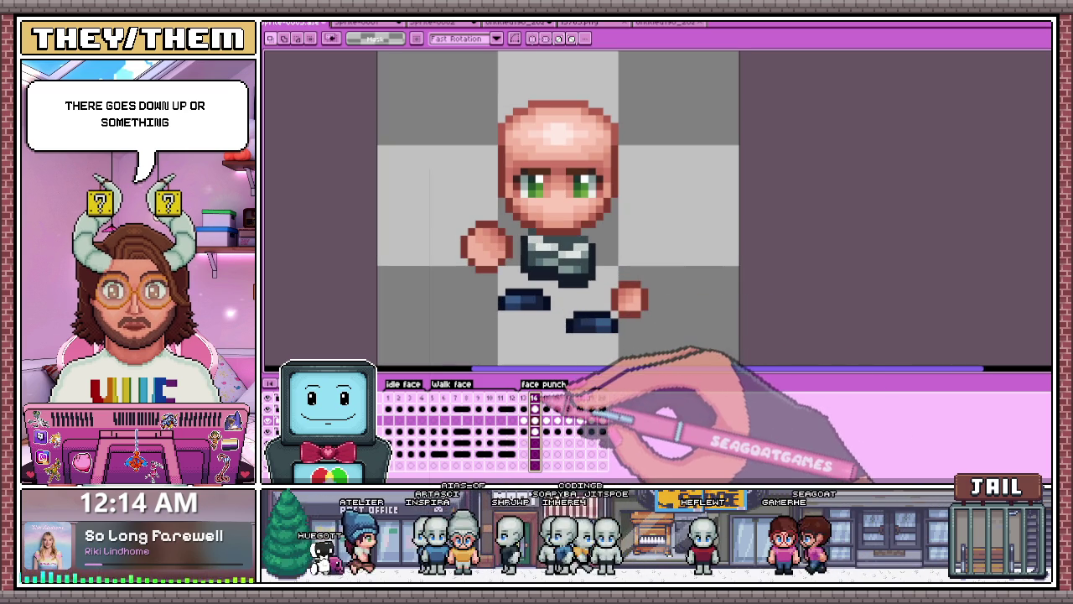
scroll(576, 361, down, 1)
scroll(576, 360, down, 1)
key(Right)
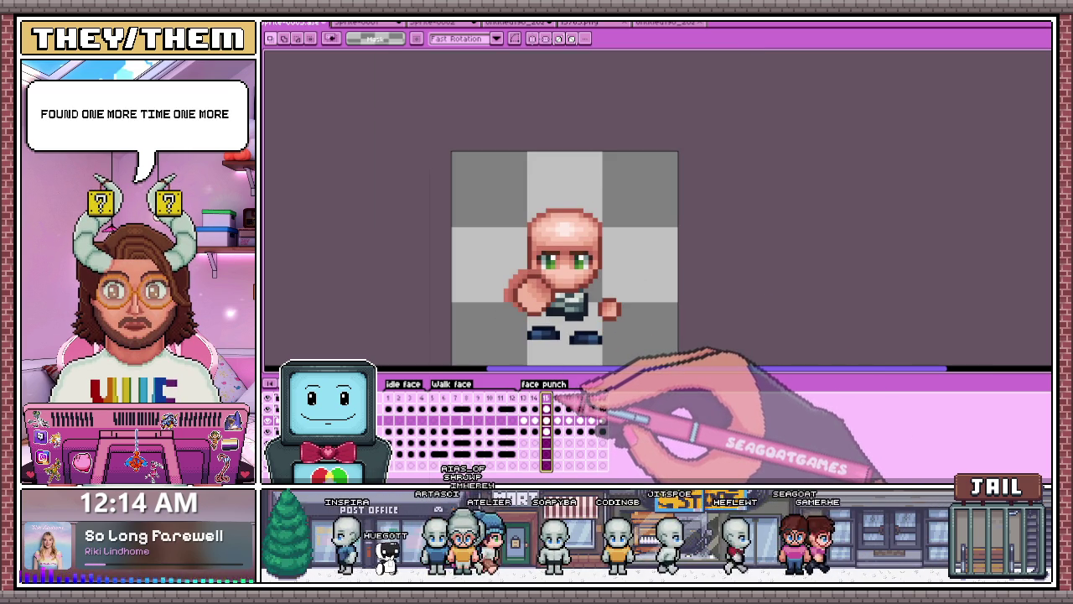
key(Right)
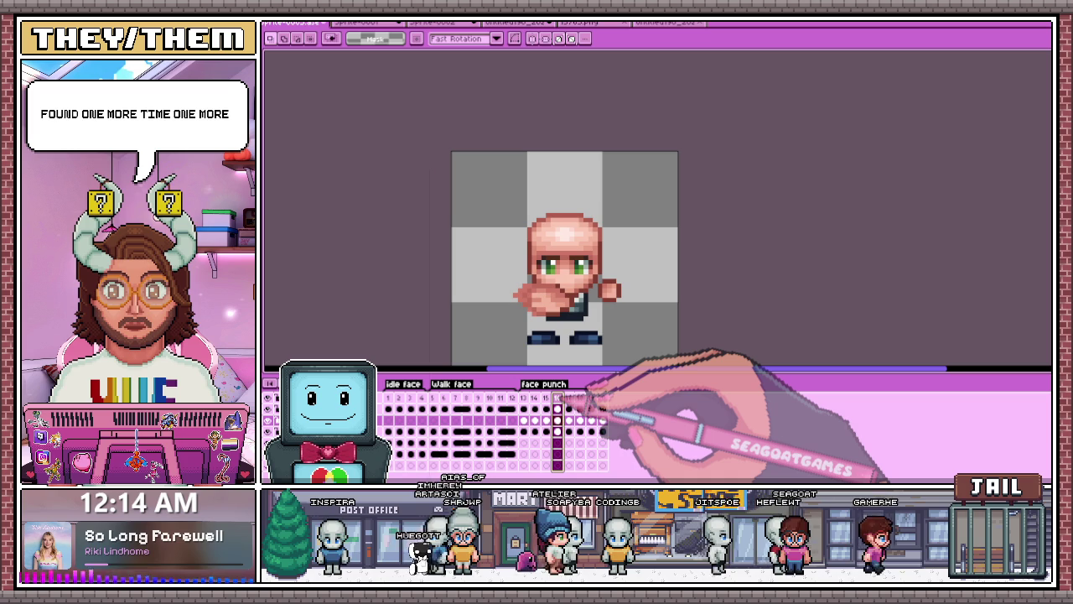
key(Right)
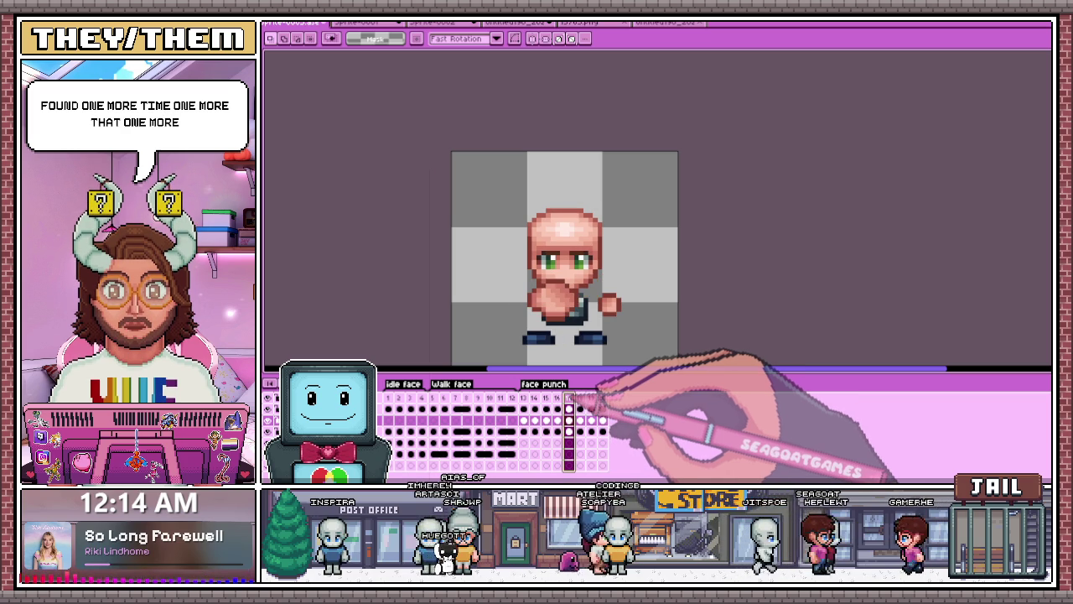
Step: Marquee-select the whole character sprite, transform it to realign the bald head, and commit
drag(506, 193, 679, 345)
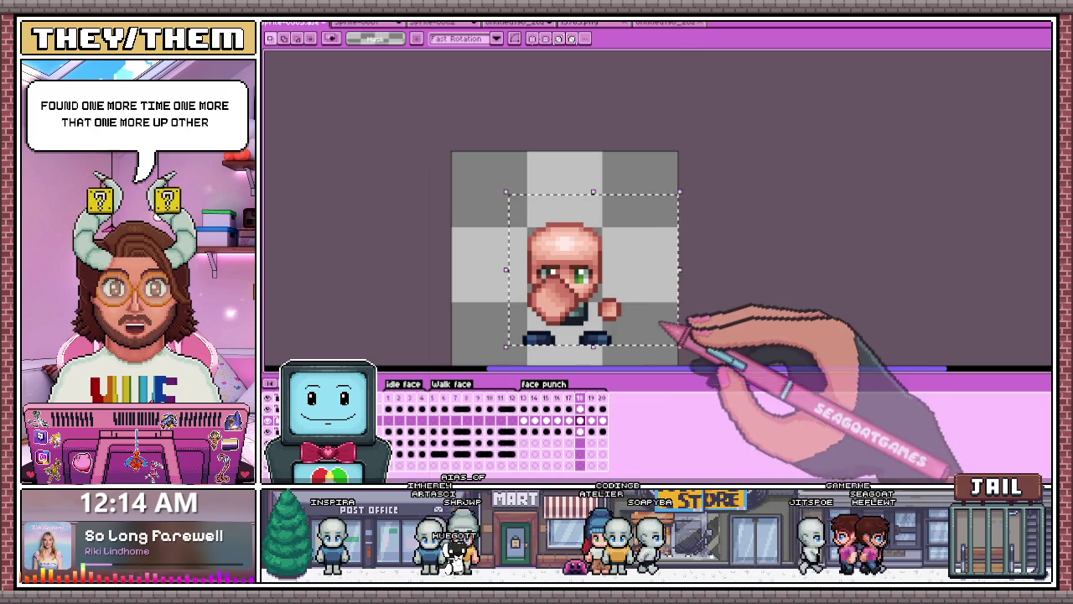
key(Left)
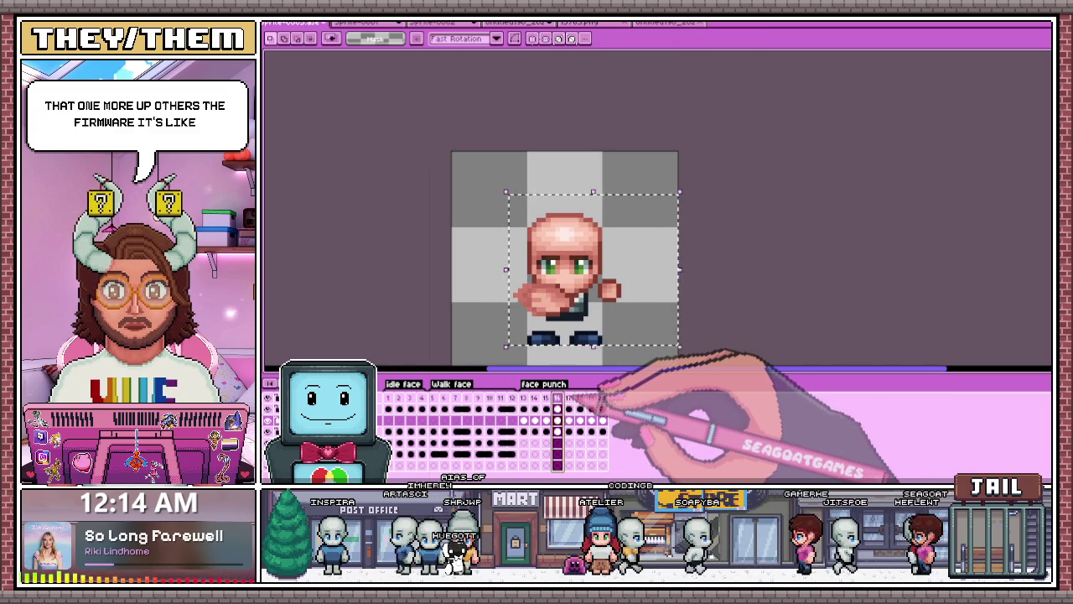
key(Left)
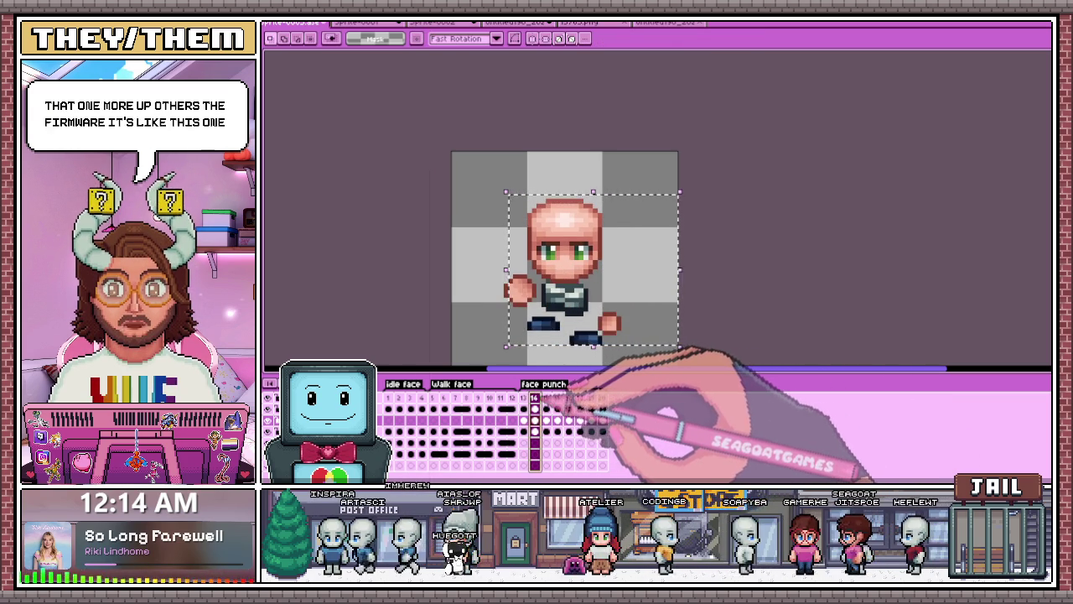
key(Right)
key(Left)
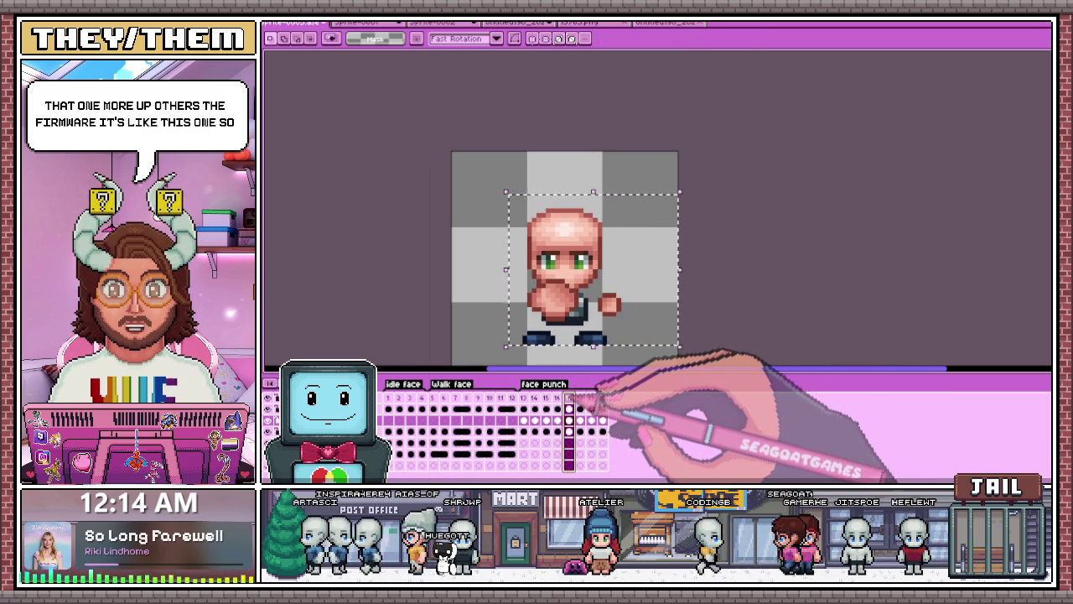
key(Right)
click(599, 307)
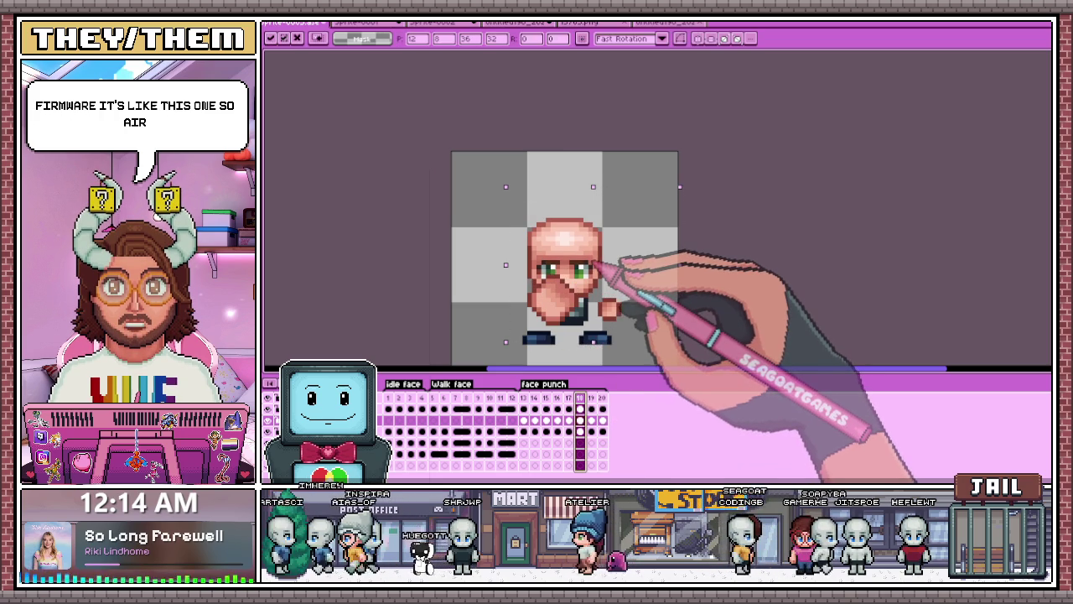
key(Right)
key(Right)
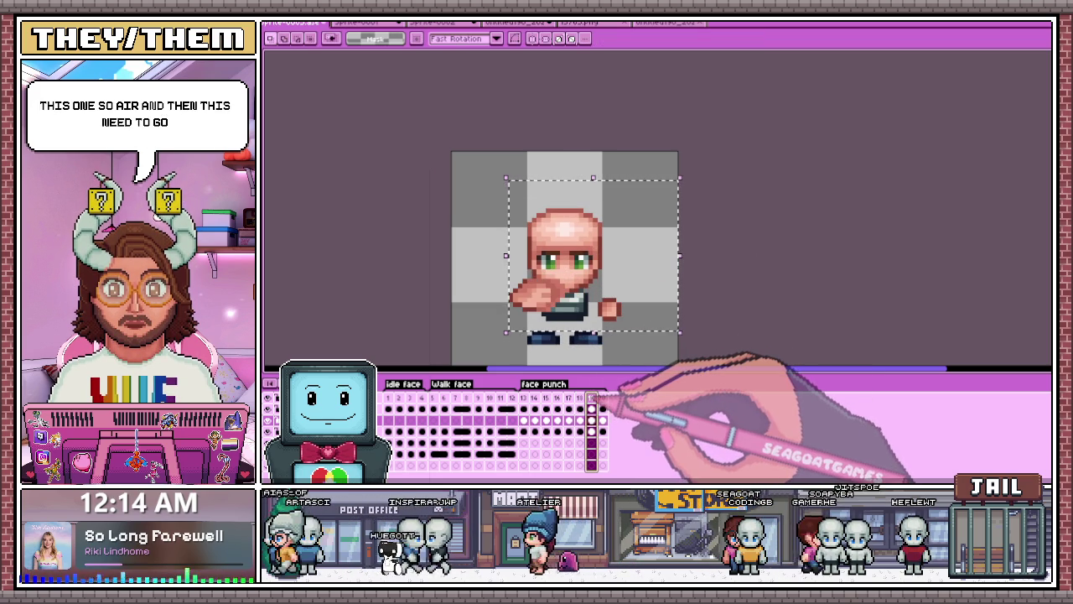
click(482, 431)
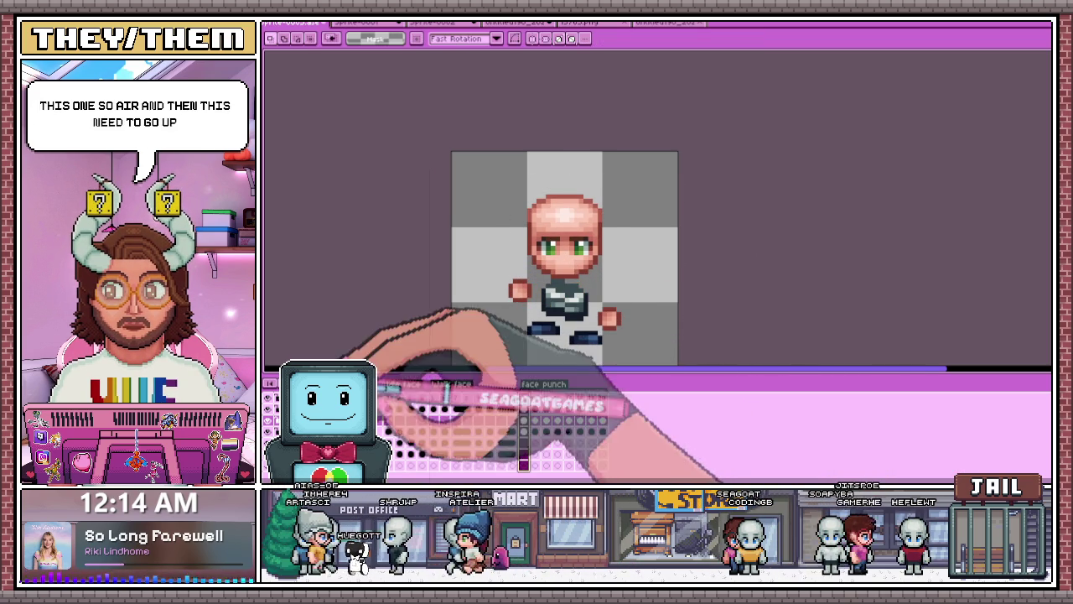
Step: Flip to another punch frame, then return to frame 13
key(Right)
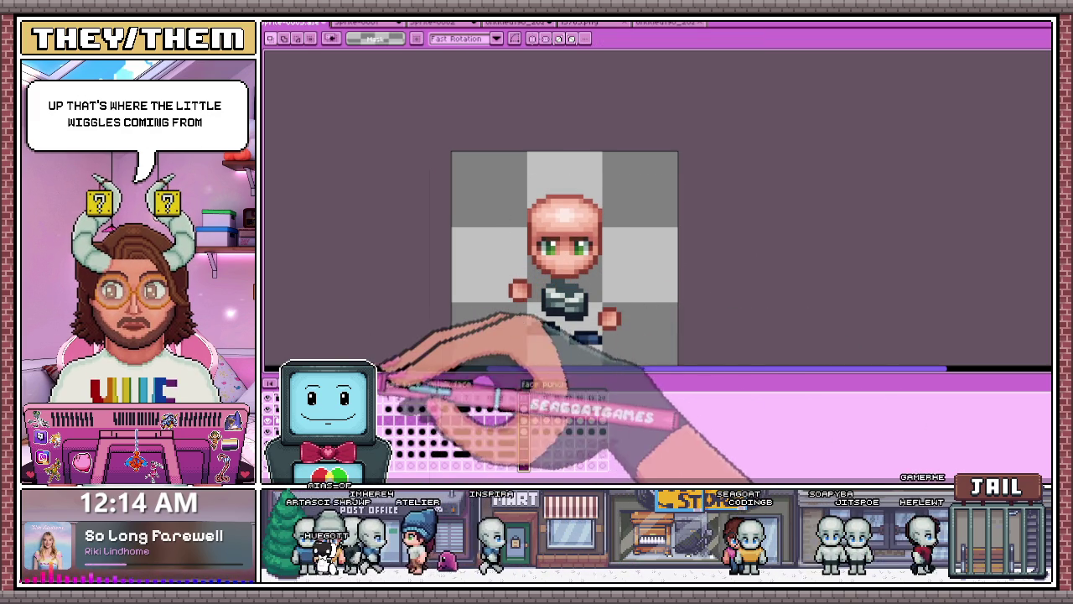
scroll(650, 317, down, 2)
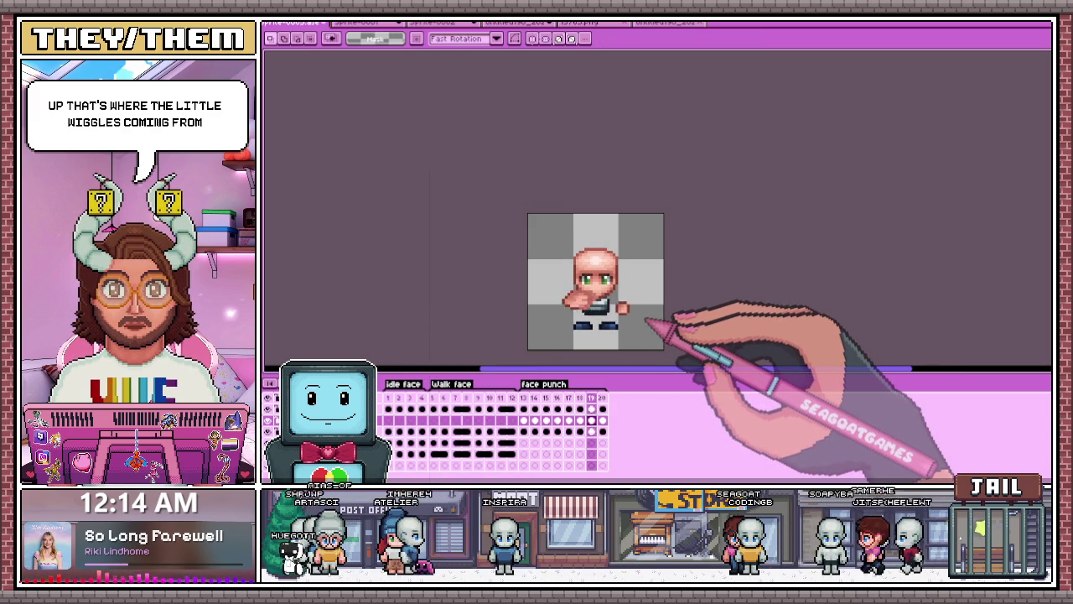
scroll(658, 318, up, 1)
scroll(618, 327, up, 1)
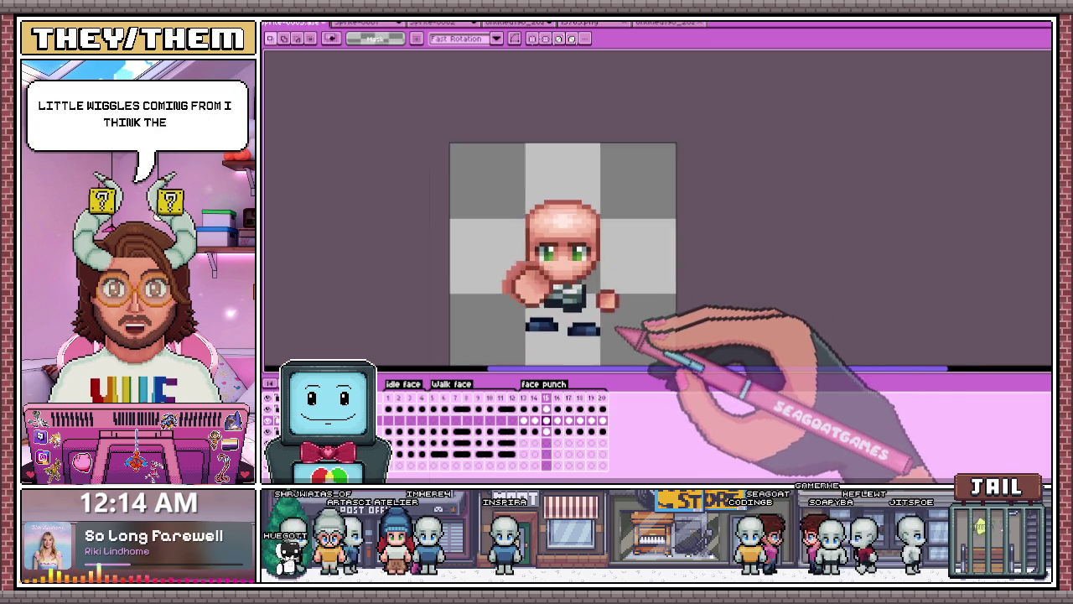
scroll(618, 327, up, 1)
click(525, 431)
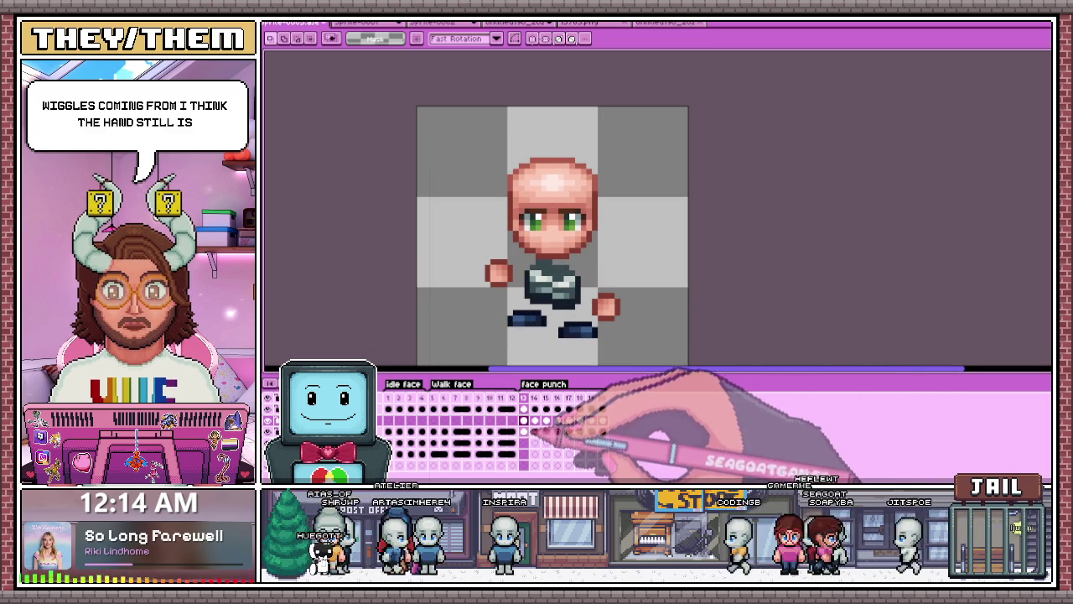
Step: Nudge the small hand up two pixels on frame 15 and commit
click(535, 419)
click(546, 420)
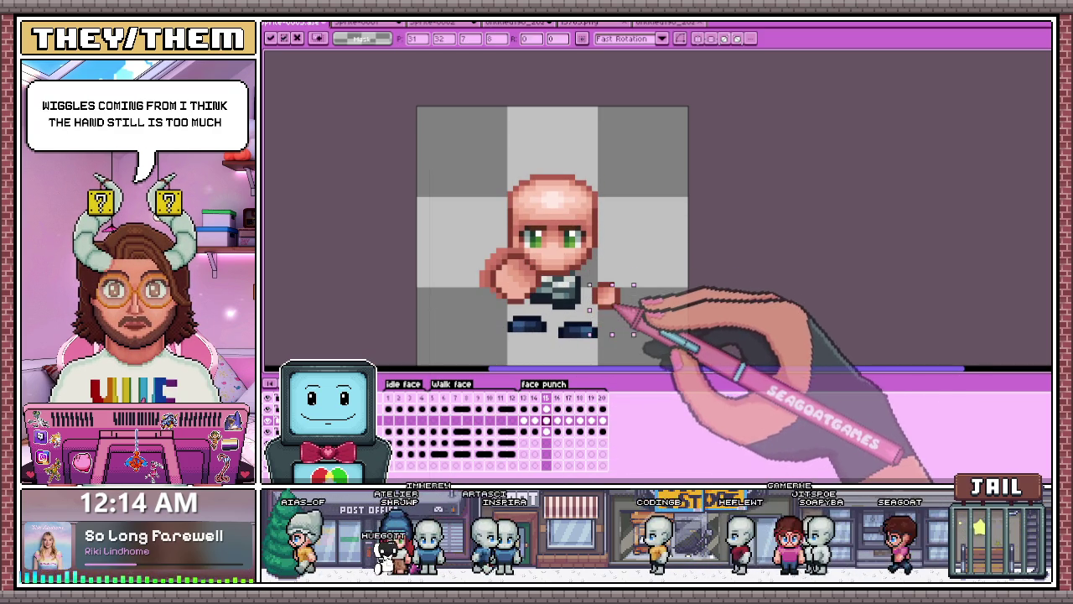
key(Up)
key(Up)
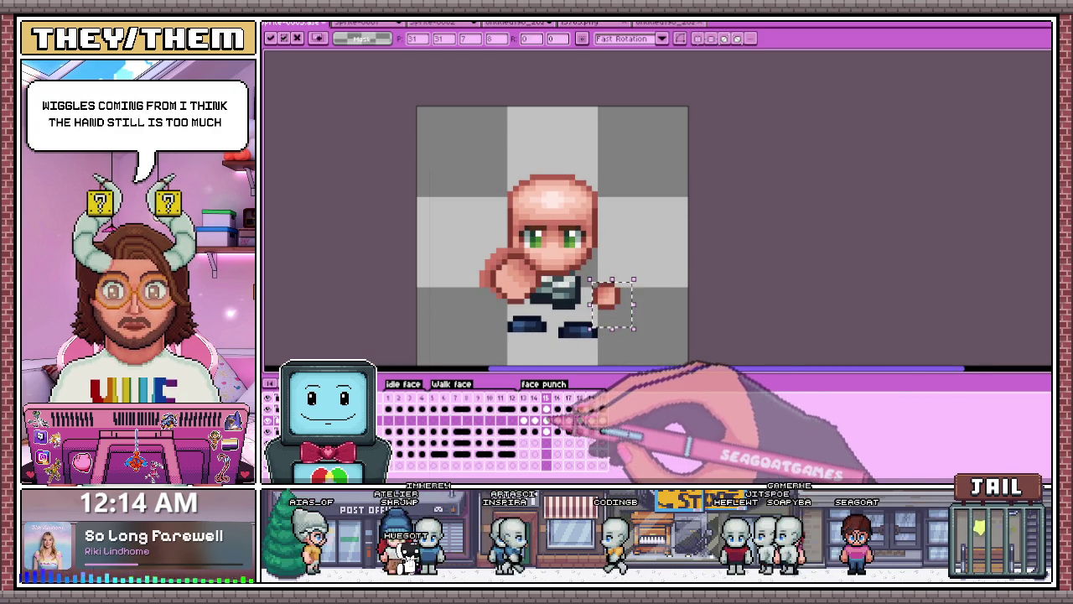
click(557, 415)
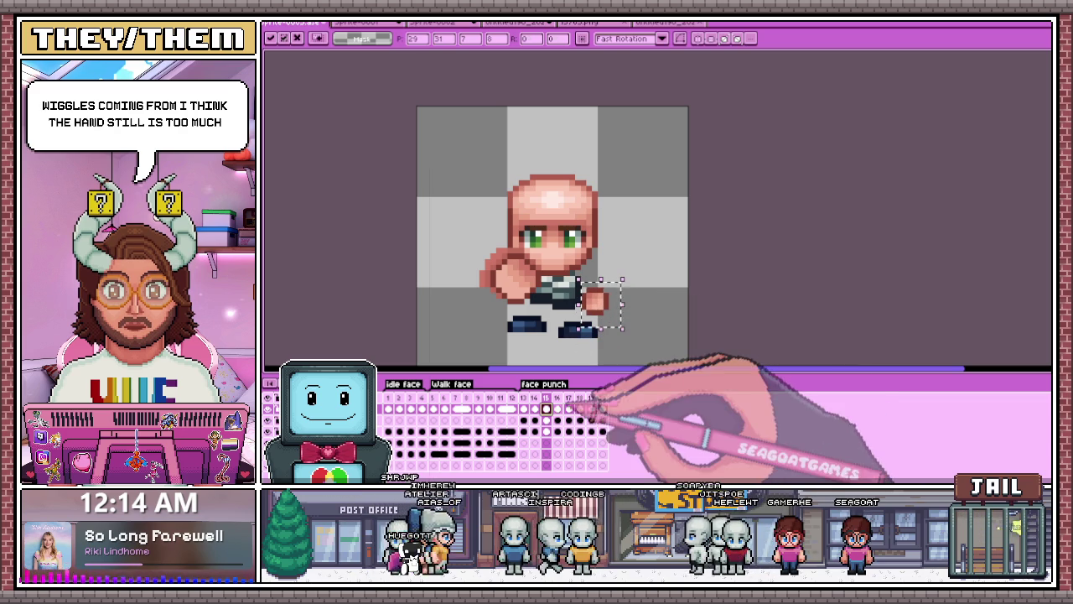
Step: Move the small hand into place on frames 16, 17 and 18, then commit
click(558, 398)
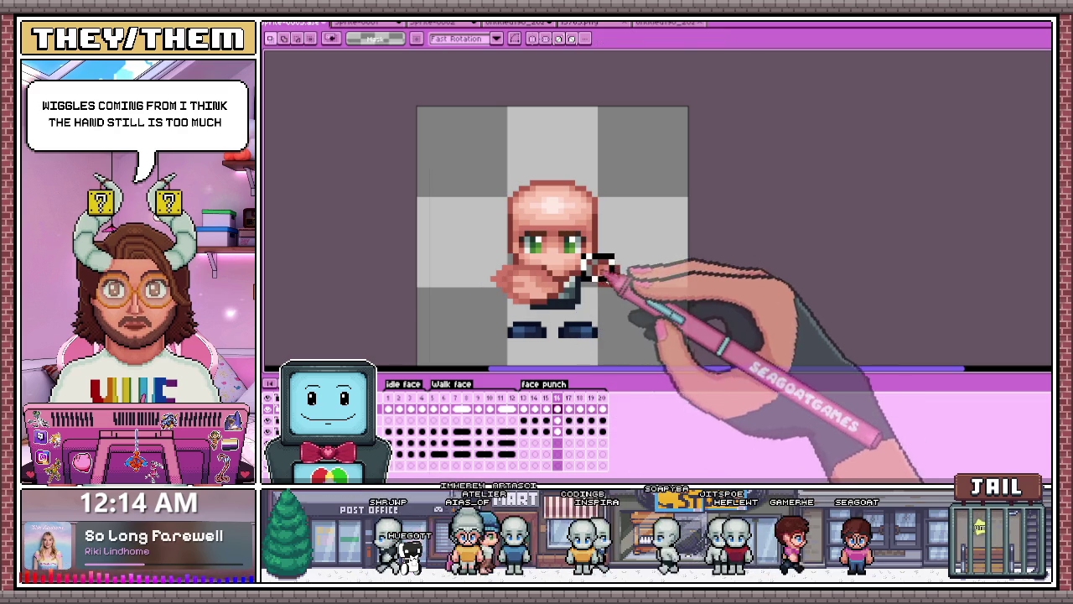
drag(633, 281, 617, 305)
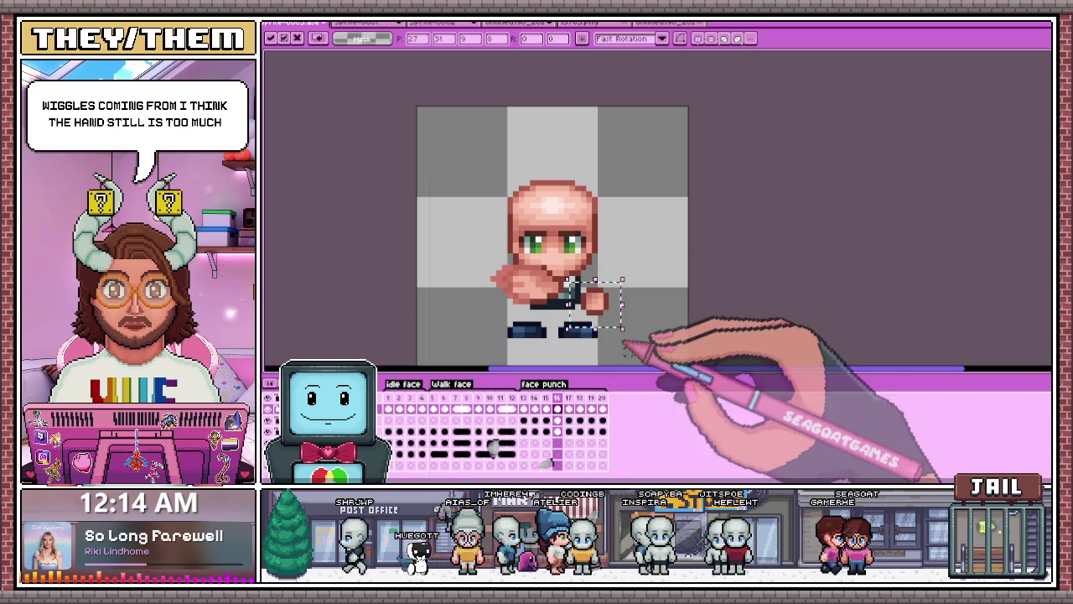
click(568, 397)
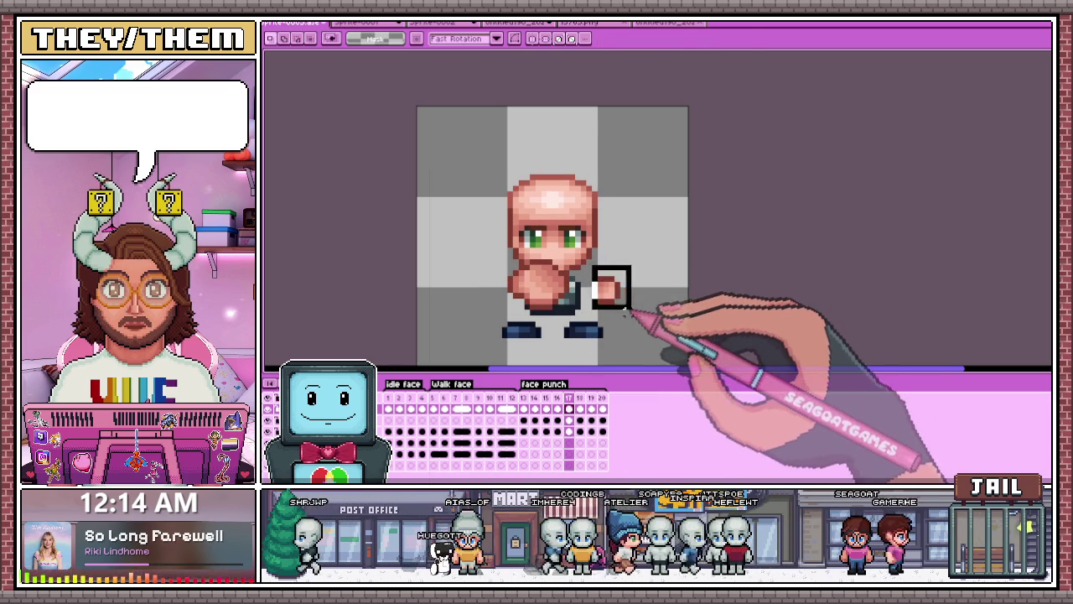
drag(612, 284, 600, 289)
click(579, 397)
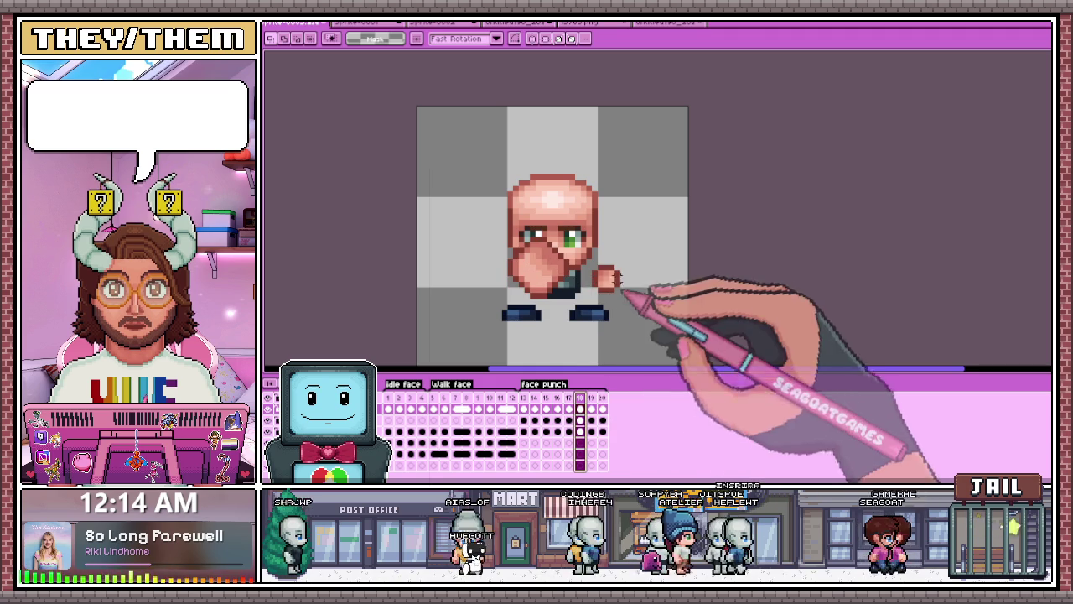
drag(606, 277, 637, 287)
key(ctrl+d)
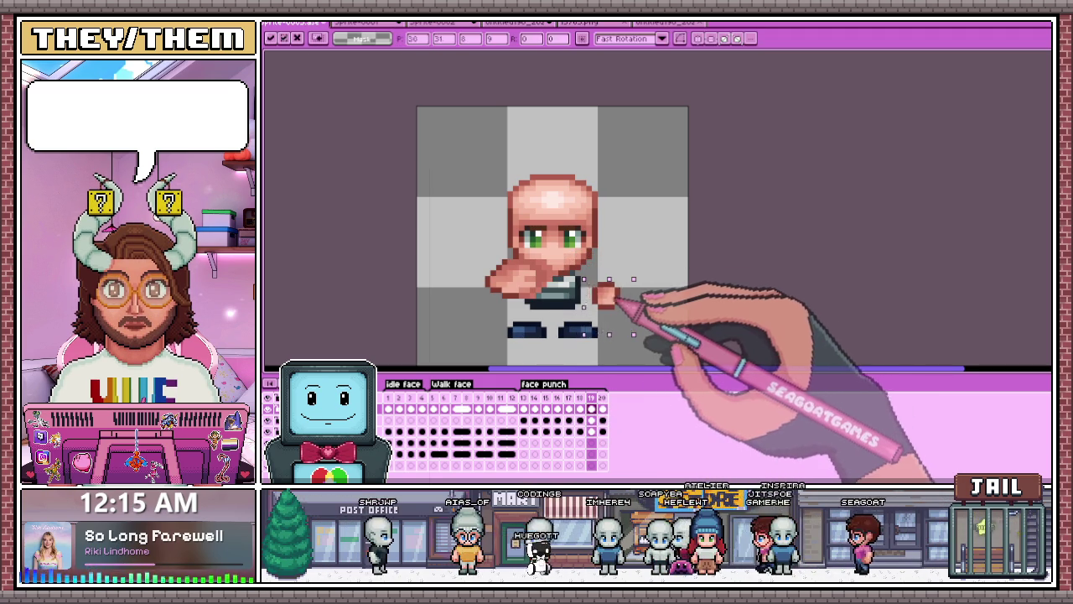
click(602, 398)
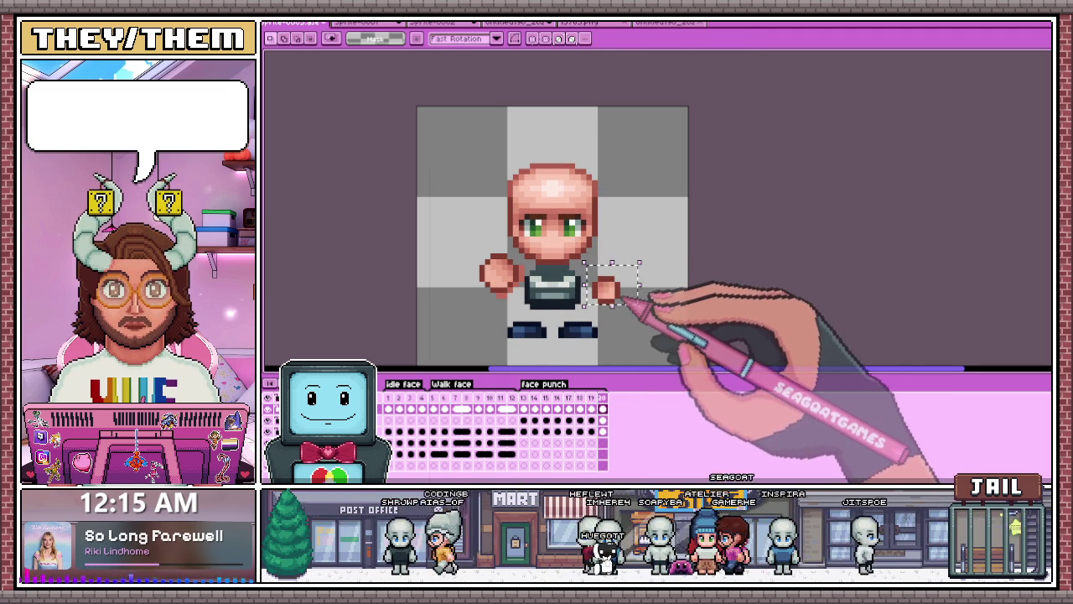
key(ctrl+d)
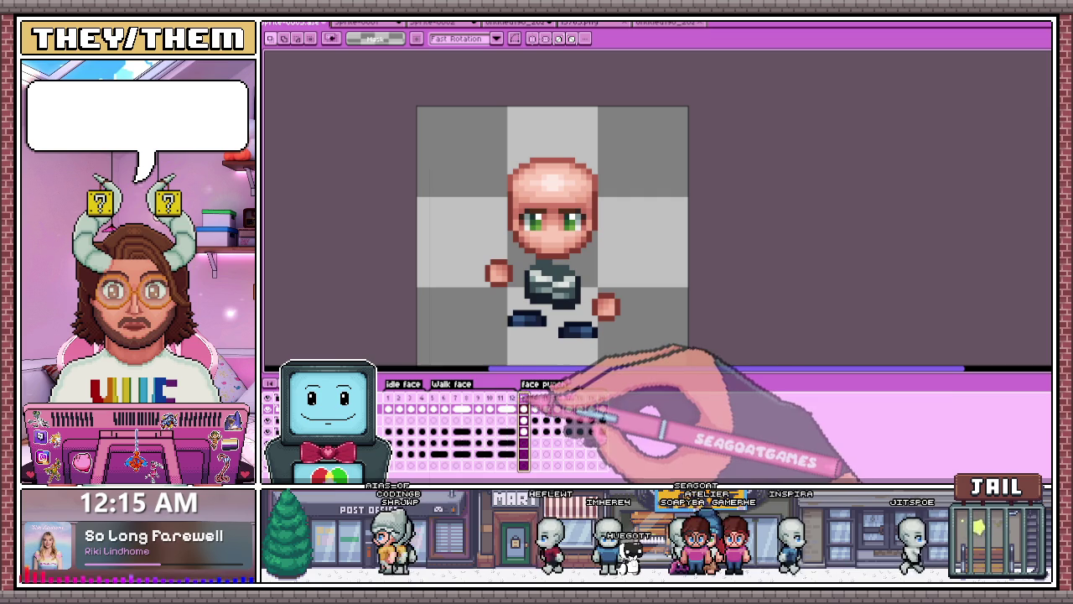
click(557, 397)
key(Right)
key(Right)
scroll(701, 342, down, 1)
scroll(692, 353, down, 1)
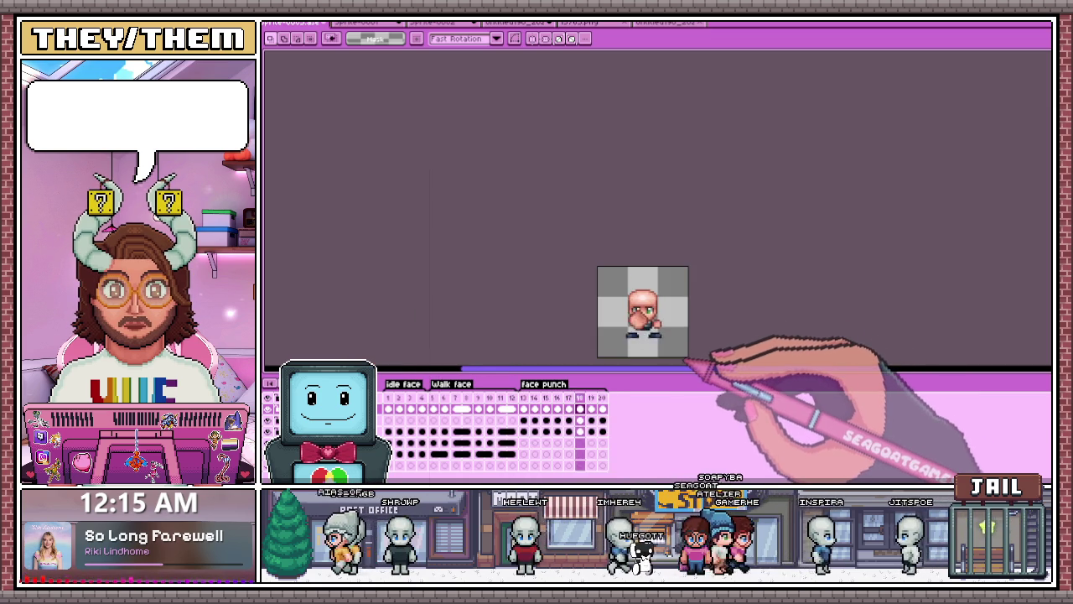
scroll(685, 367, up, 1)
scroll(695, 371, up, 1)
key(Left)
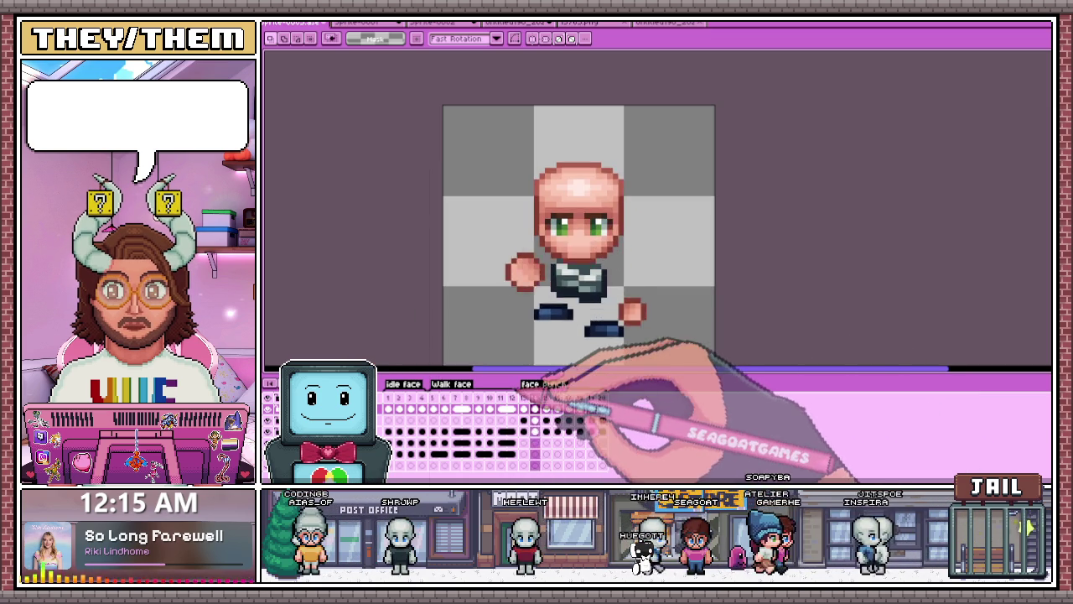
key(Right)
key(Left)
key(Left)
key(Left)
key(Left)
key(Left)
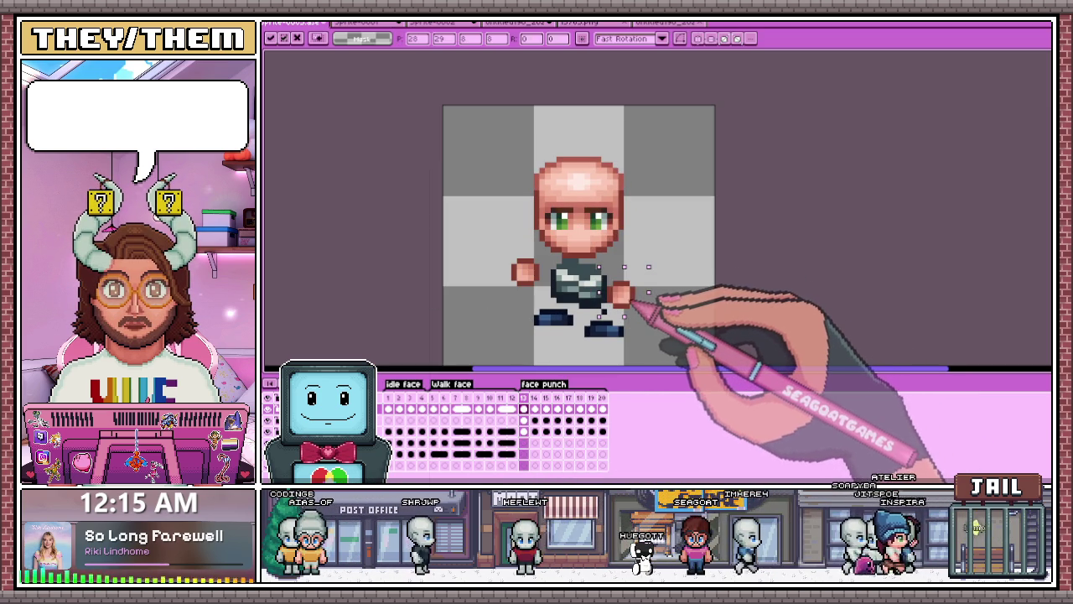
key(ctrl+d)
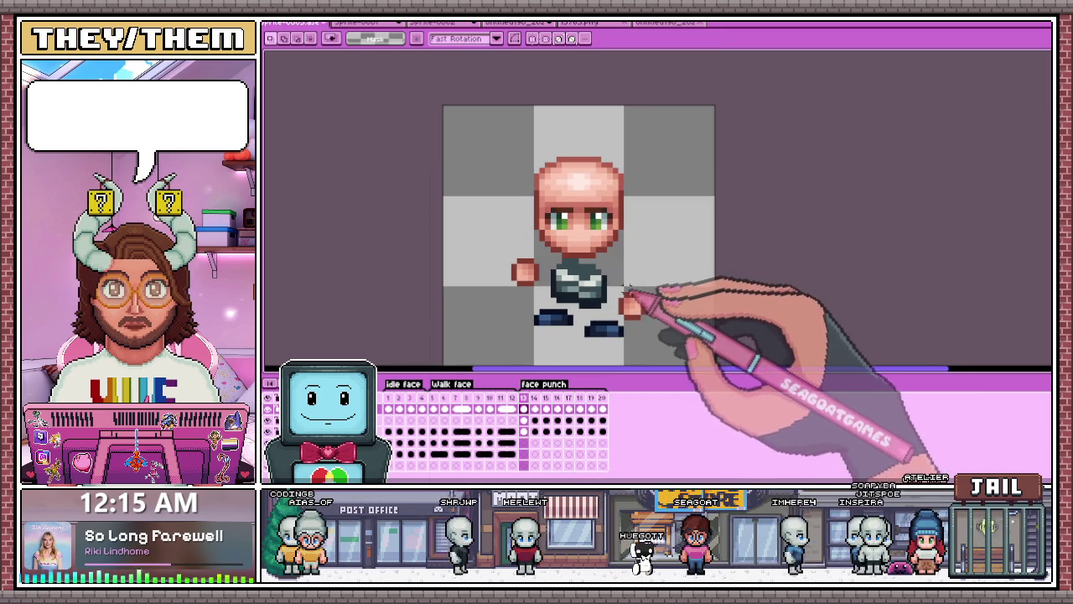
scroll(680, 327, up, 1)
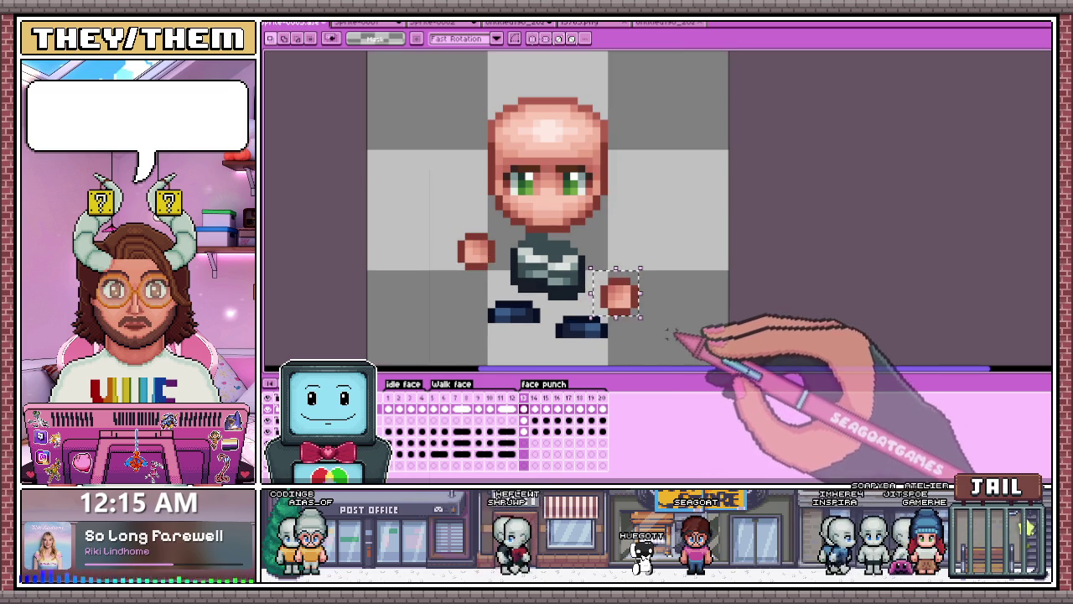
drag(641, 314, 625, 298)
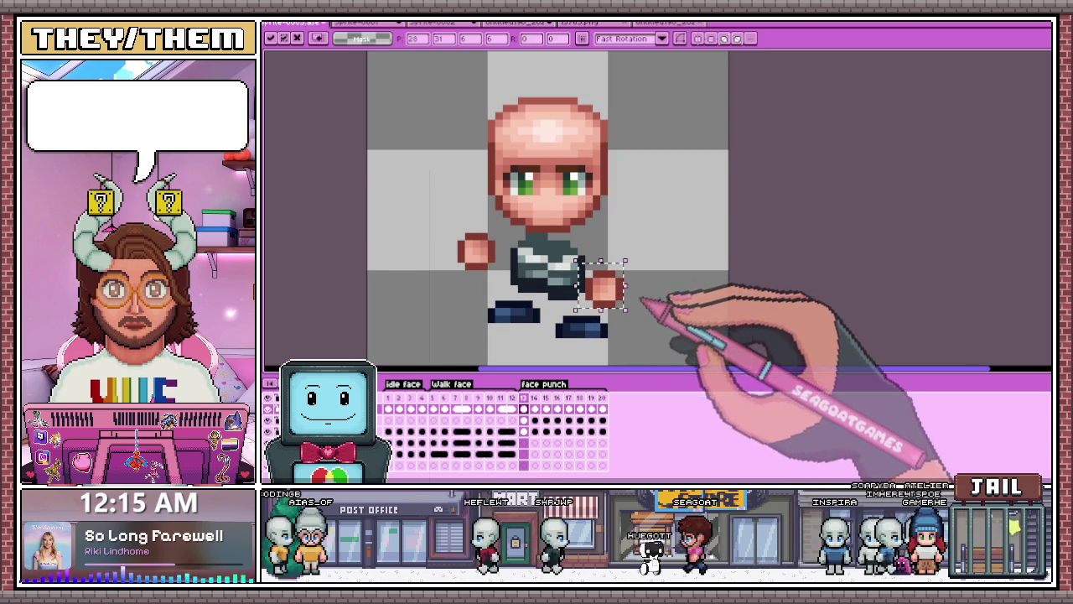
key(ctrl+d)
key(Right)
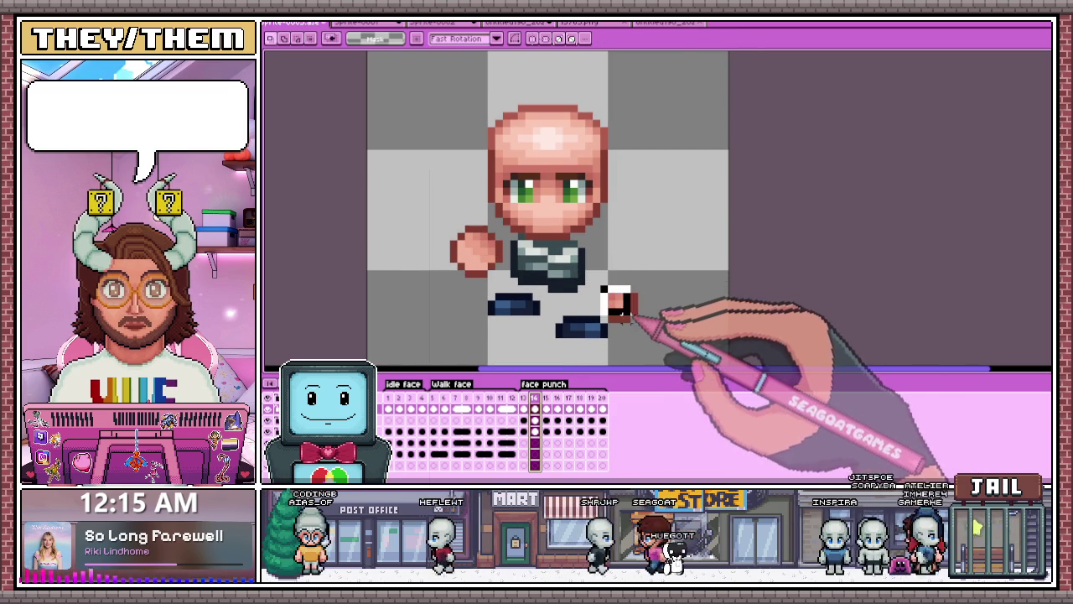
drag(633, 311, 623, 301)
key(ctrl+d)
key(Right)
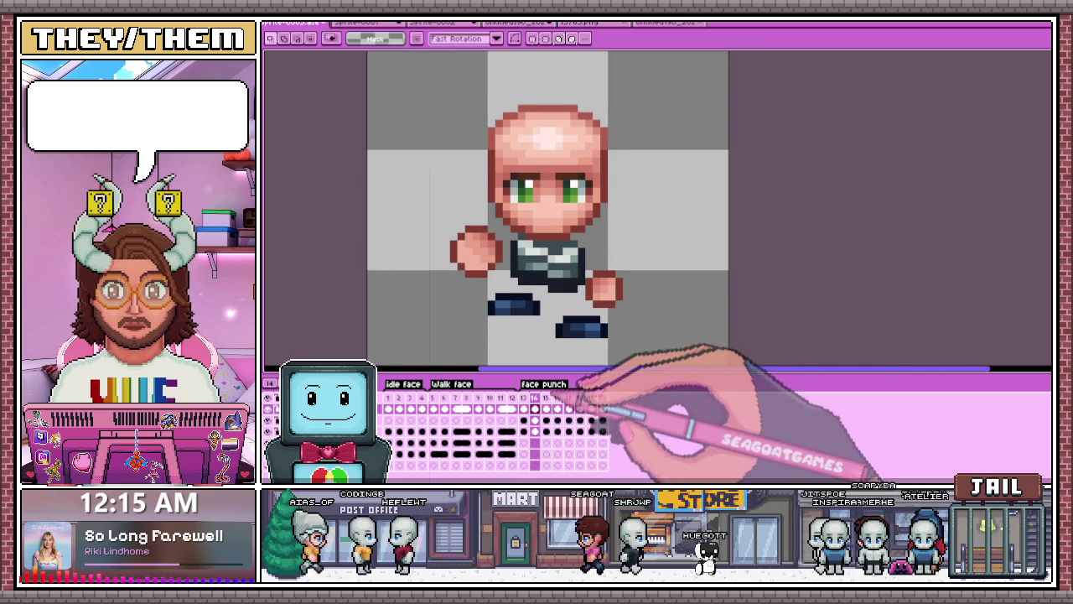
key(Right)
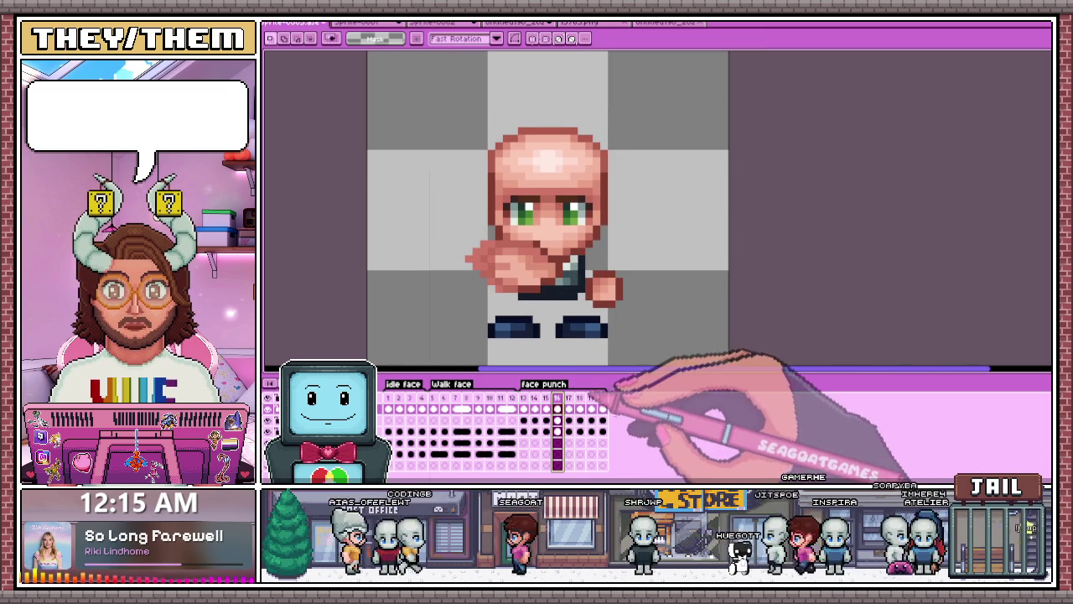
key(Right)
key(Right)
key(Right)
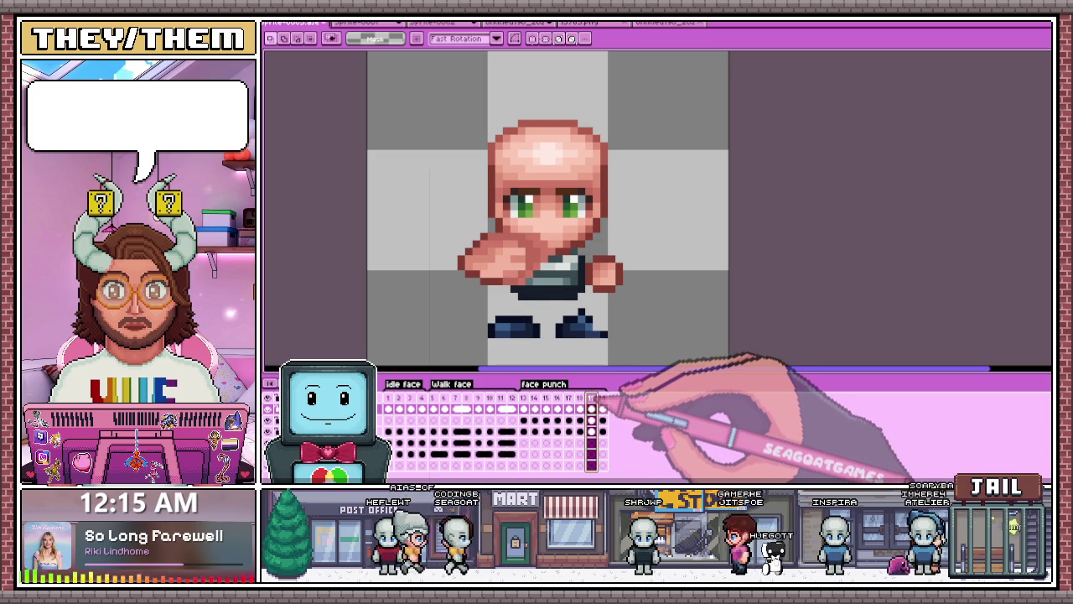
key(Left)
key(Left)
key(Left)
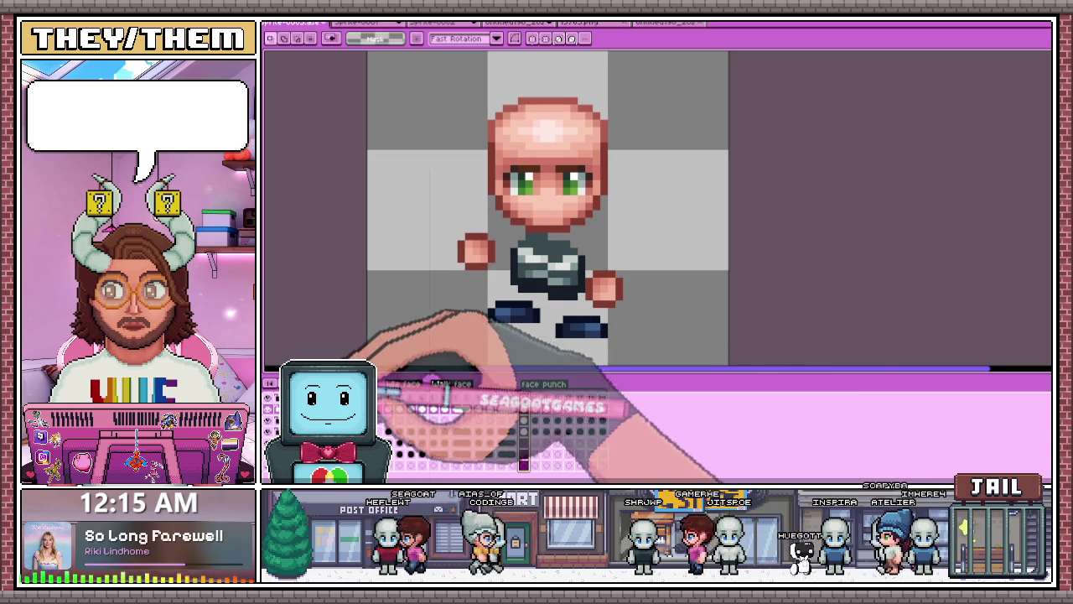
scroll(622, 268, down, 2)
key(Left)
key(Left)
key(Left)
scroll(620, 272, down, 2)
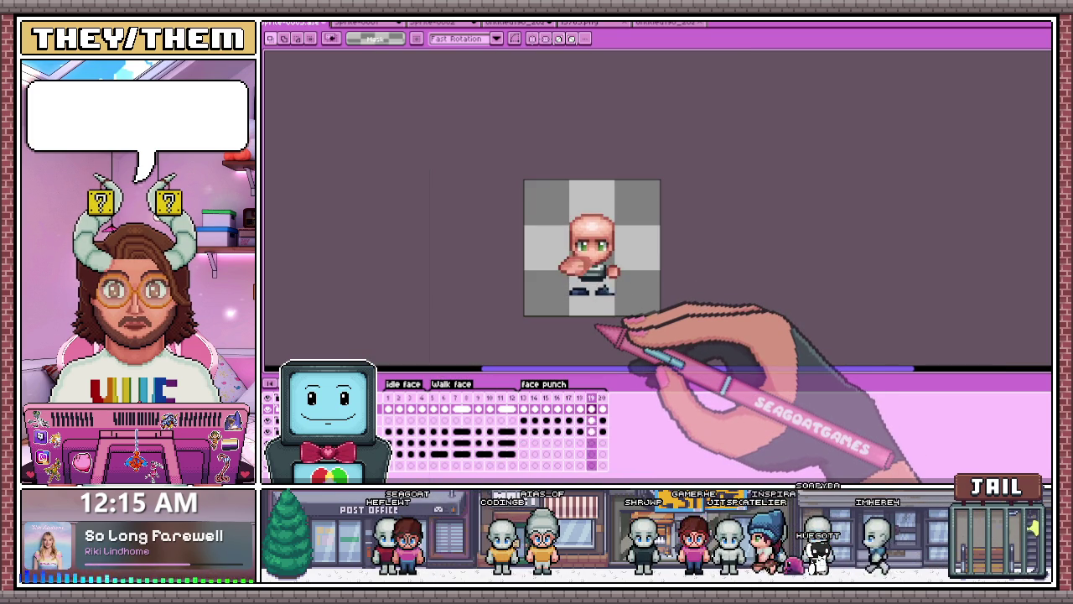
key(Left)
key(Left)
key(Left)
key(Left)
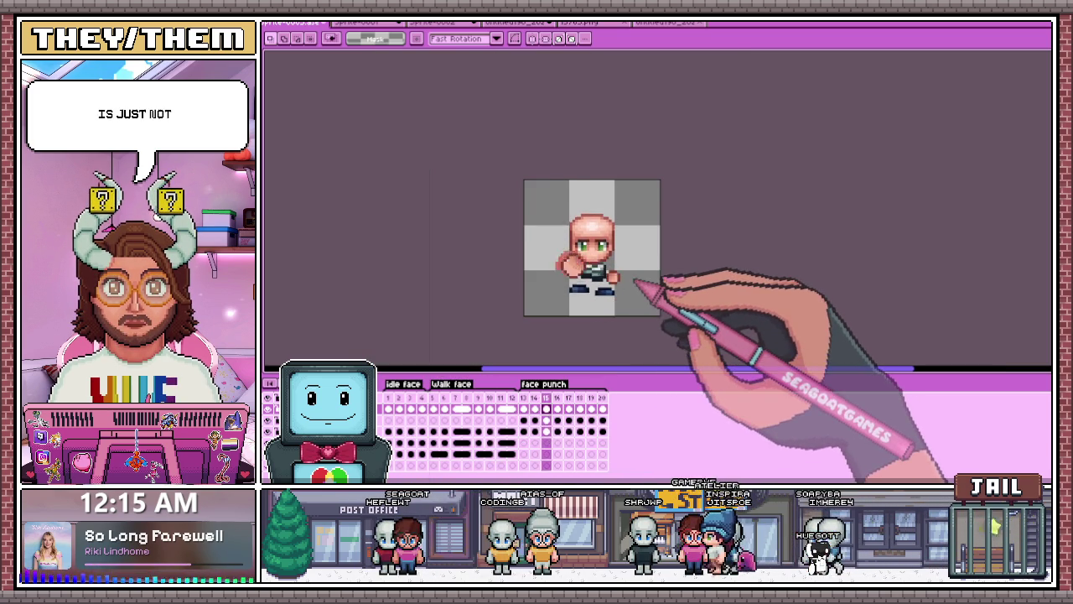
scroll(635, 285, up, 2)
key(Left)
scroll(622, 295, up, 2)
scroll(666, 299, down, 2)
key(Left)
key(Left)
key(Left)
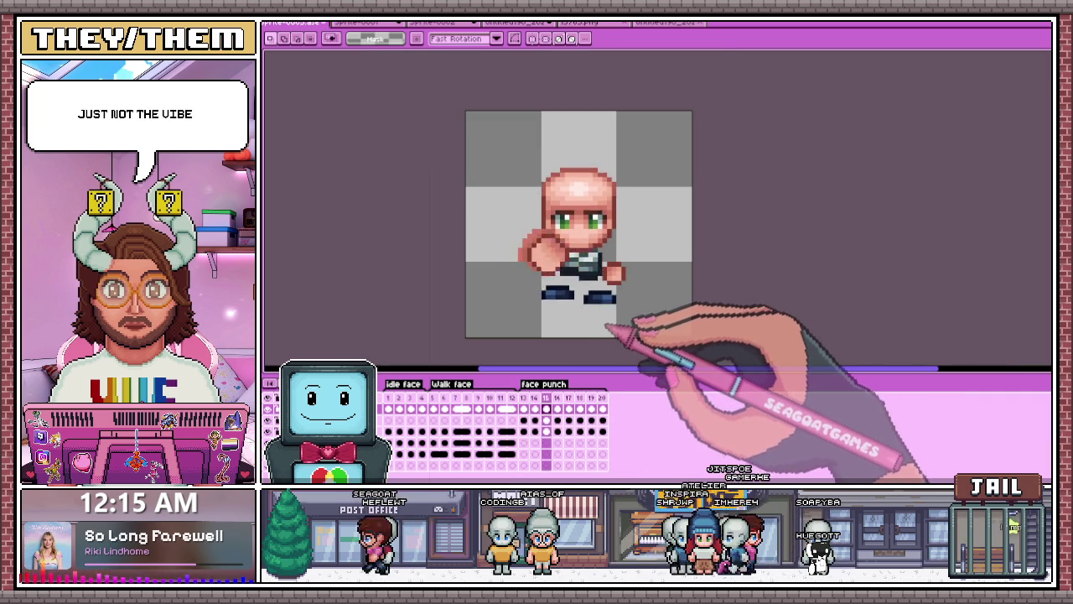
drag(438, 394, 602, 402)
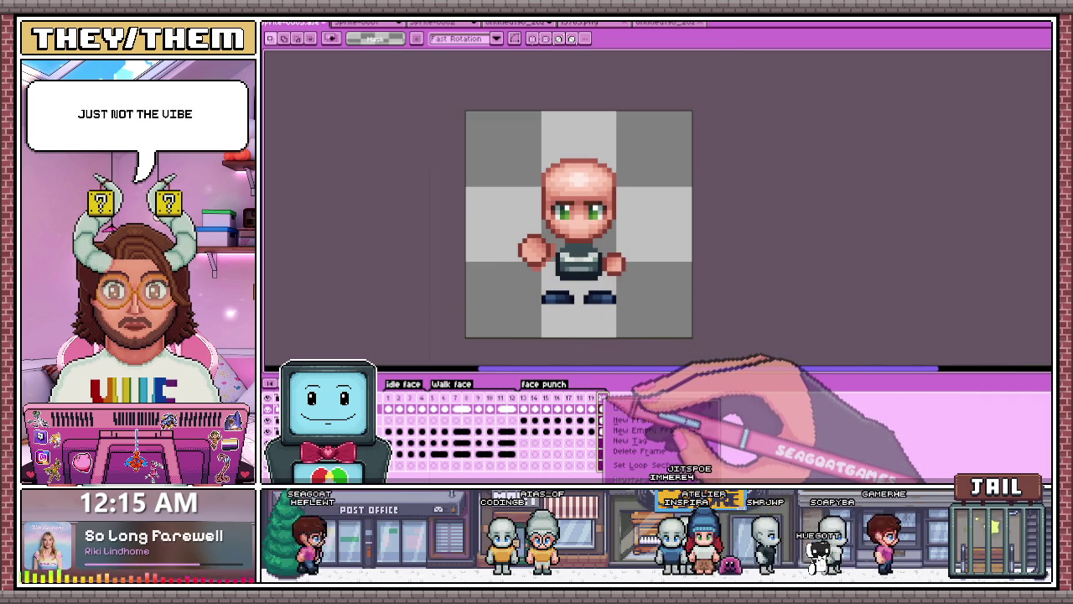
Step: Give frame 13 a 500 ms duration in Frame Properties
click(637, 407)
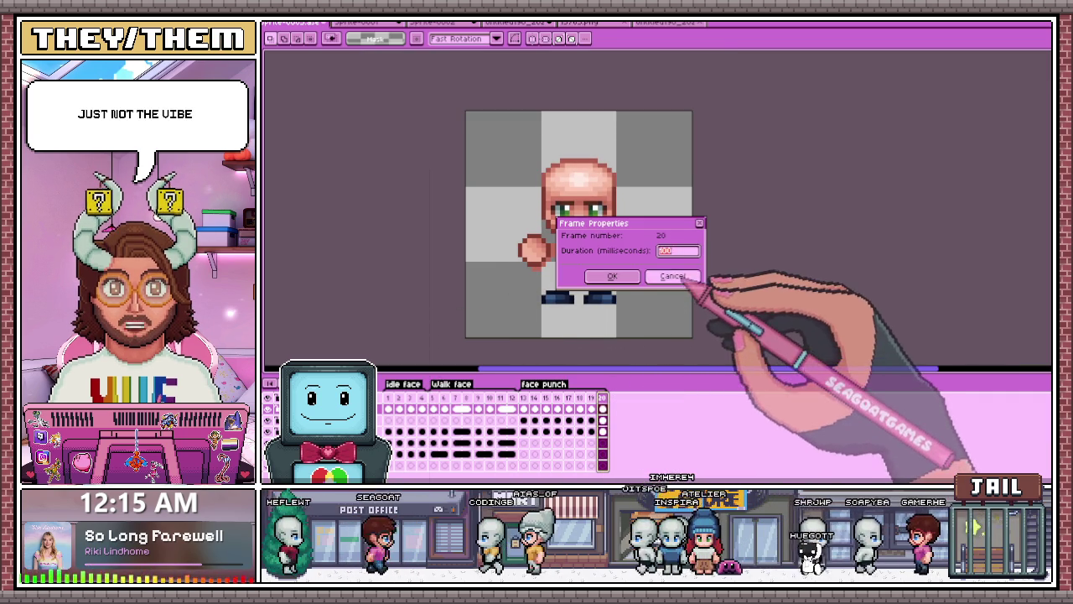
click(674, 276)
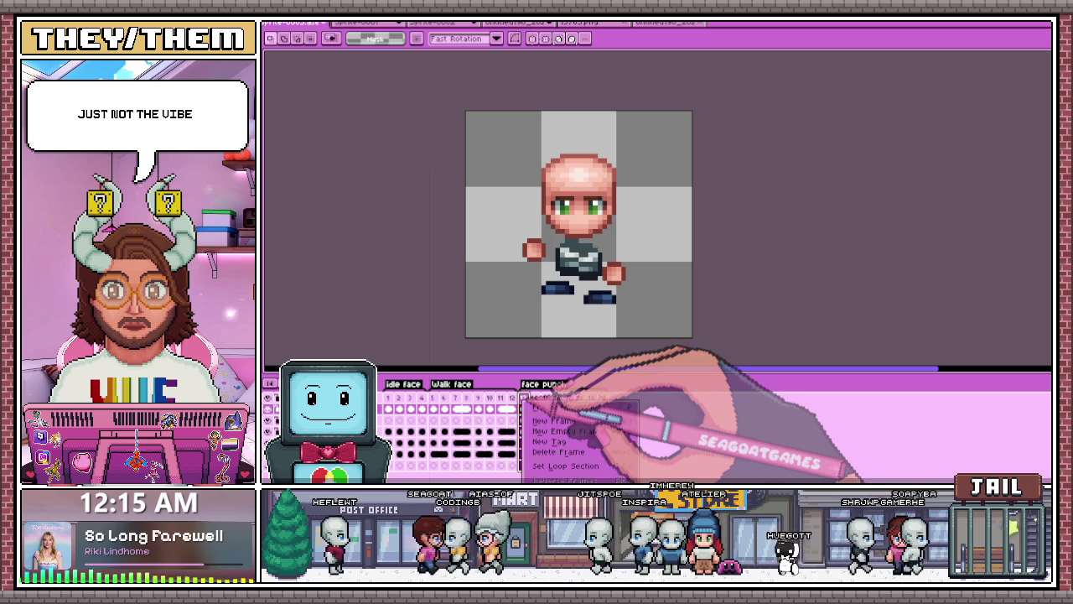
double_click(524, 398)
text(500)
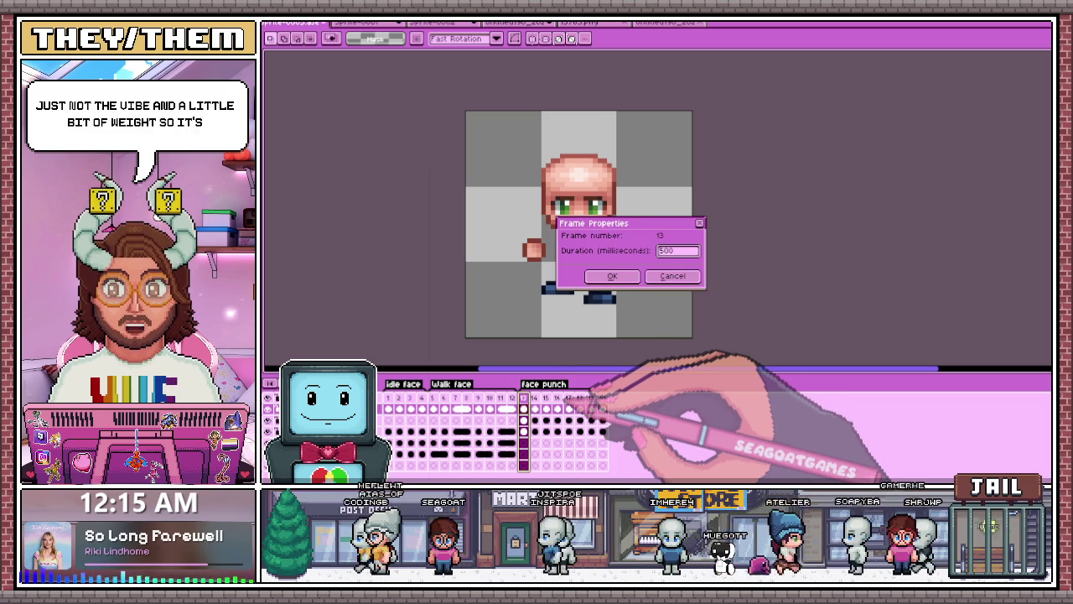
click(612, 276)
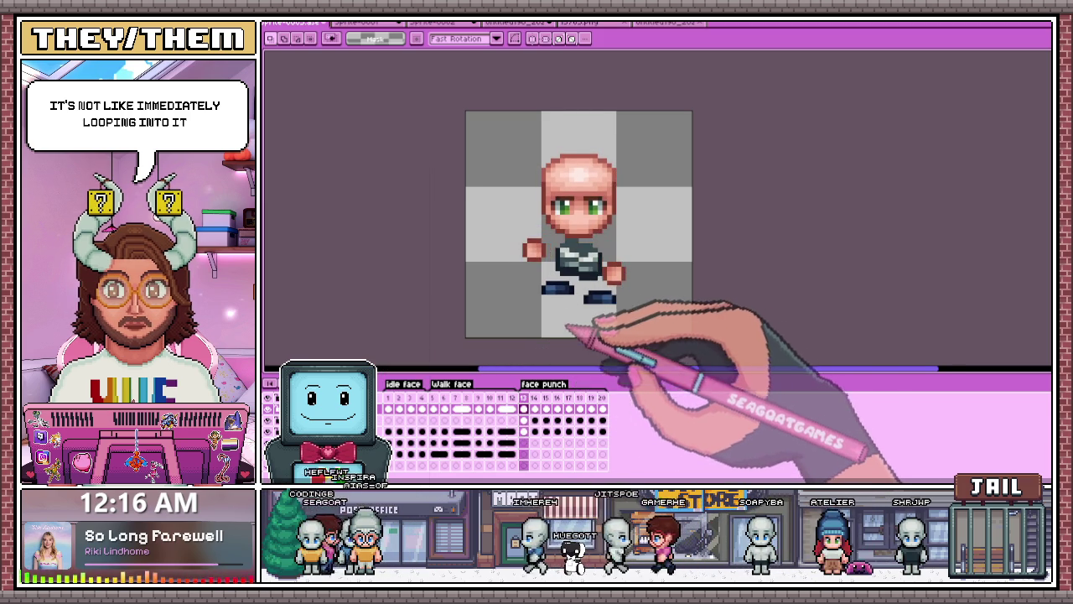
scroll(587, 285, up, 1)
scroll(598, 326, up, 2)
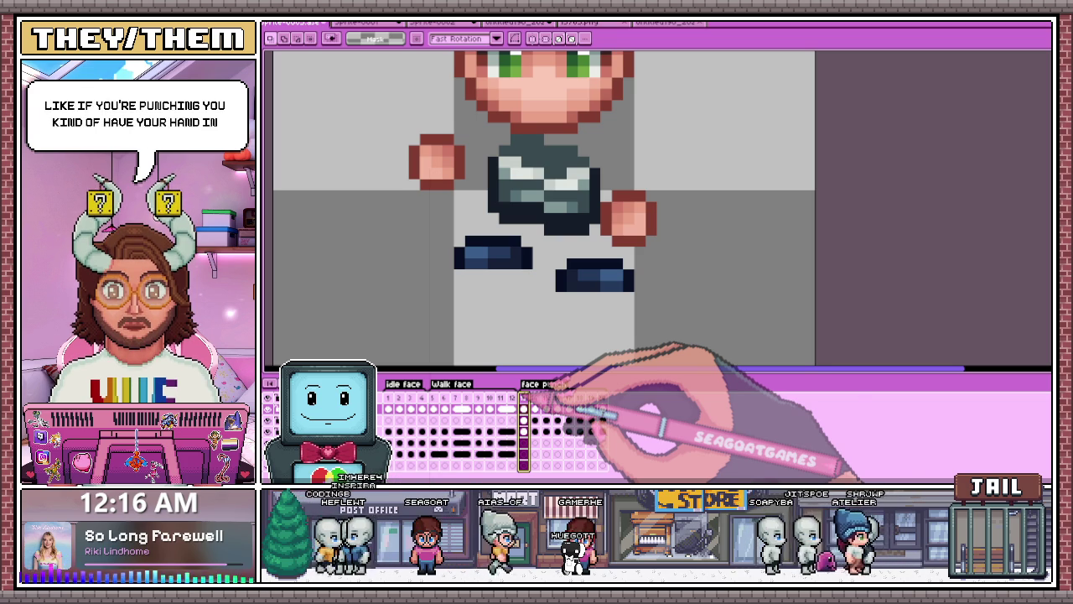
Step: Drag the far fist onto the torso in punch frames 13 and 14
mouse_move(668, 243)
mouse_down()
mouse_move(618, 221)
mouse_move(574, 225)
mouse_up()
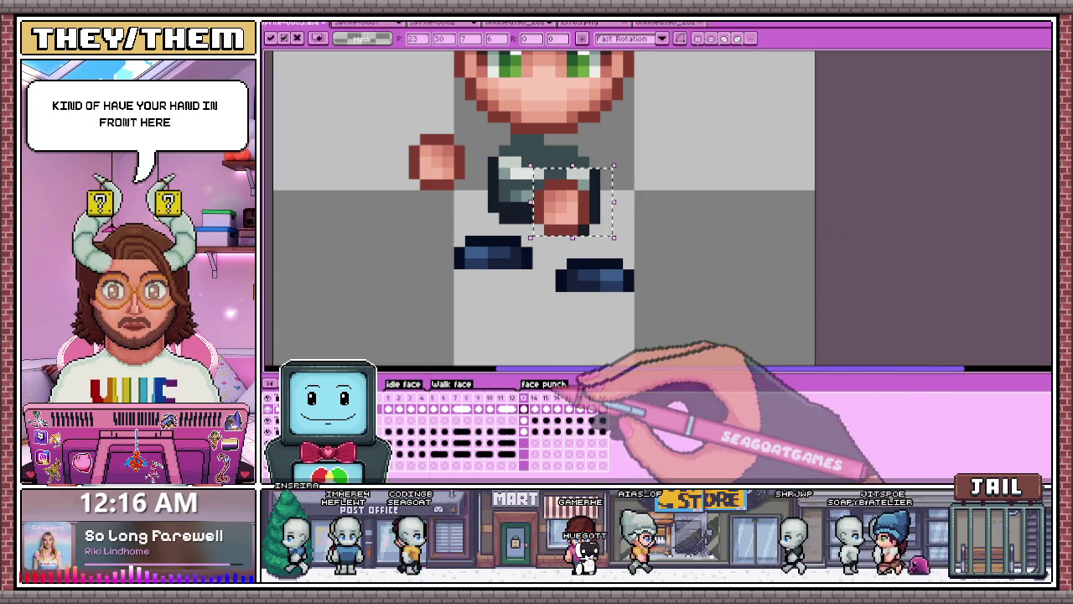
key(period)
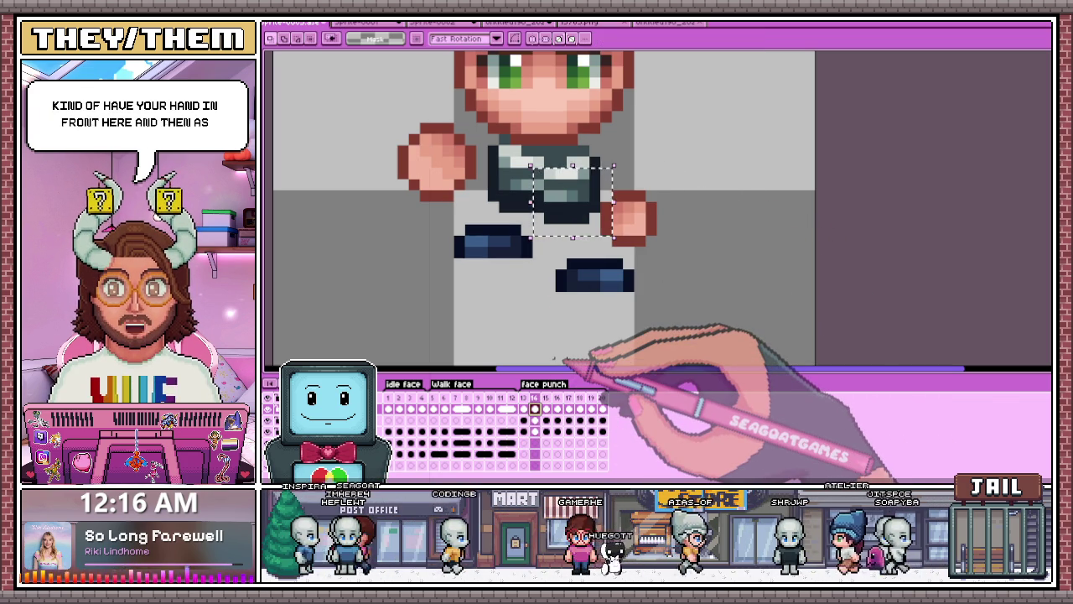
click(546, 431)
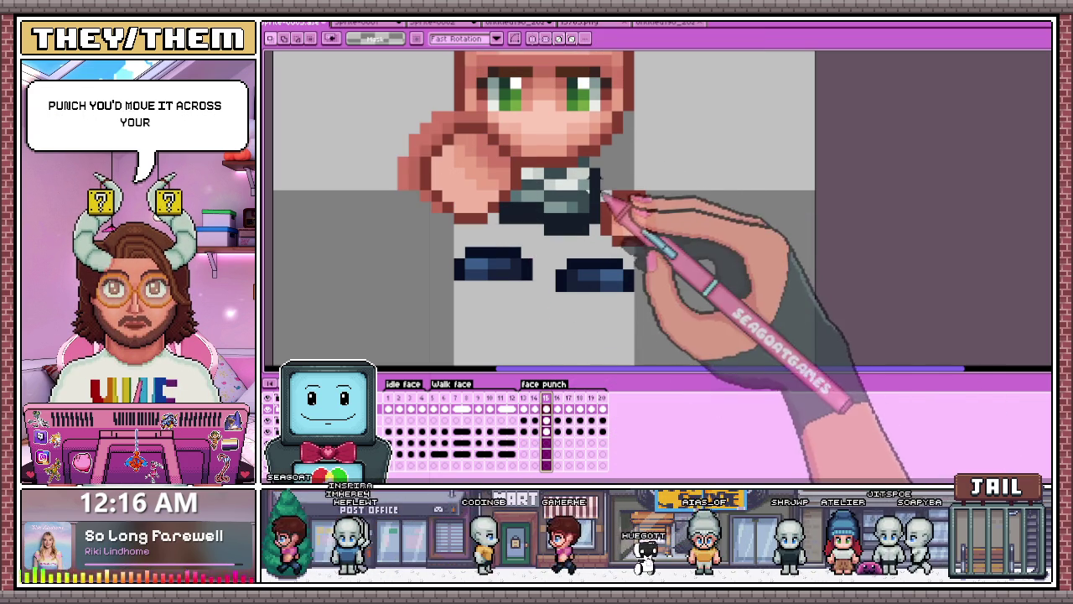
click(534, 408)
mouse_move(597, 168)
mouse_down()
mouse_move(659, 245)
mouse_move(602, 223)
mouse_up()
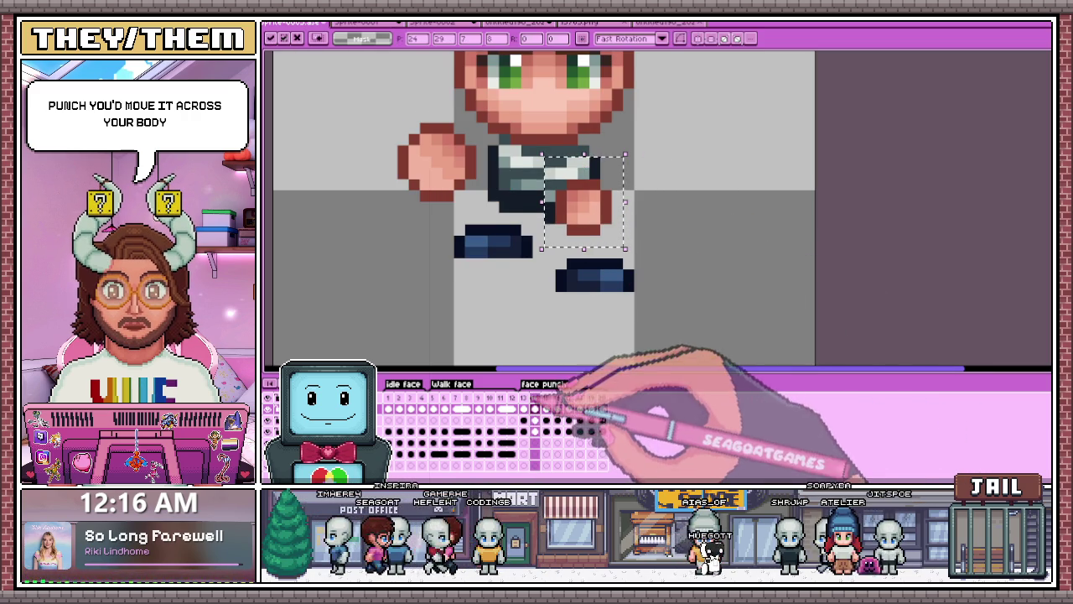
click(523, 408)
Step: Step through punch frames 15 to 18 to check the fist
click(534, 408)
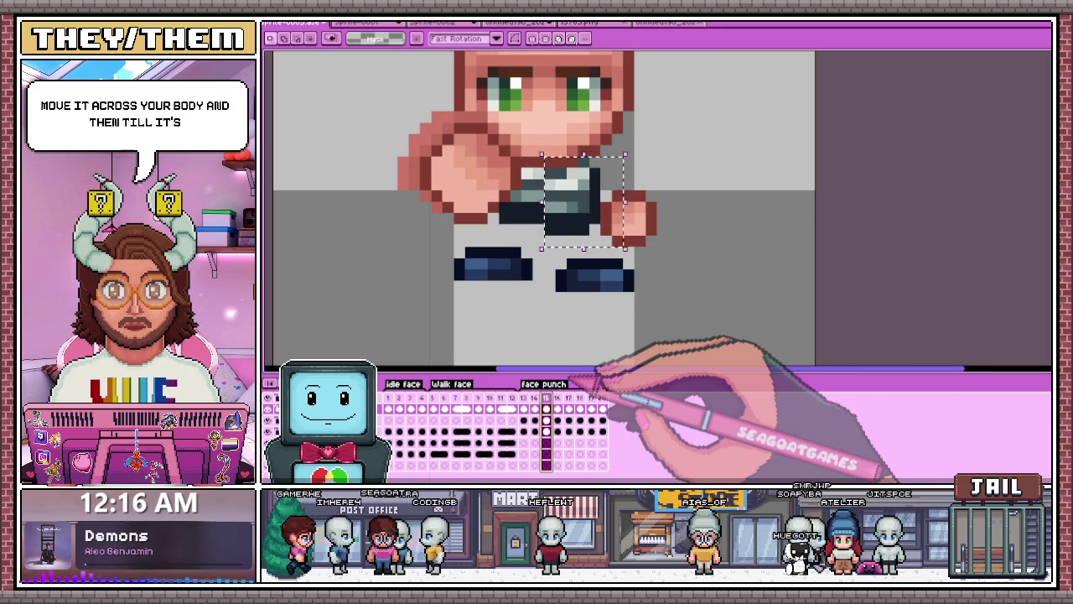
click(557, 408)
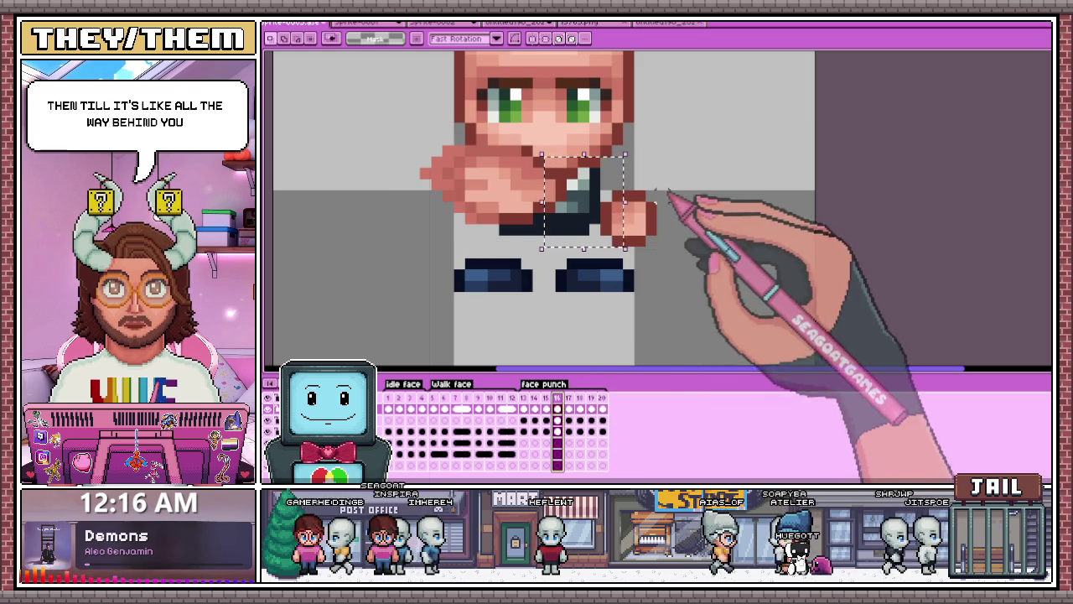
key(Left)
key(Right)
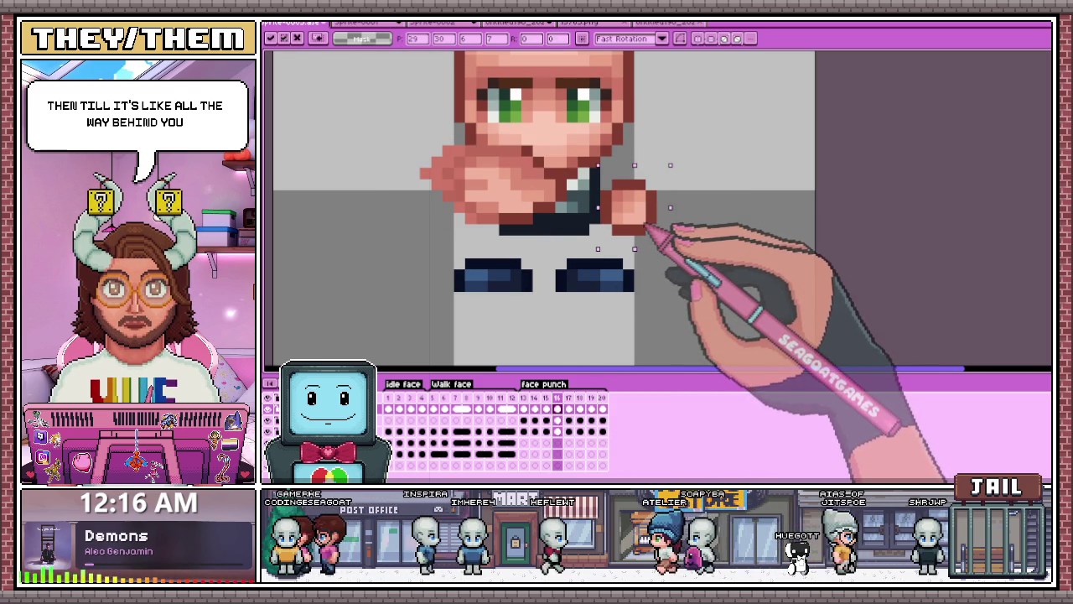
key(Right)
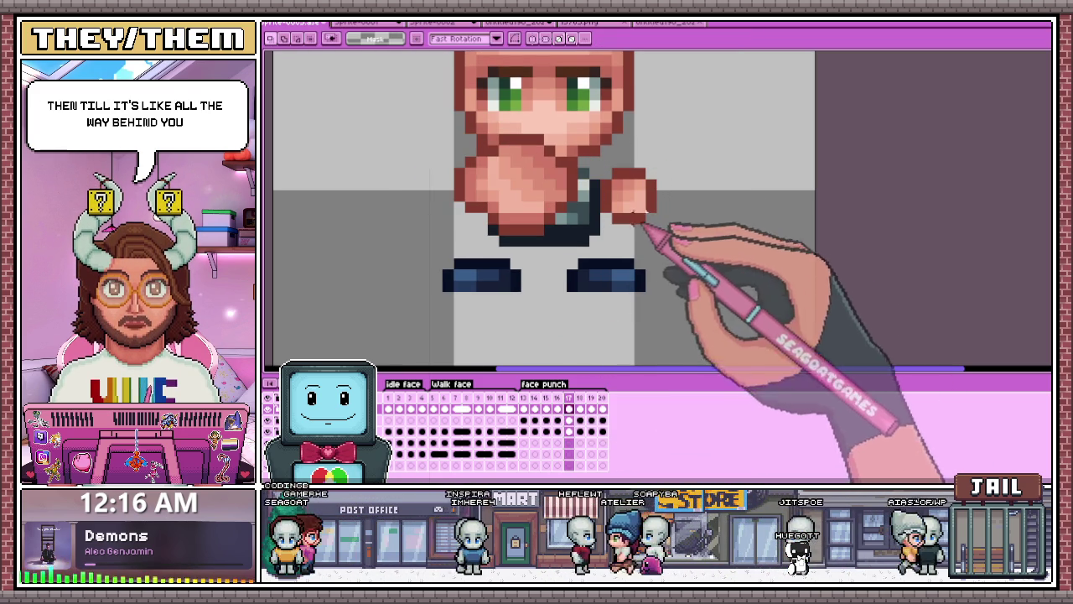
key(Right)
Step: Select and shrink the fist on frame 18, then review frames 19 and 20
scroll(642, 192, up, 2)
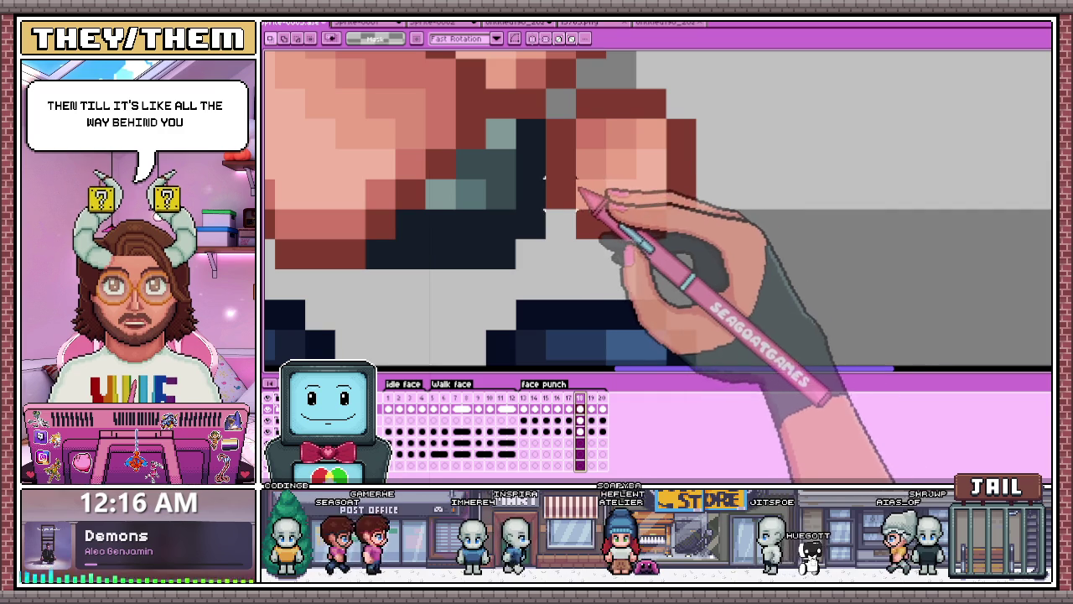
drag(574, 147, 694, 209)
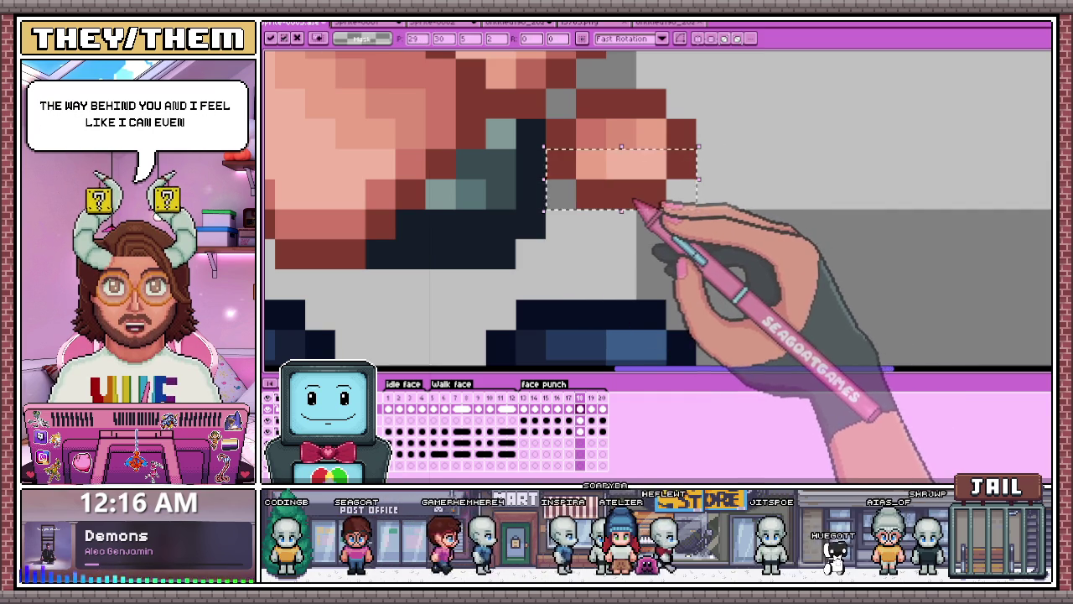
drag(682, 167, 718, 228)
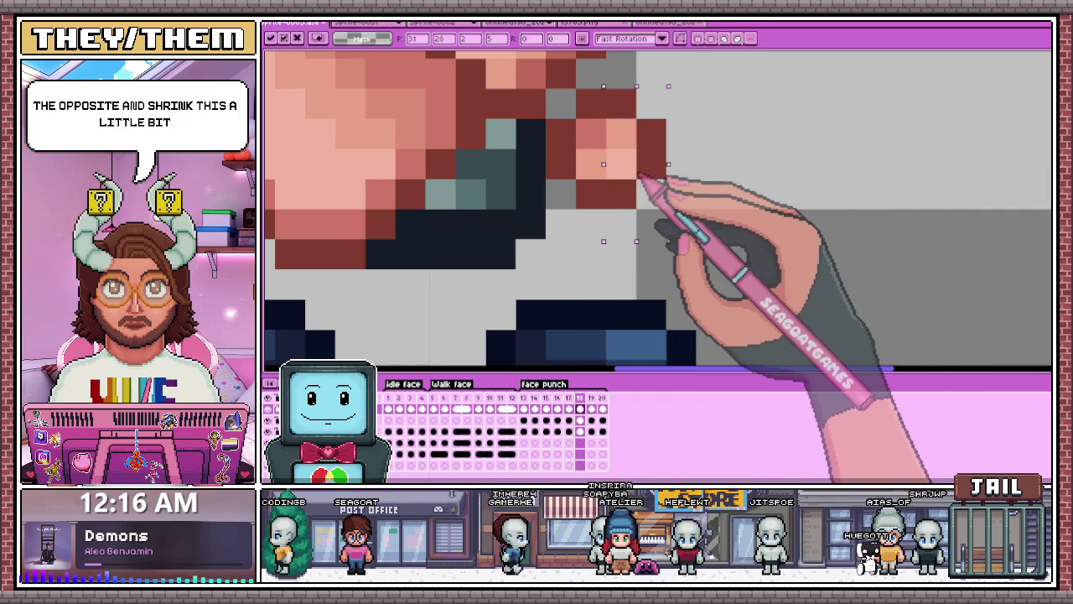
key(Return)
scroll(695, 176, down, 1)
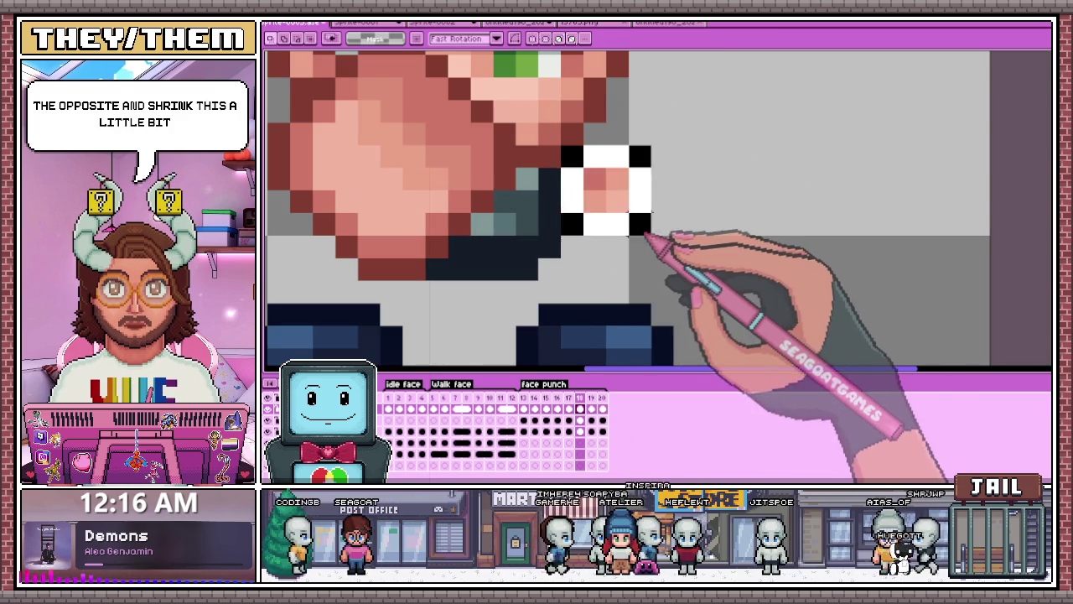
key(Right)
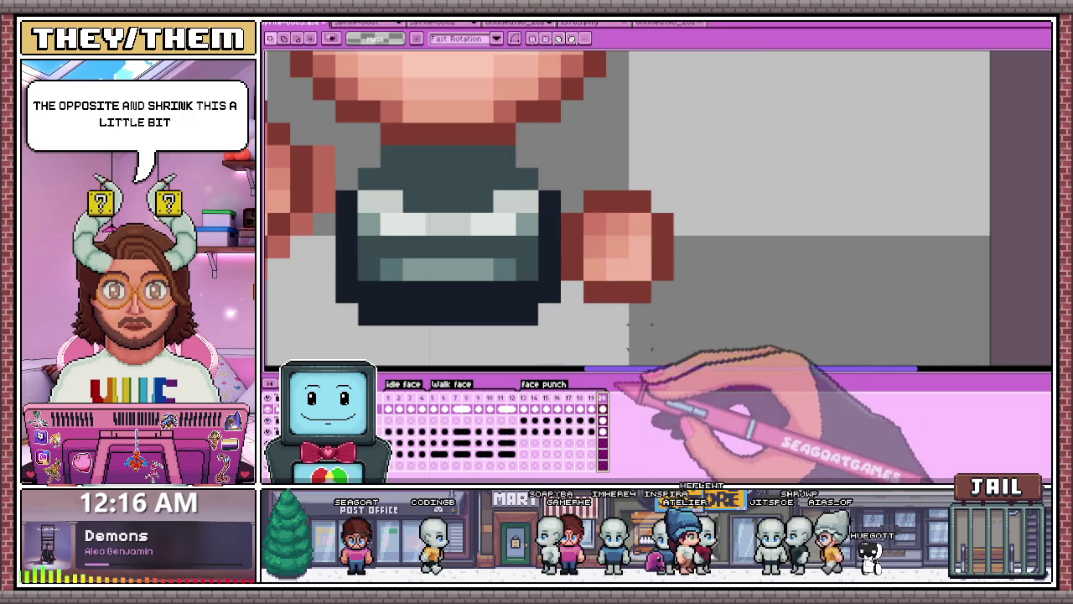
key(Right)
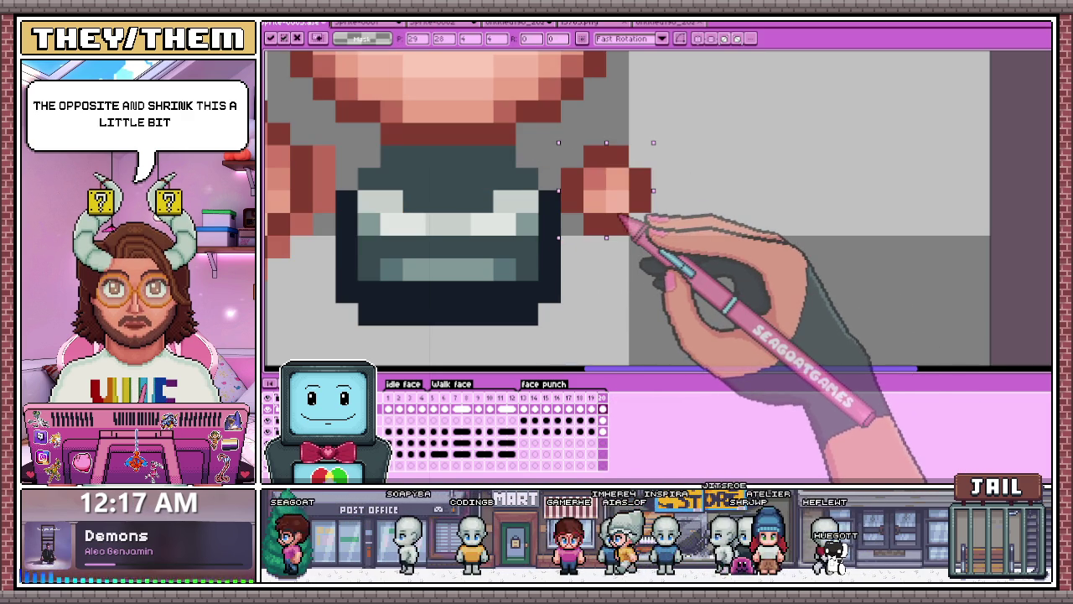
click(523, 431)
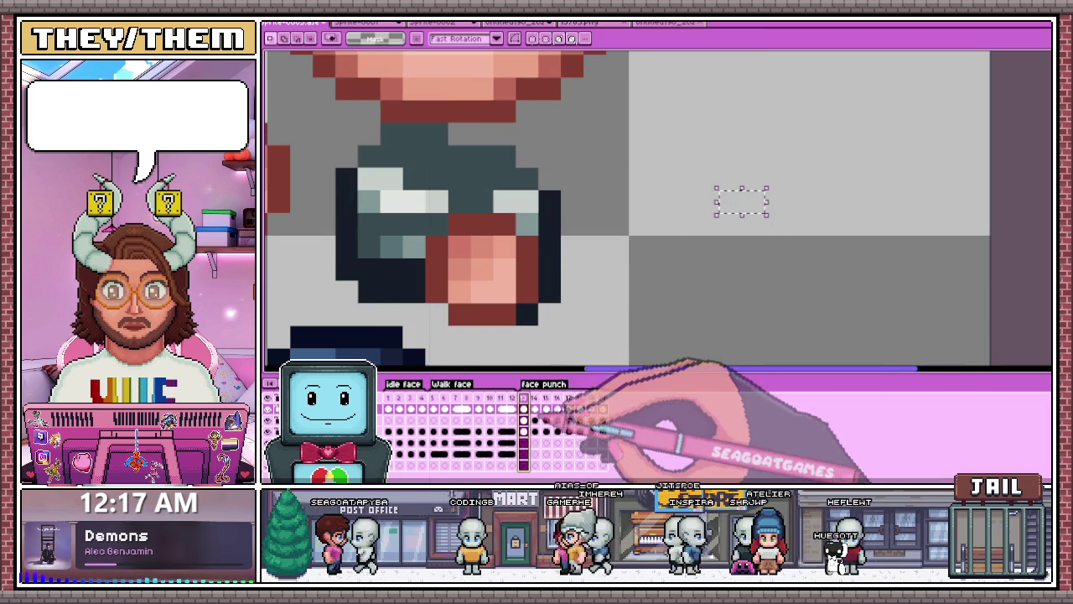
Step: Zoom out, watch the face punch animation play, and stop on frame 16
scroll(610, 262, down, 5)
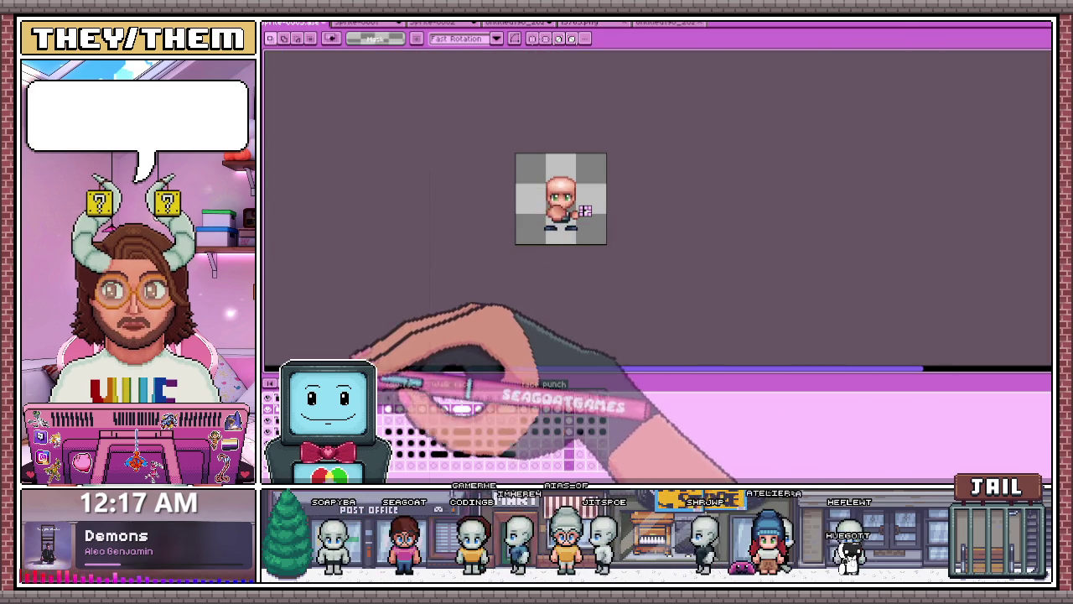
scroll(570, 327, up, 2)
scroll(578, 331, up, 2)
scroll(566, 277, up, 1)
scroll(615, 267, down, 2)
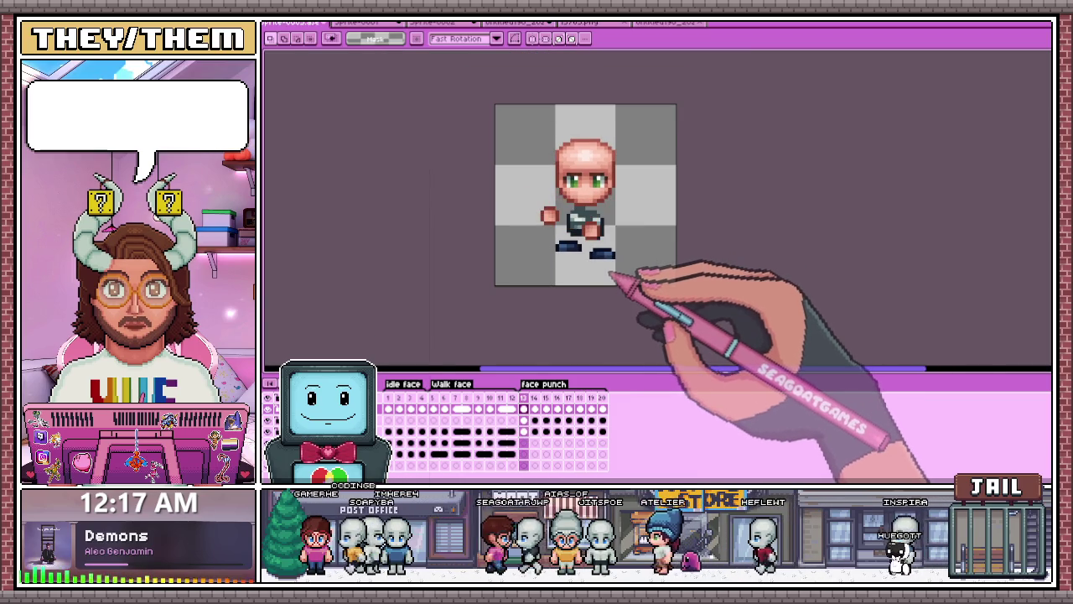
scroll(612, 261, up, 1)
scroll(613, 259, up, 3)
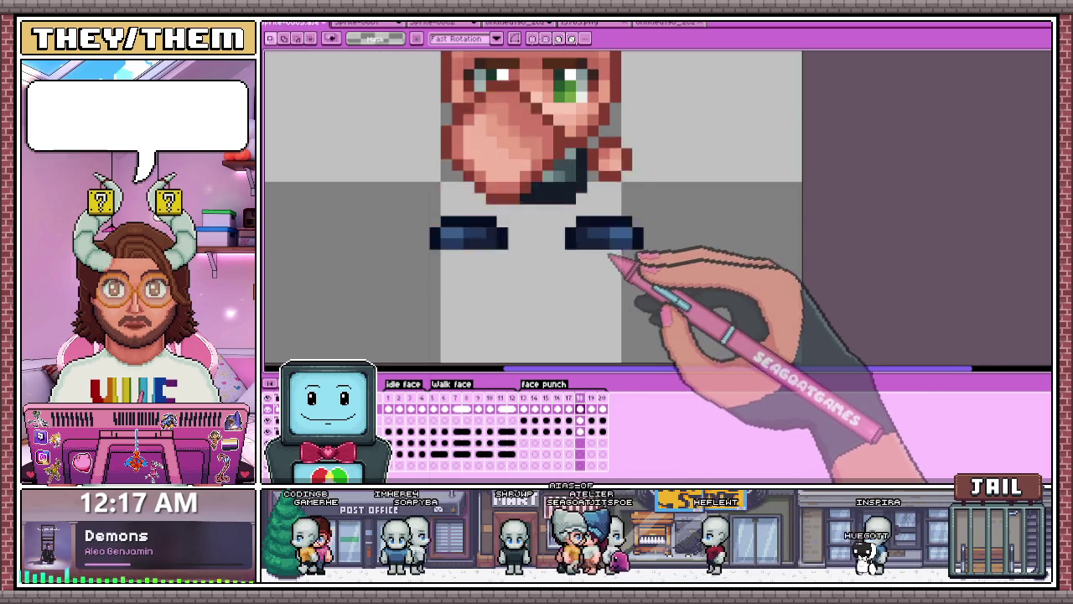
scroll(611, 257, down, 1)
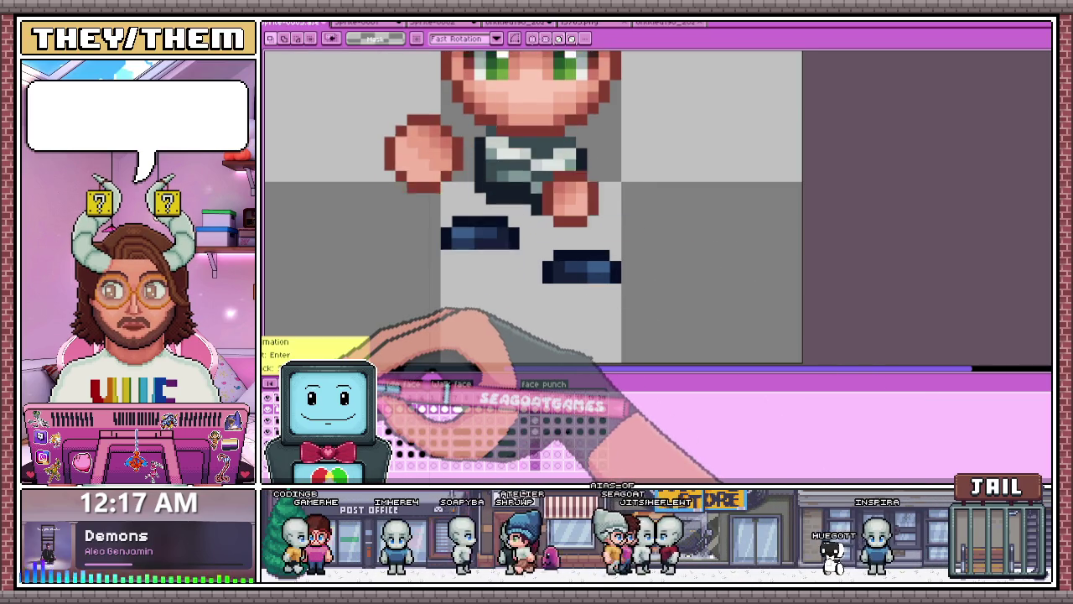
scroll(543, 274, down, 2)
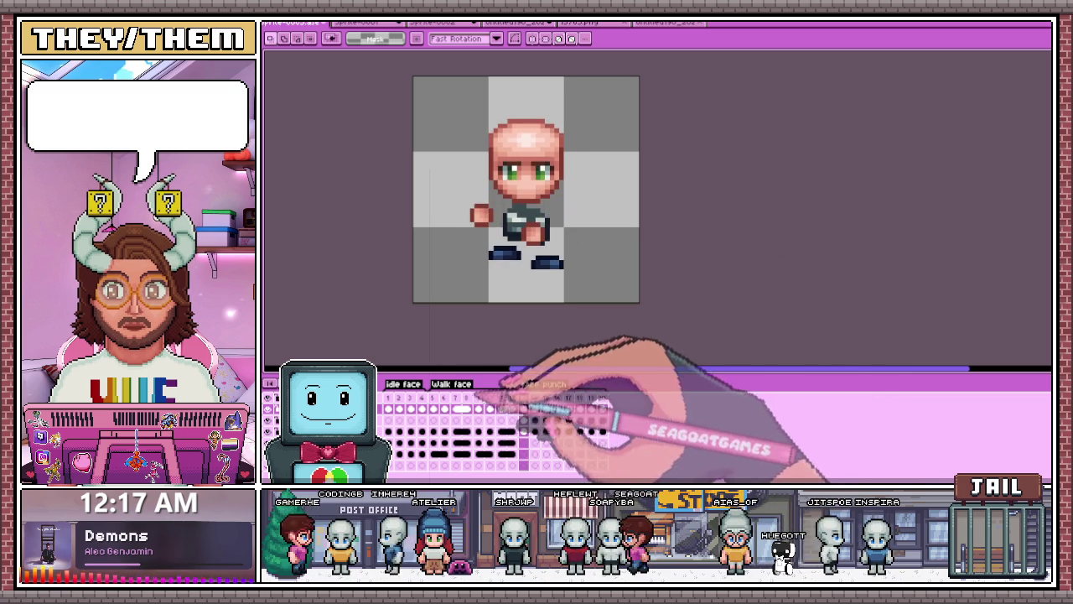
scroll(611, 263, up, 1)
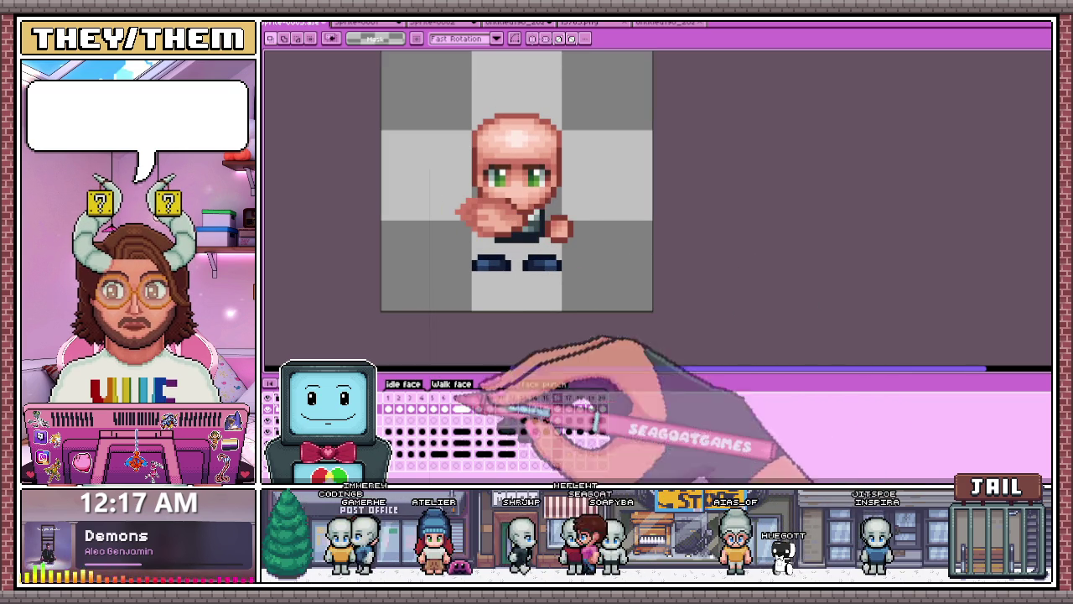
click(557, 409)
double_click(553, 384)
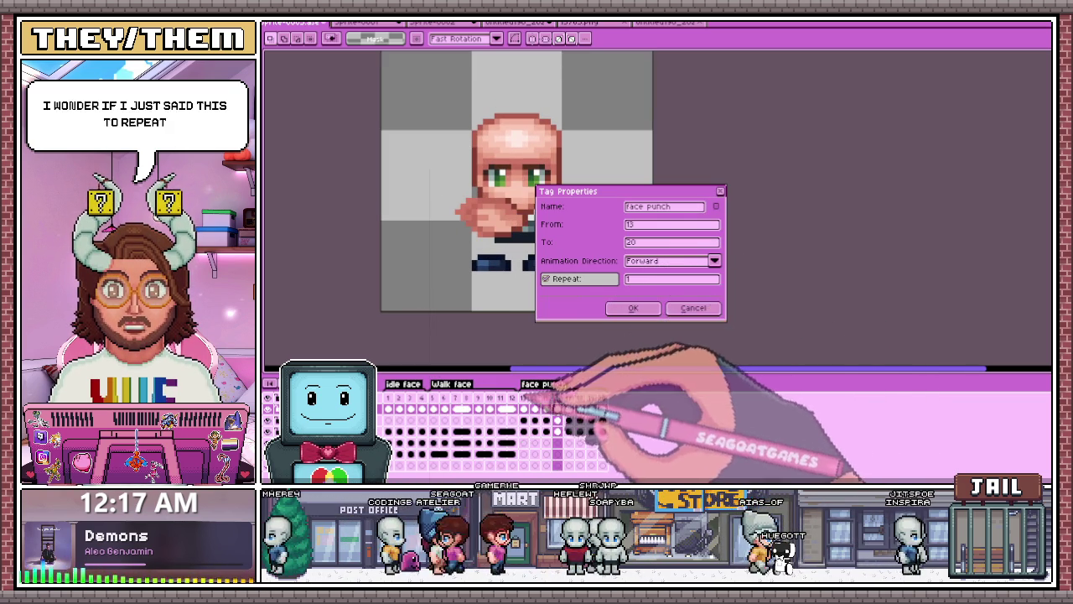
Step: Confirm the face punch tag with Forward direction and Repeat set to 1
click(634, 309)
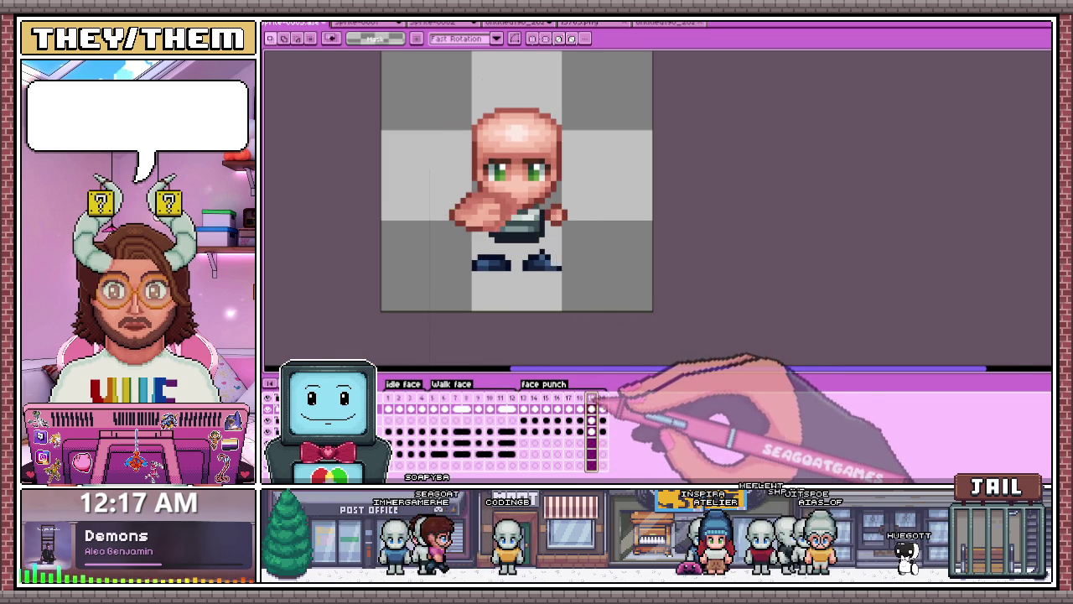
scroll(592, 314, up, 3)
Step: Select the right fist on a later punch frame, scale it to normal size, and preview
click(524, 397)
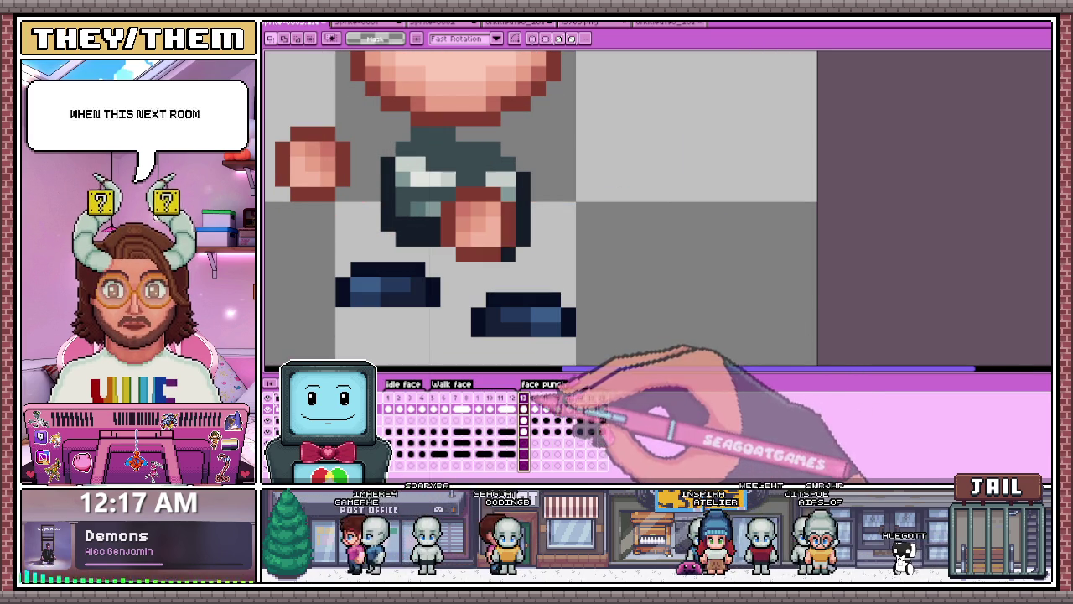
drag(440, 187, 518, 261)
click(602, 397)
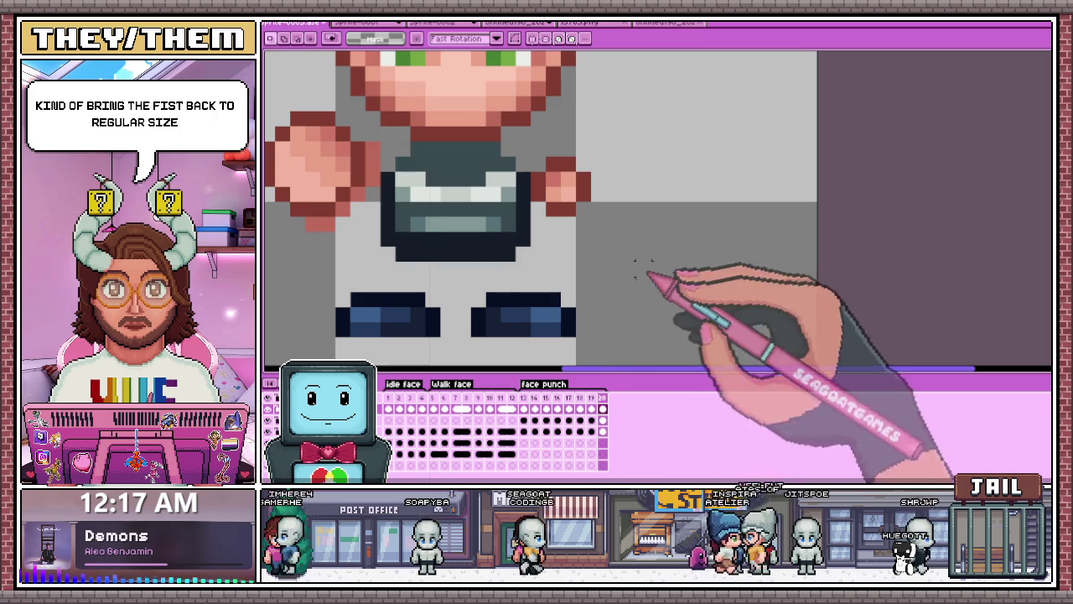
mouse_move(529, 155)
mouse_down()
mouse_move(622, 233)
mouse_move(569, 224)
mouse_up()
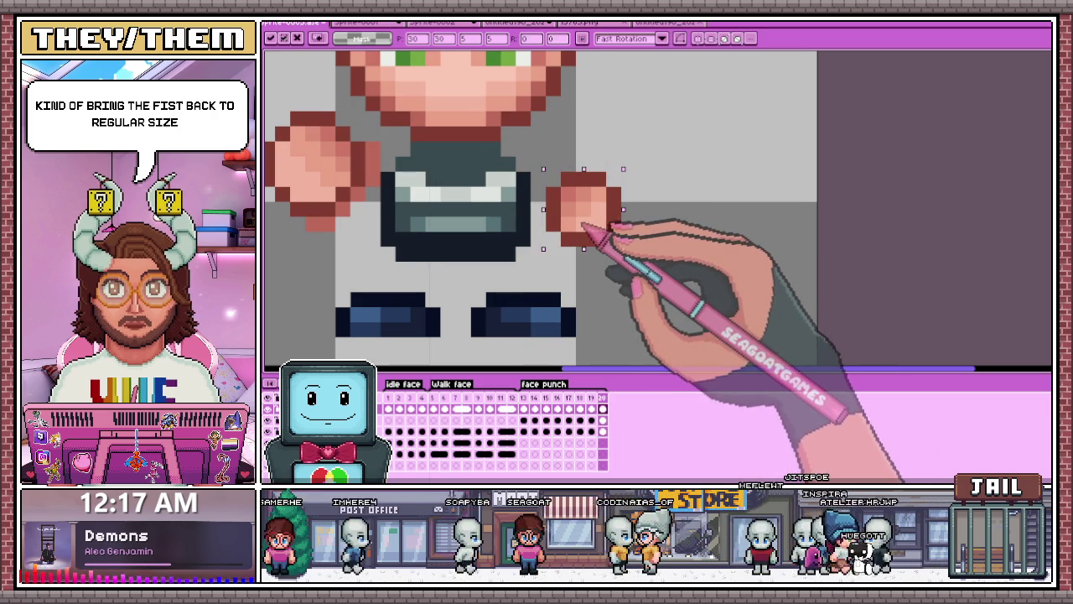
key(Return)
click(524, 408)
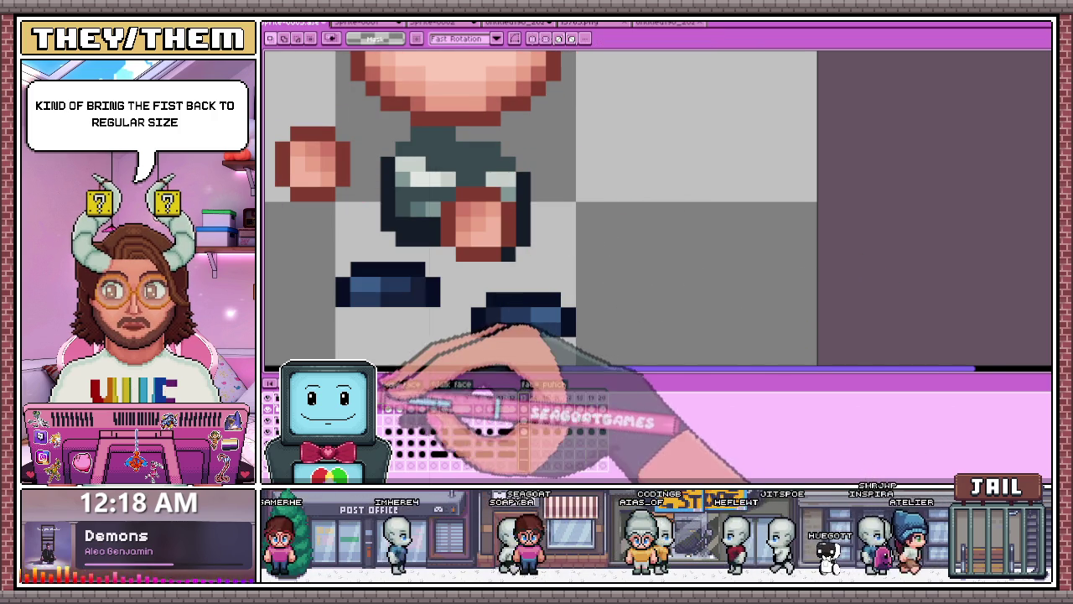
scroll(612, 238, down, 5)
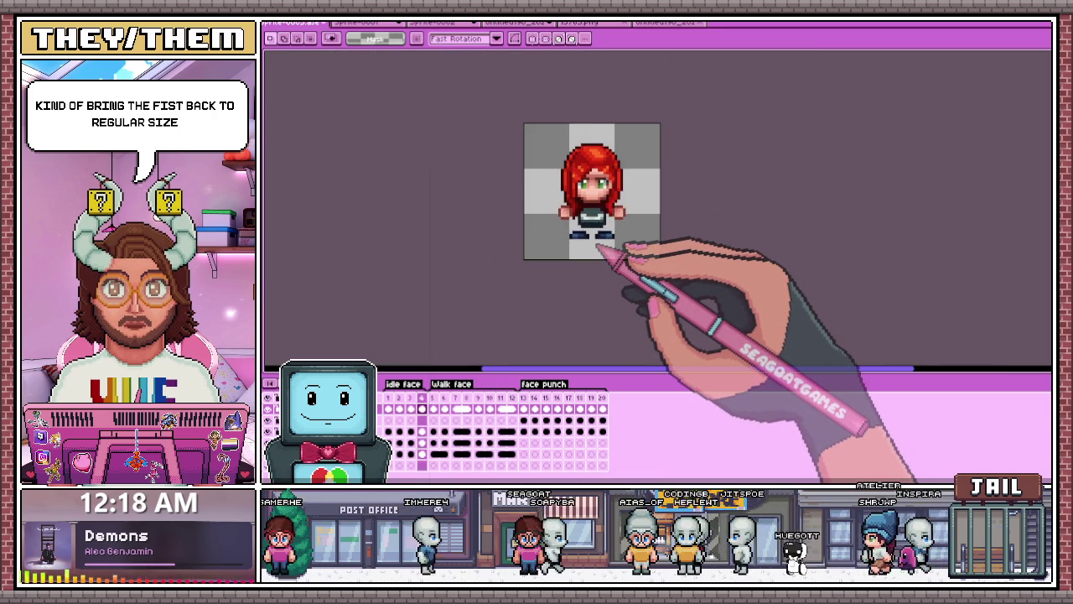
scroll(602, 248, up, 2)
key(Return)
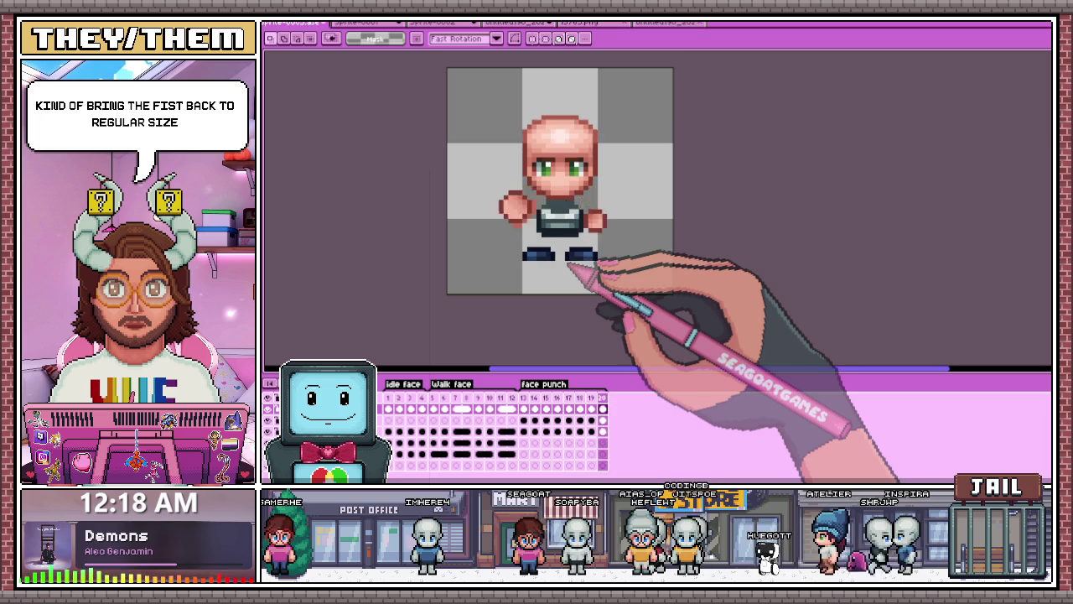
Step: Resize the right fist on frame 20, then play the animation from frame 13
click(602, 398)
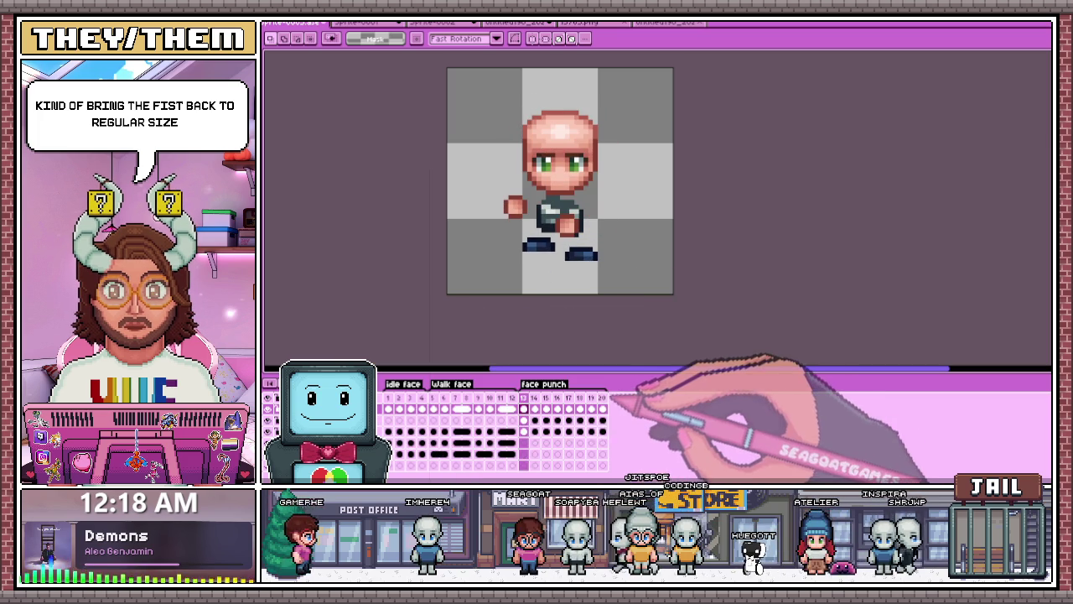
scroll(618, 267, up, 1)
drag(566, 180, 616, 223)
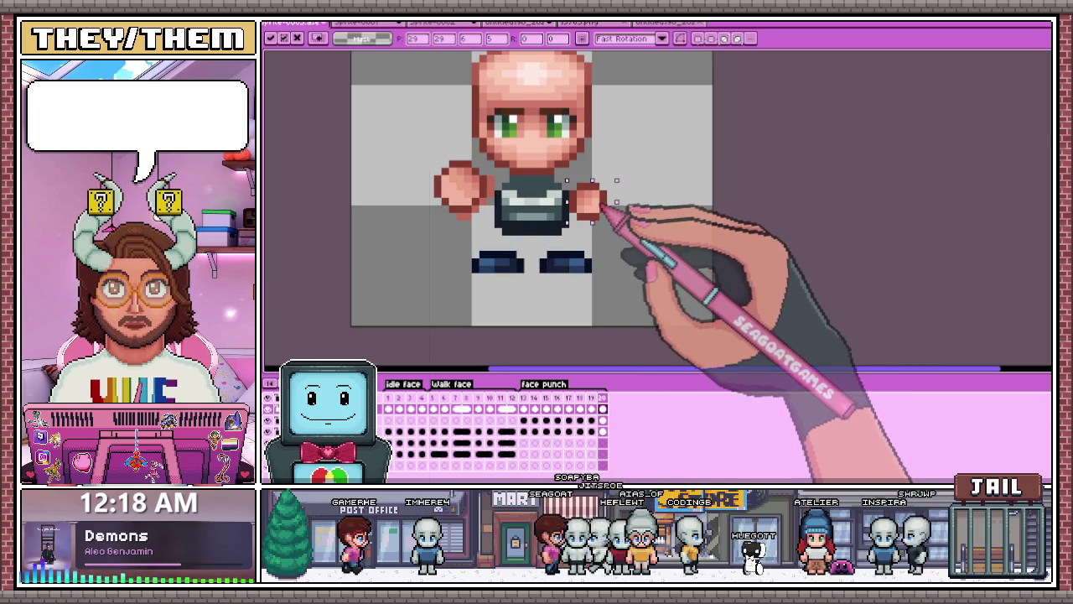
key(ctrl+d)
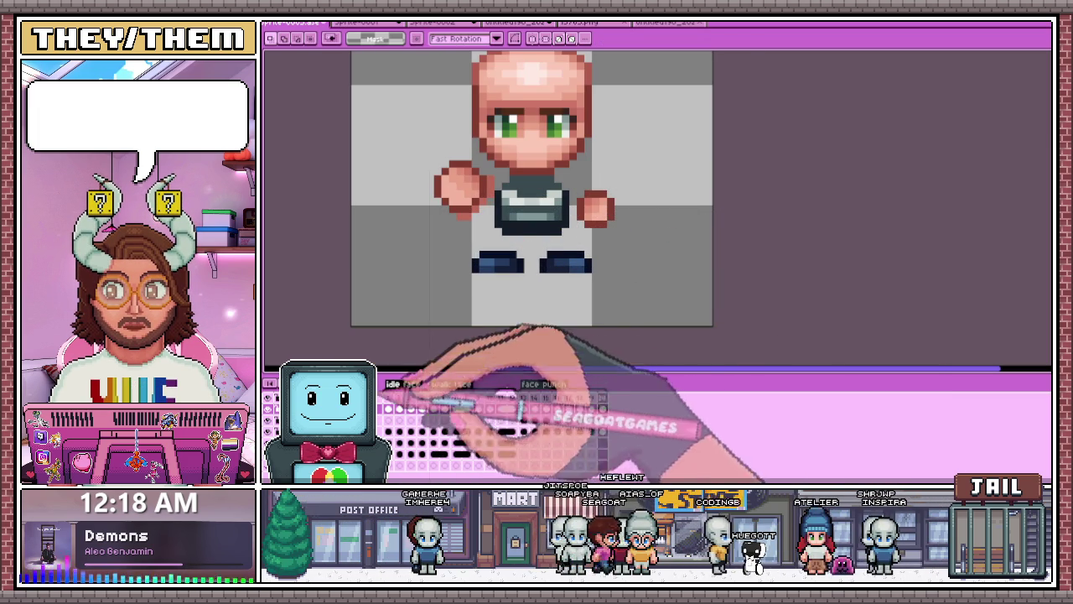
click(381, 409)
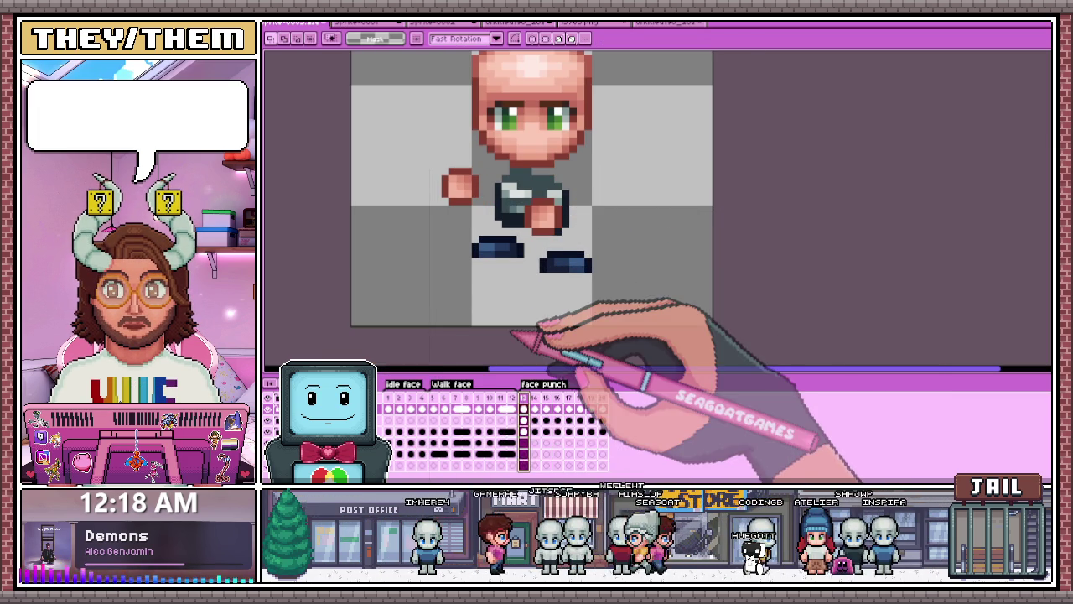
key(Return)
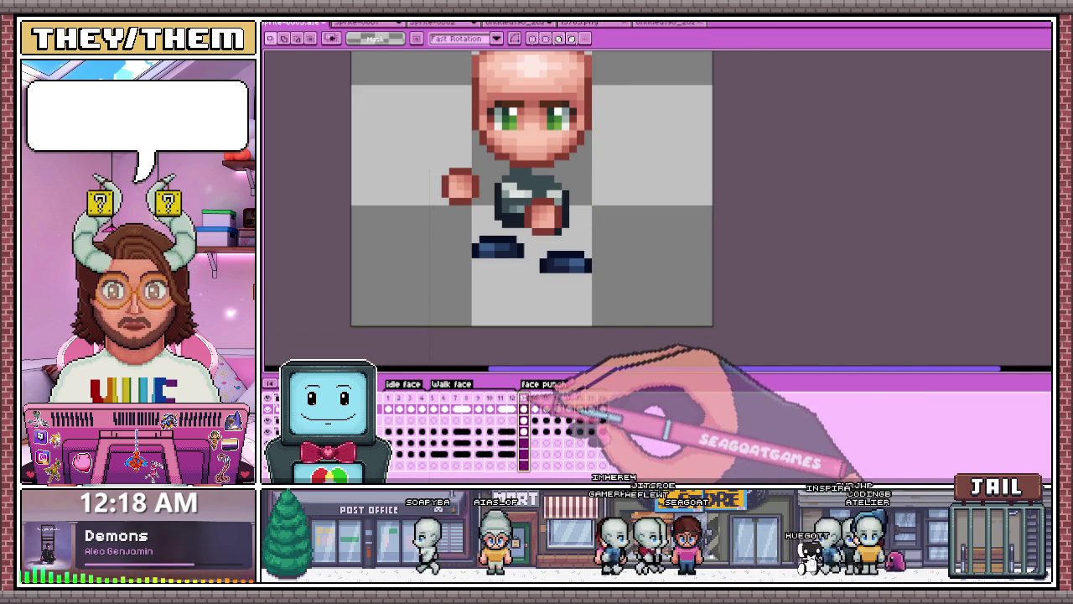
scroll(516, 247, down, 4)
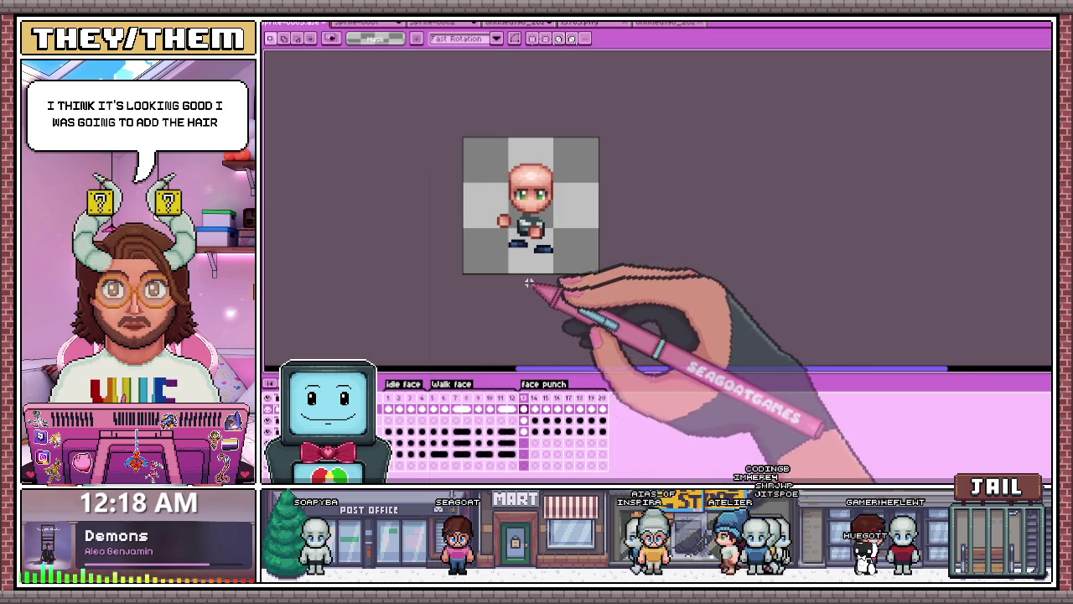
scroll(583, 263, up, 1)
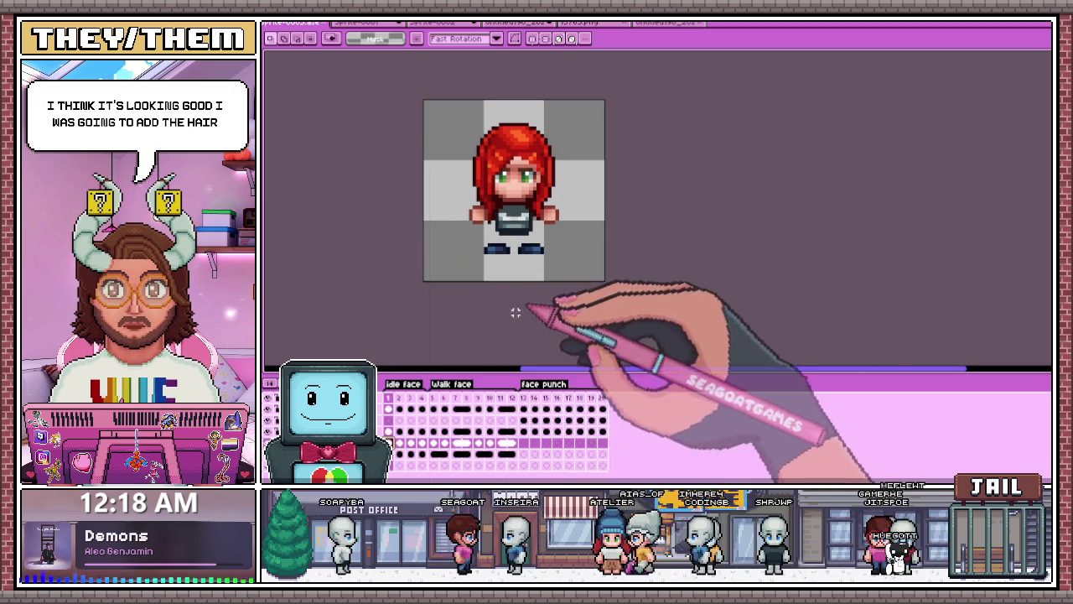
drag(410, 110, 661, 319)
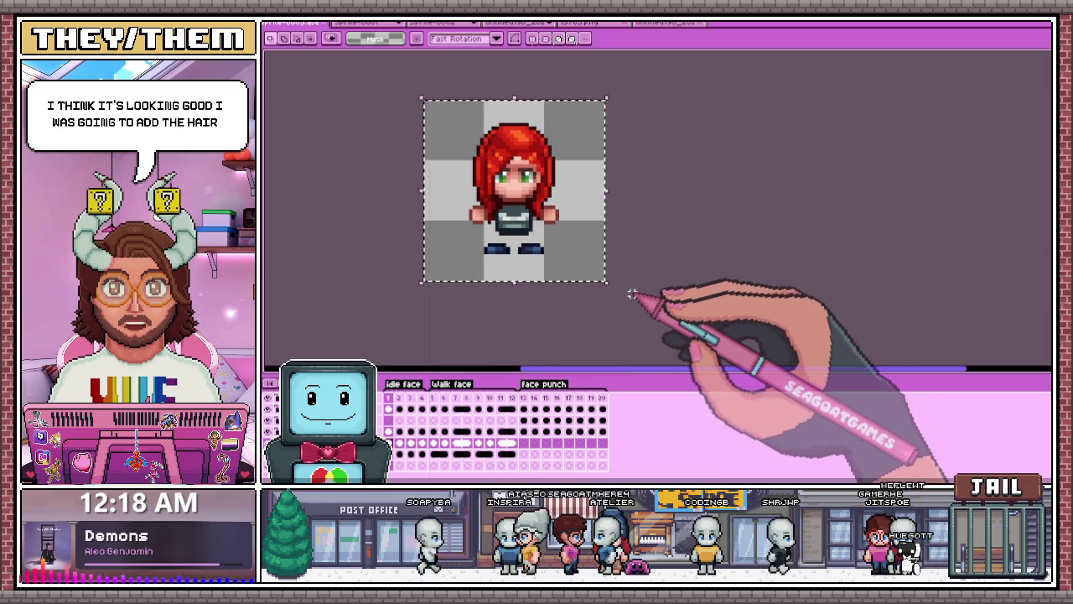
Step: Place the red hair onto face punch frame 13 and dismiss the error dialog
click(524, 443)
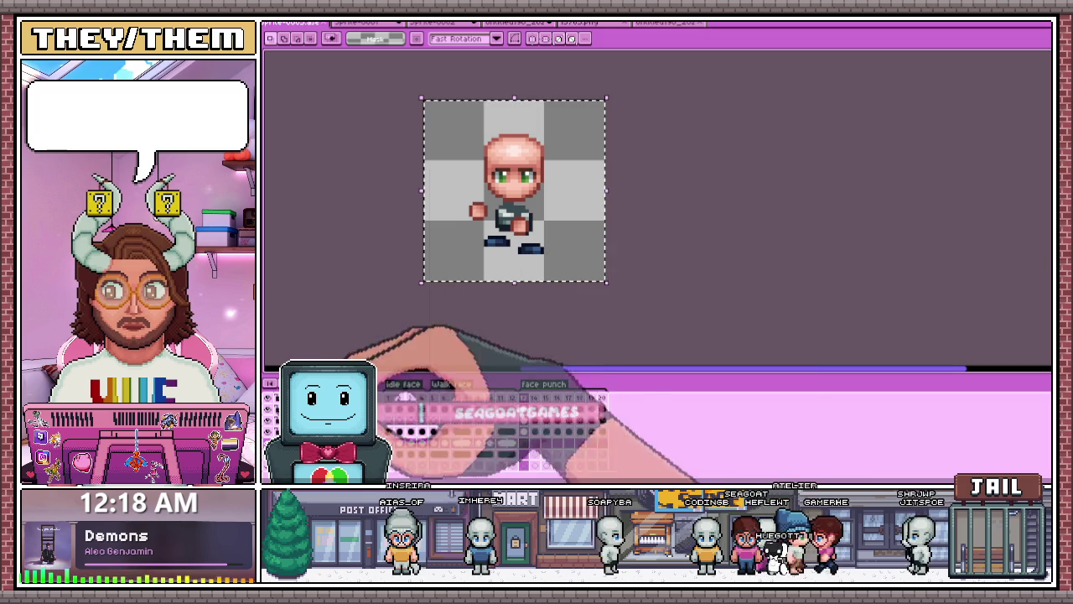
click(399, 403)
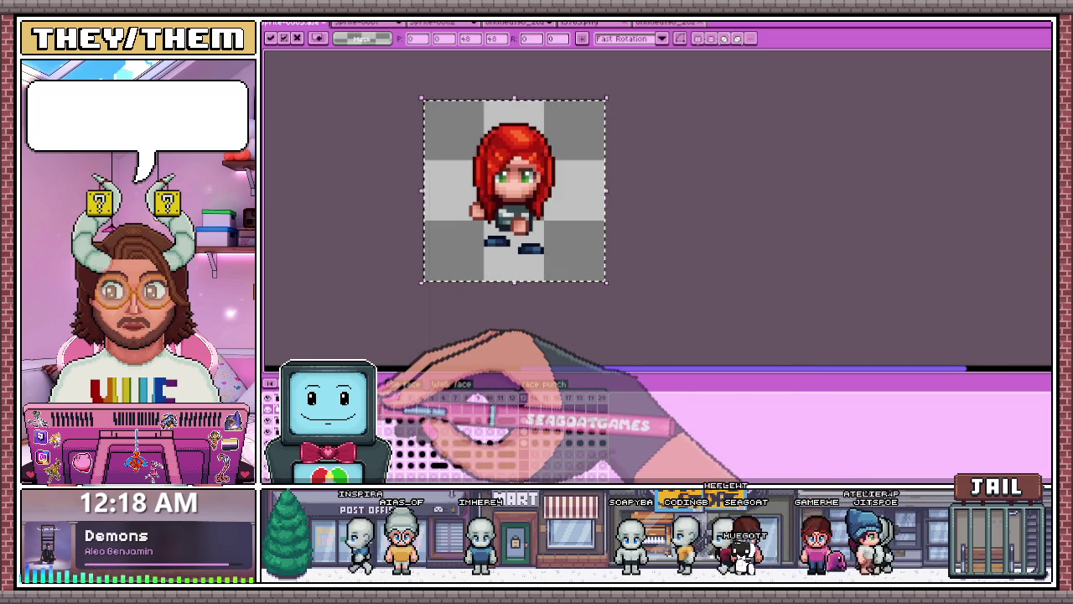
scroll(579, 235, up, 2)
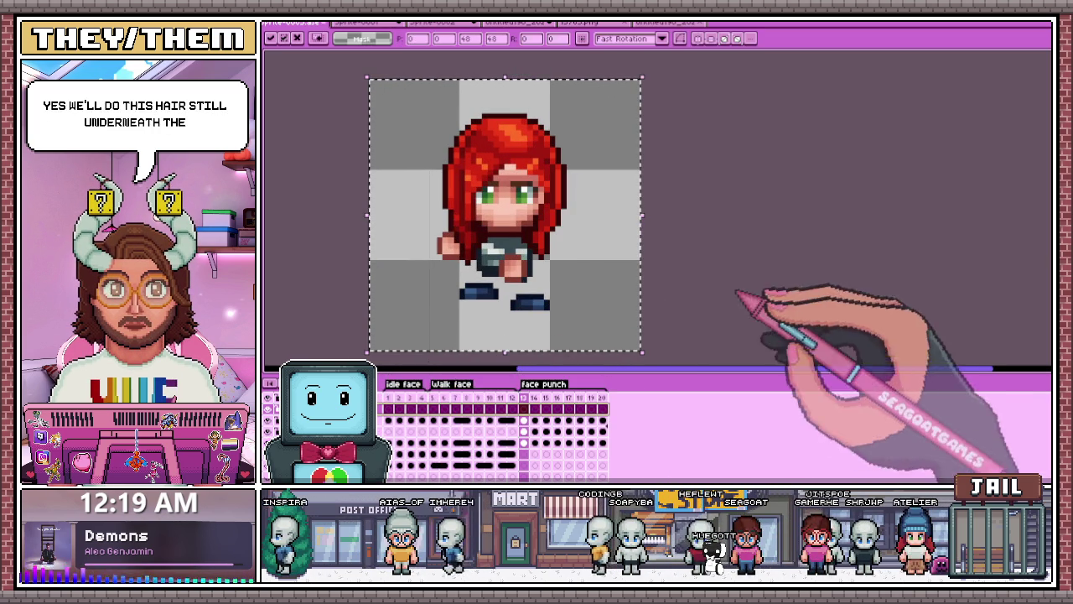
click(695, 316)
click(630, 386)
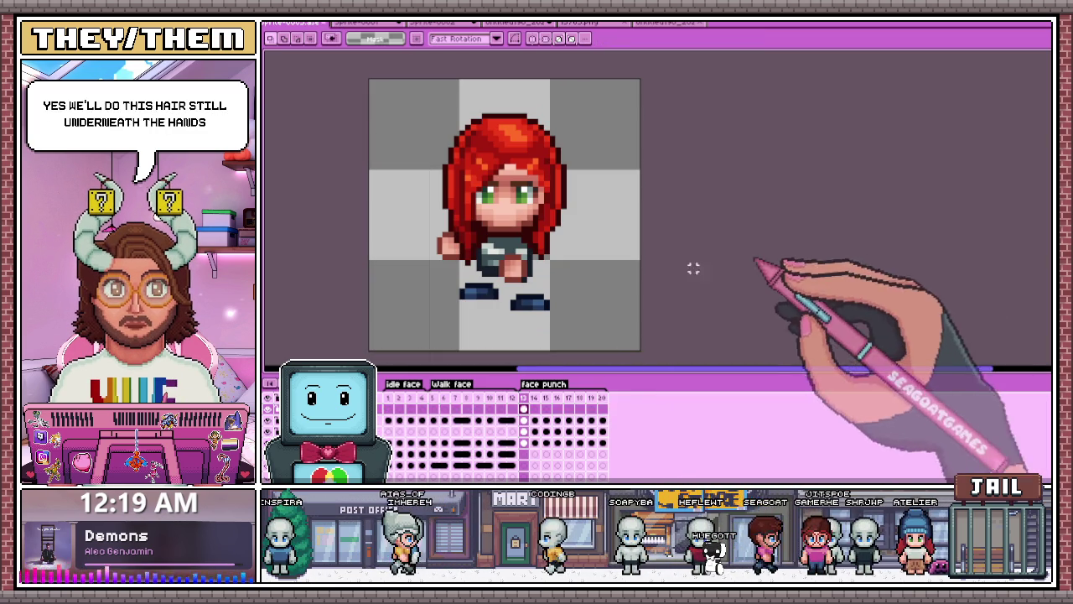
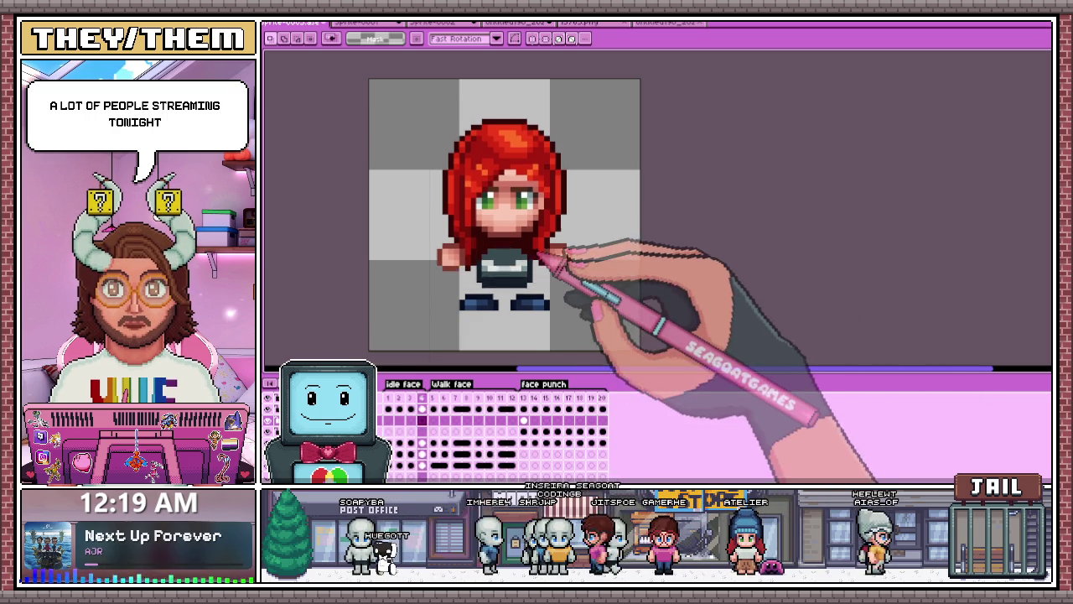
Step: Check the face punch tag's properties unchanged, then marquee-select all the red hair on frame 13
scroll(540, 268, down, 2)
scroll(538, 277, down, 2)
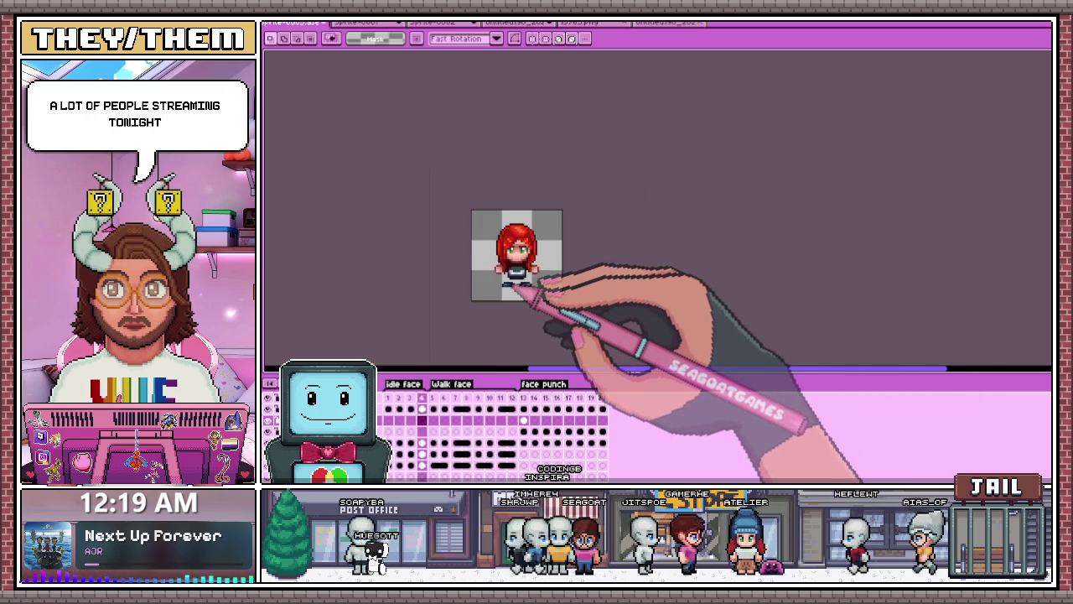
scroll(511, 281, up, 2)
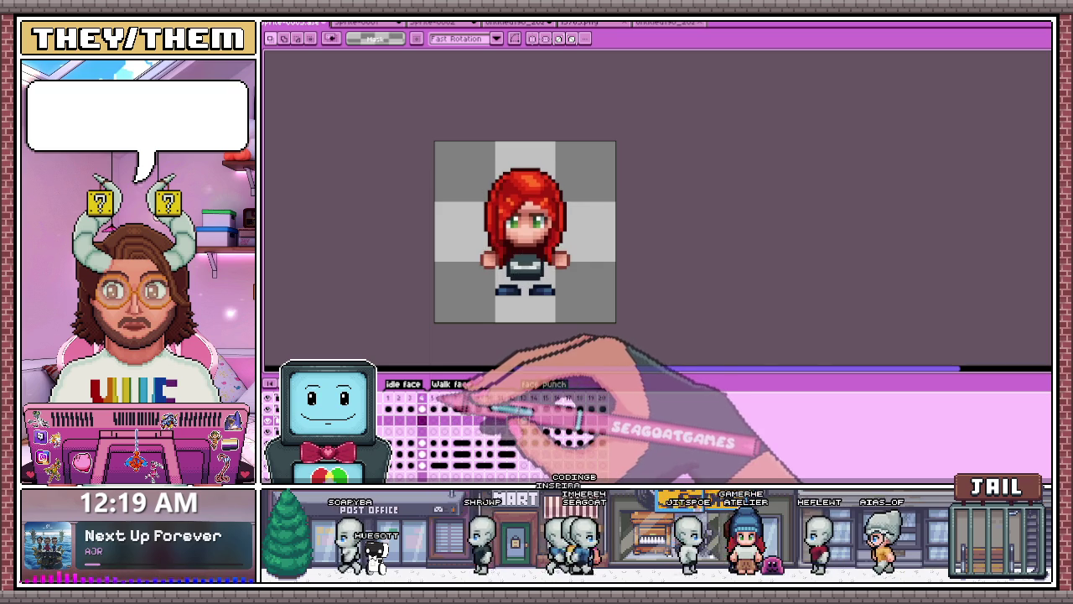
scroll(557, 295, up, 1)
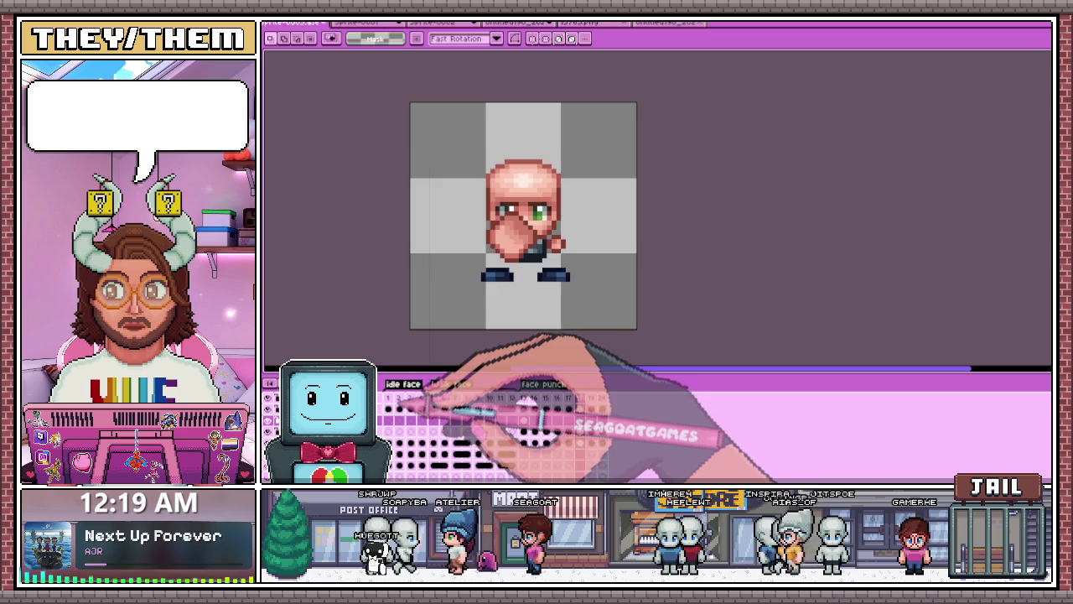
double_click(554, 384)
click(619, 308)
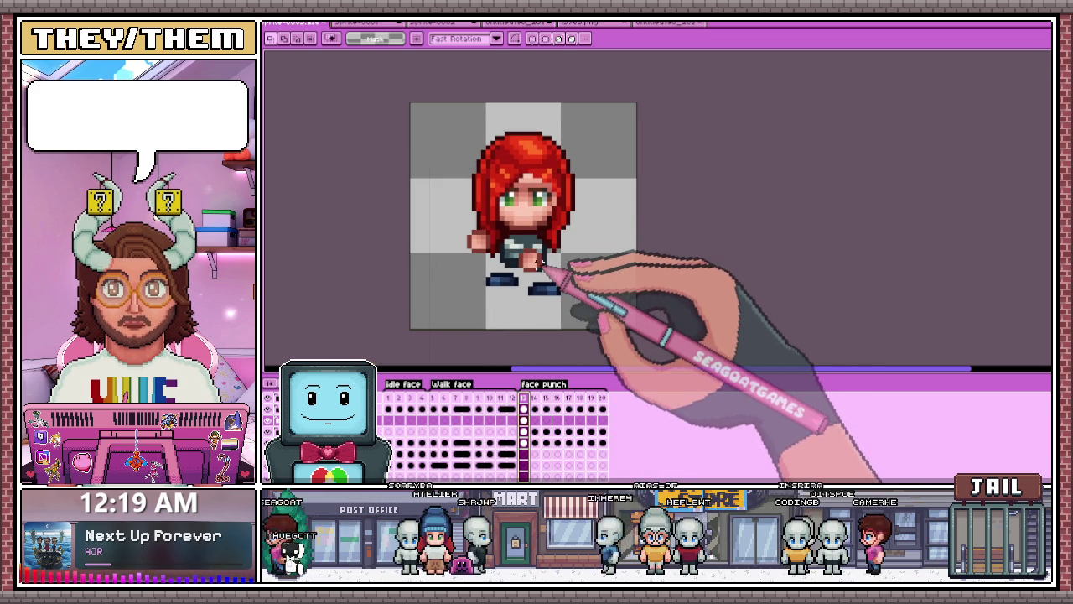
drag(575, 267, 457, 131)
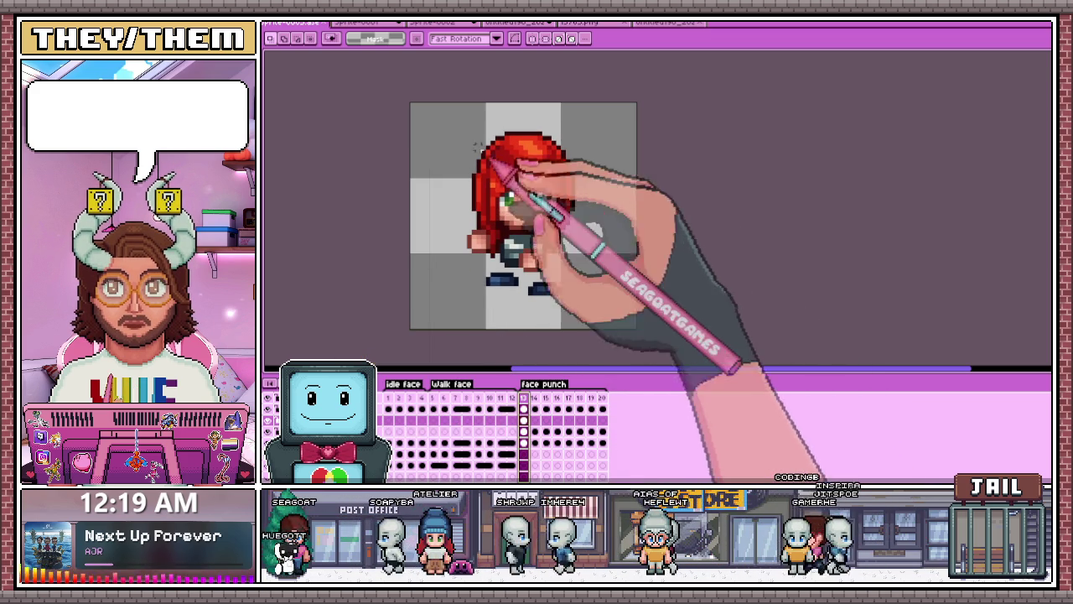
drag(575, 267, 596, 287)
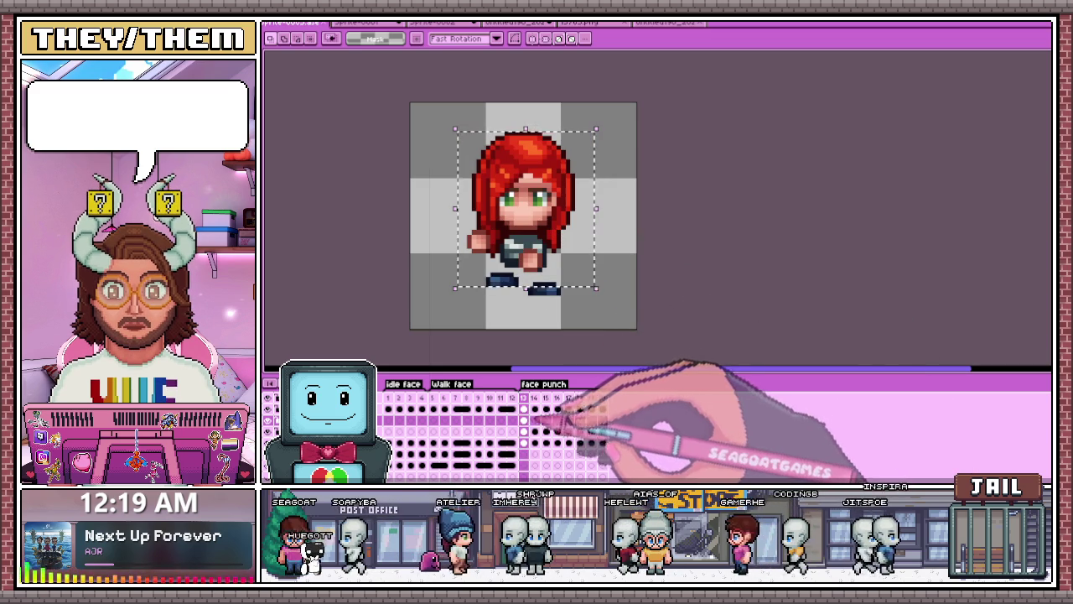
Step: Paste the copied red hair onto face punch frames 14 and 15 and commit it
click(534, 420)
key(ctrl+v)
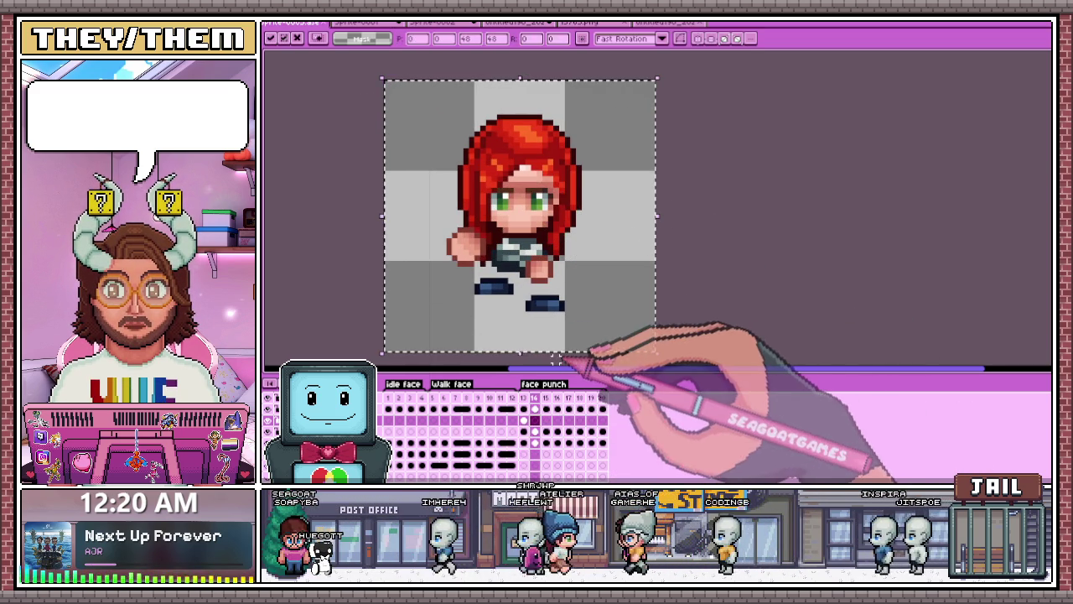
scroll(442, 163, up, 2)
scroll(491, 236, down, 2)
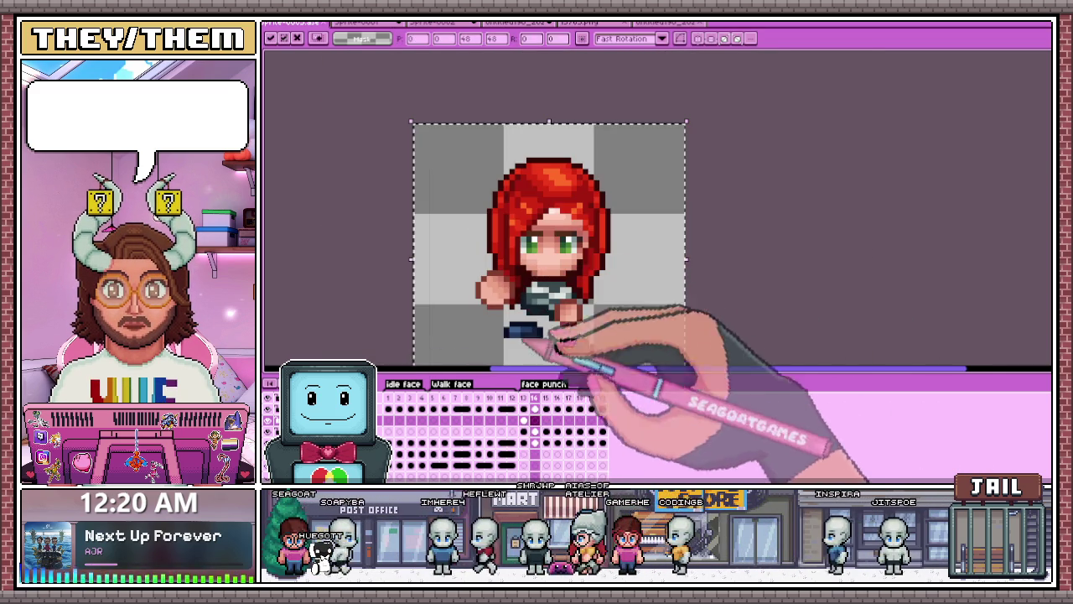
click(546, 420)
key(ctrl+v)
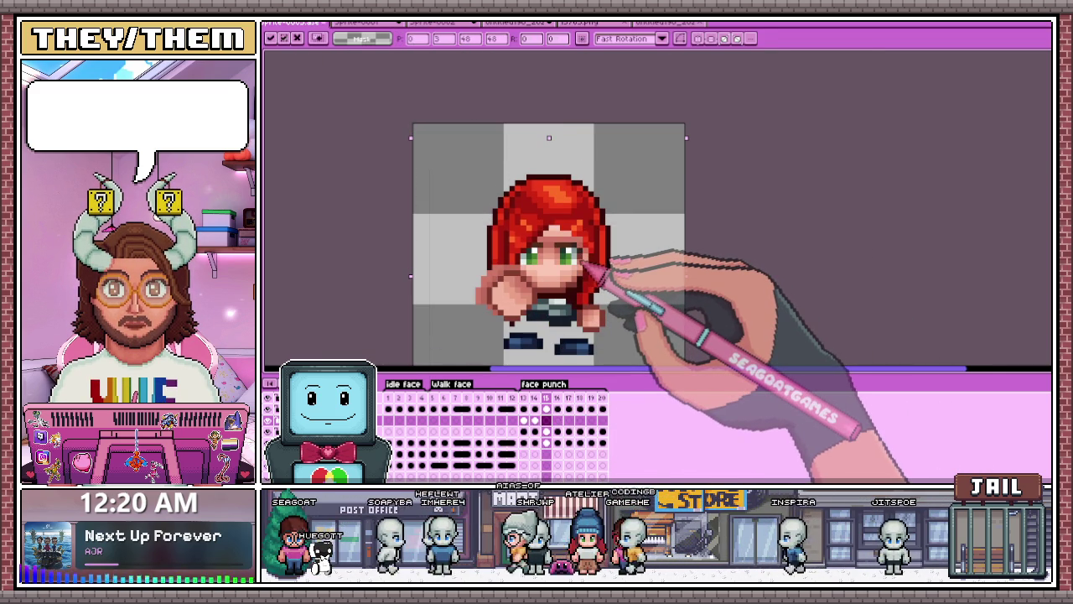
key(Return)
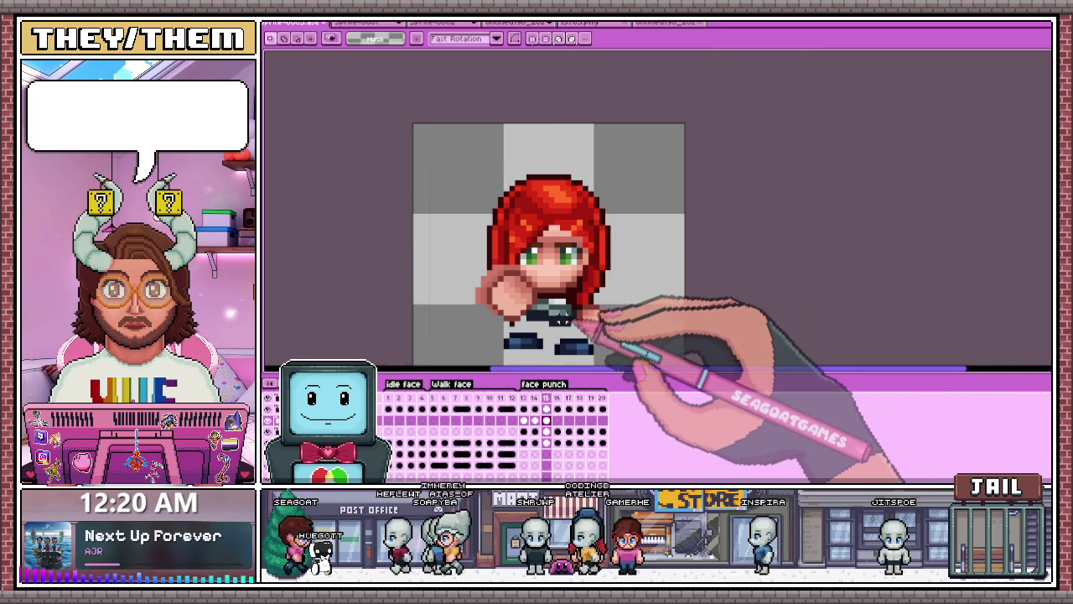
scroll(562, 307, up, 2)
click(542, 284)
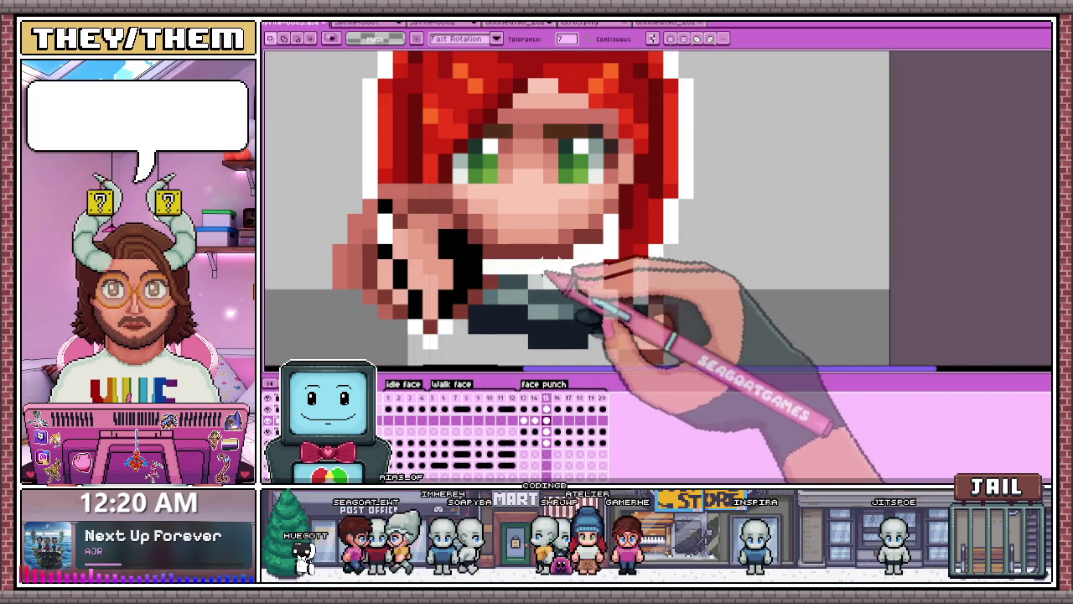
scroll(845, 300, down, 2)
scroll(757, 310, up, 1)
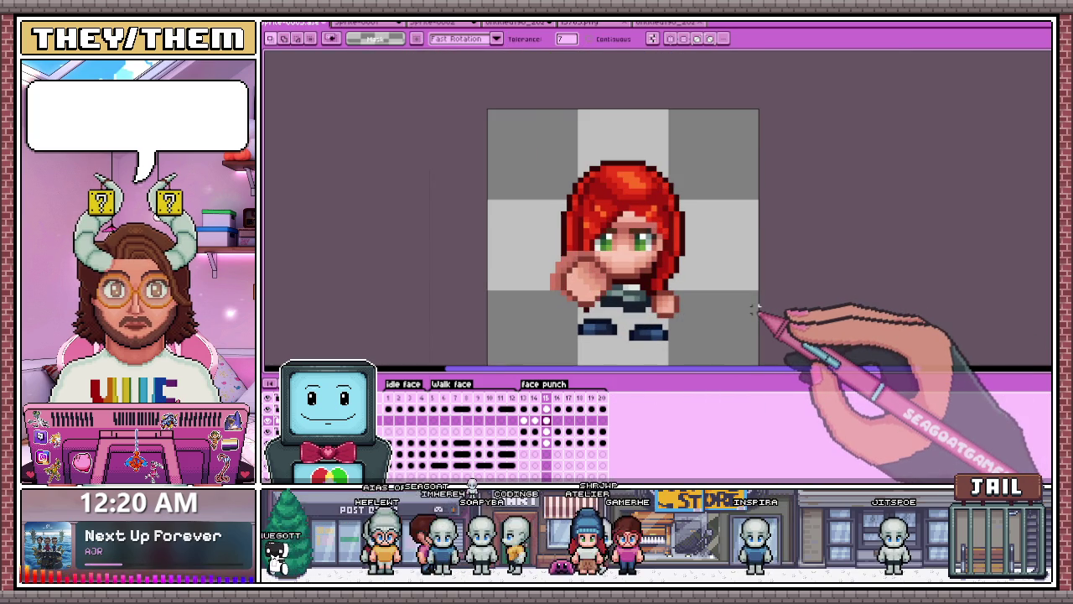
scroll(613, 259, up, 2)
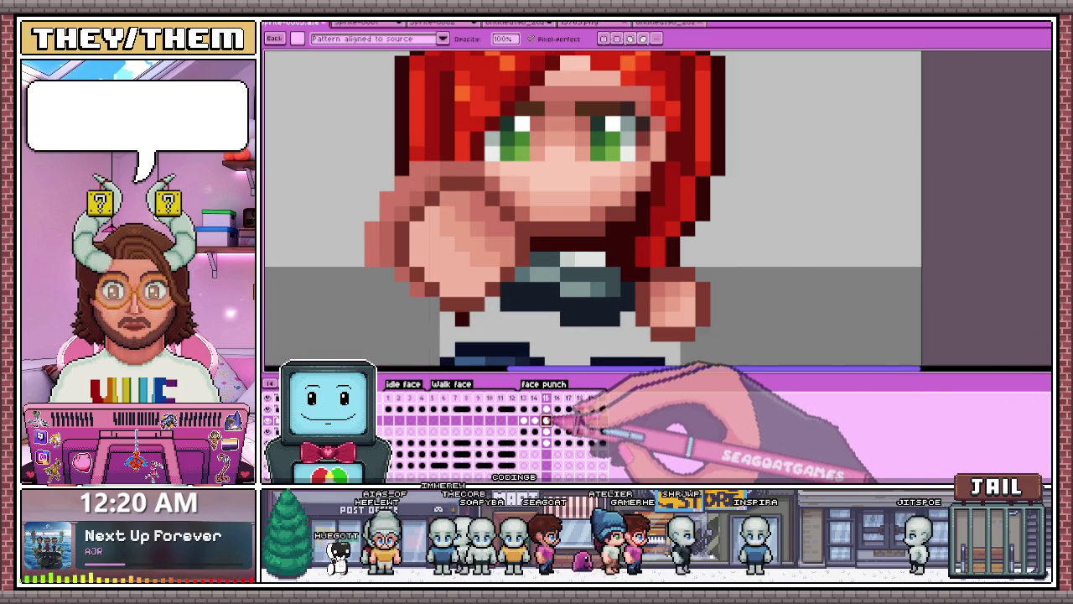
Step: Paint the collar row under the chin dark maroon, then erase the stray dark pixels
drag(536, 244, 613, 244)
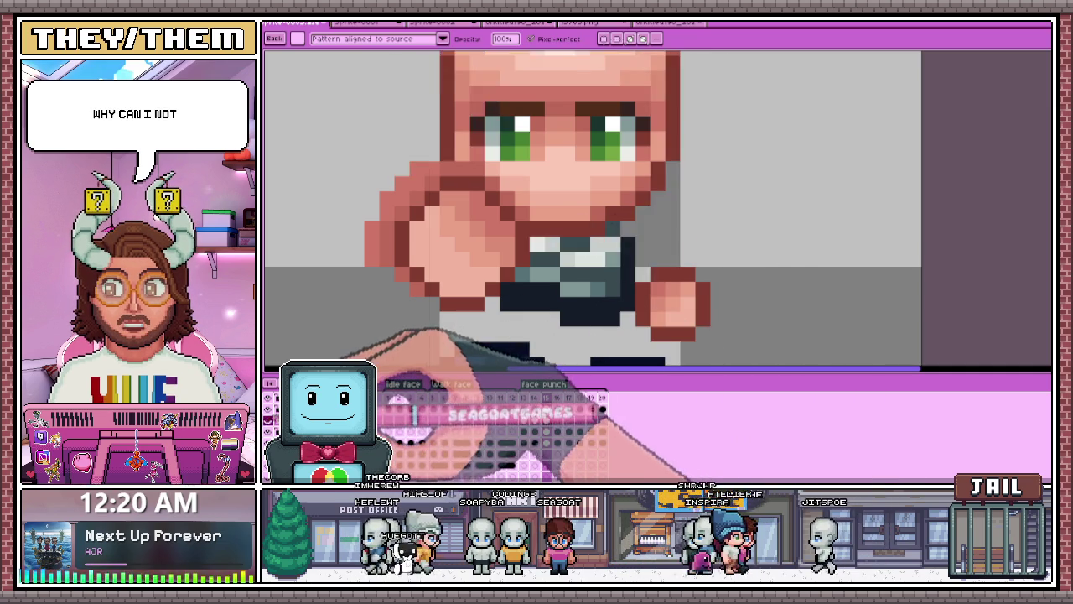
drag(533, 243, 597, 244)
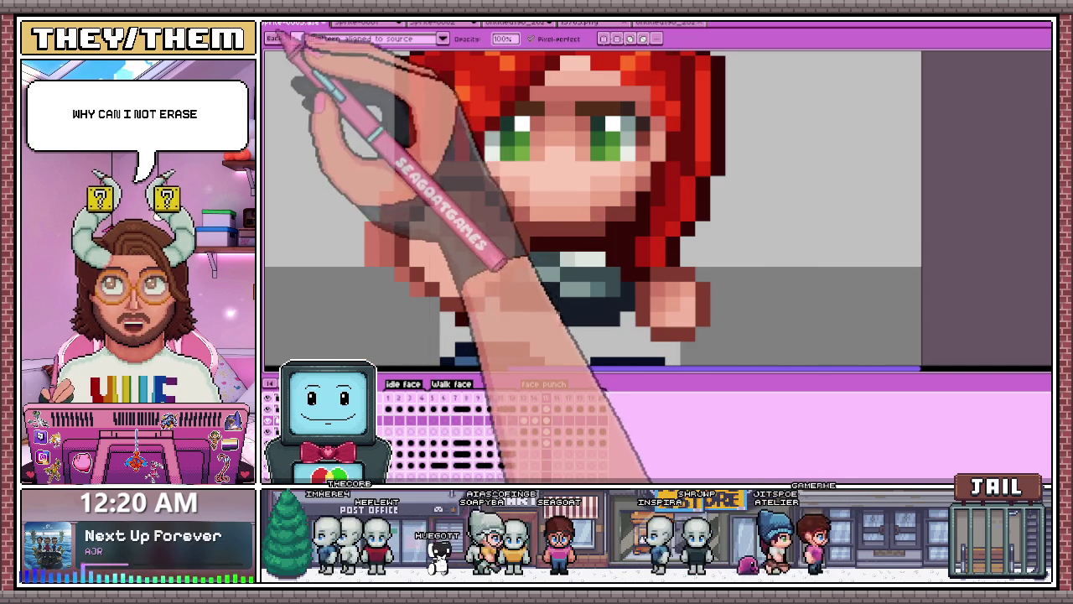
click(298, 39)
click(598, 259)
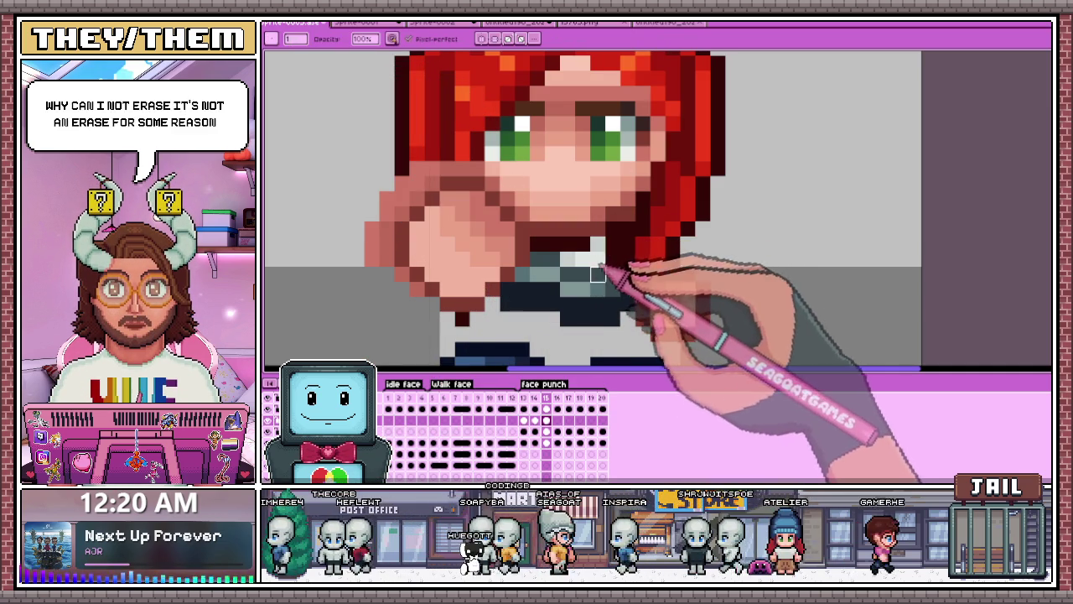
drag(611, 244, 557, 244)
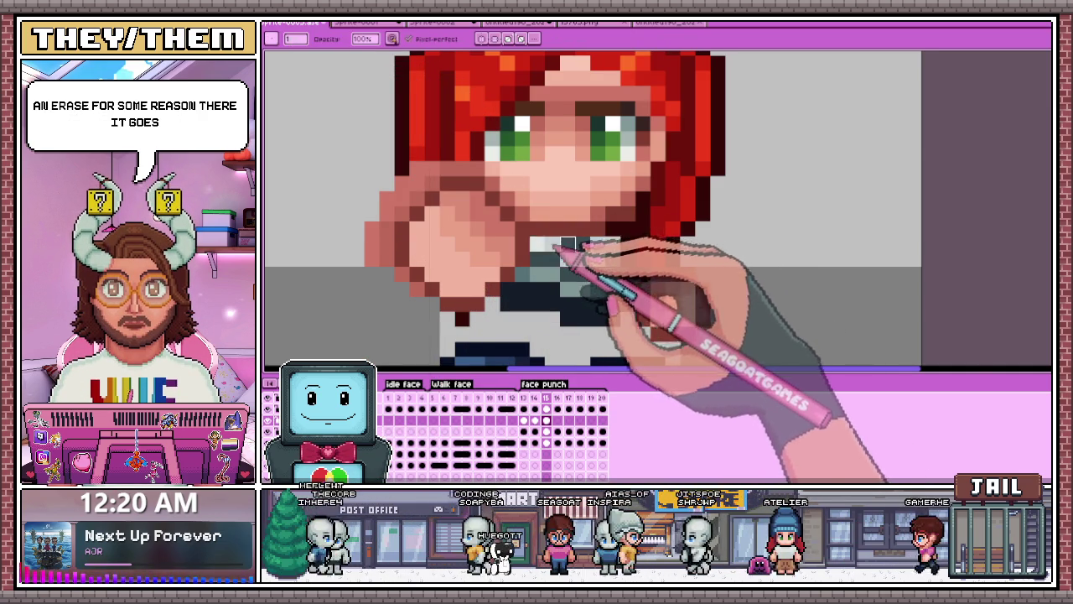
Step: Inspect the cleaned-up collar and advance to the bald frame 16
scroll(547, 245, down, 2)
scroll(596, 263, up, 2)
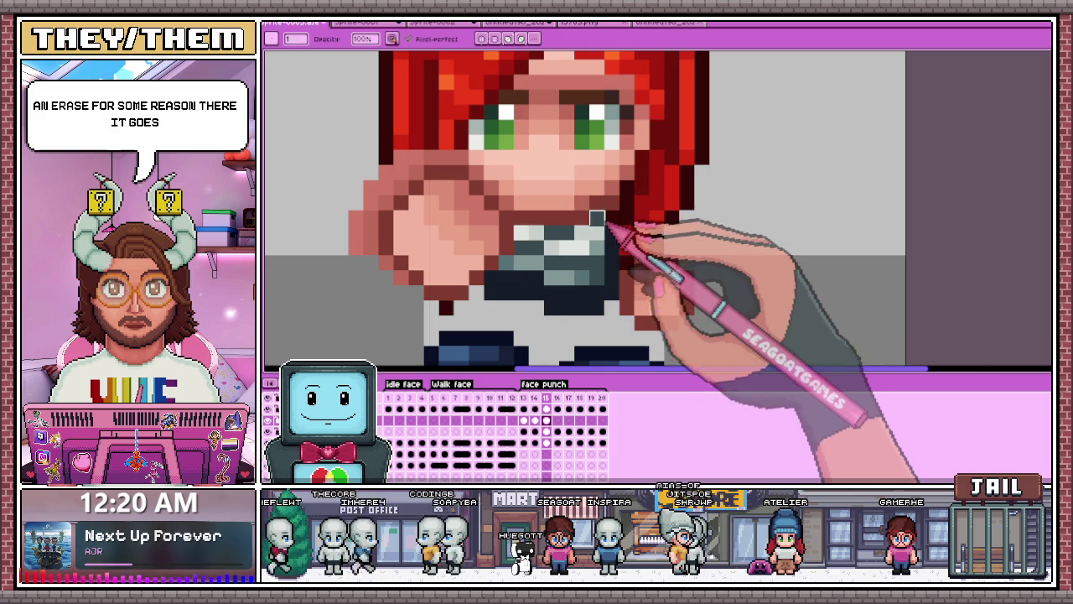
scroll(612, 222, down, 3)
scroll(646, 299, up, 1)
scroll(628, 323, down, 1)
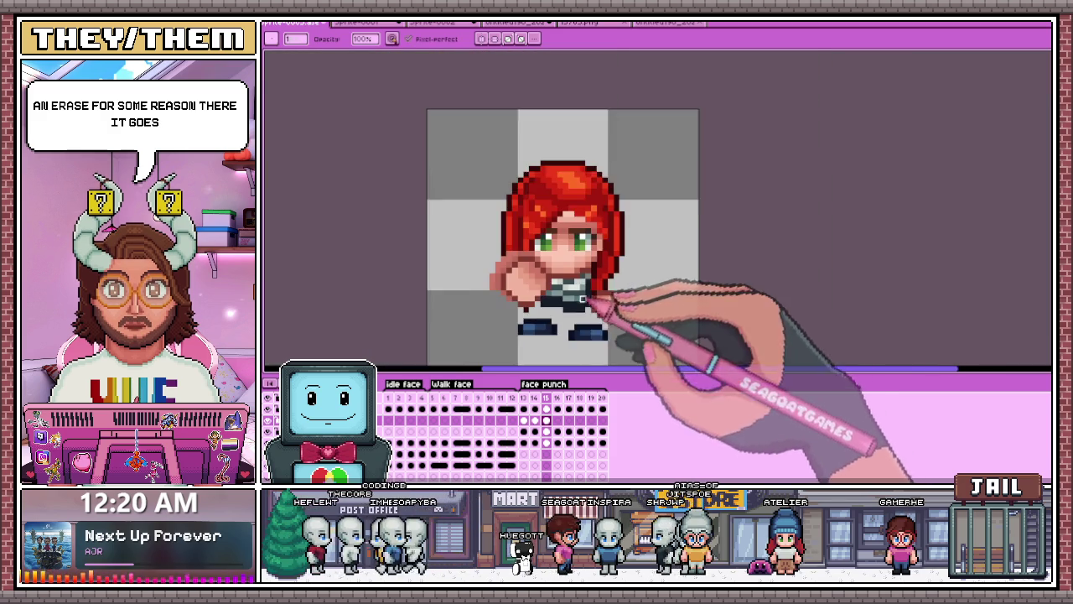
scroll(642, 323, down, 1)
scroll(564, 243, down, 1)
scroll(562, 234, up, 1)
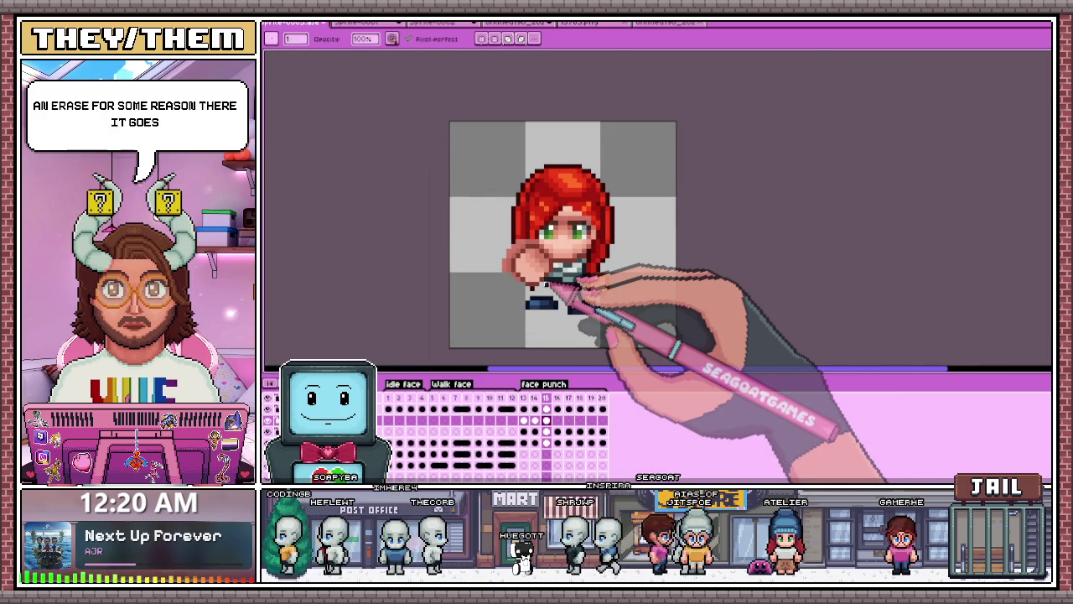
key(period)
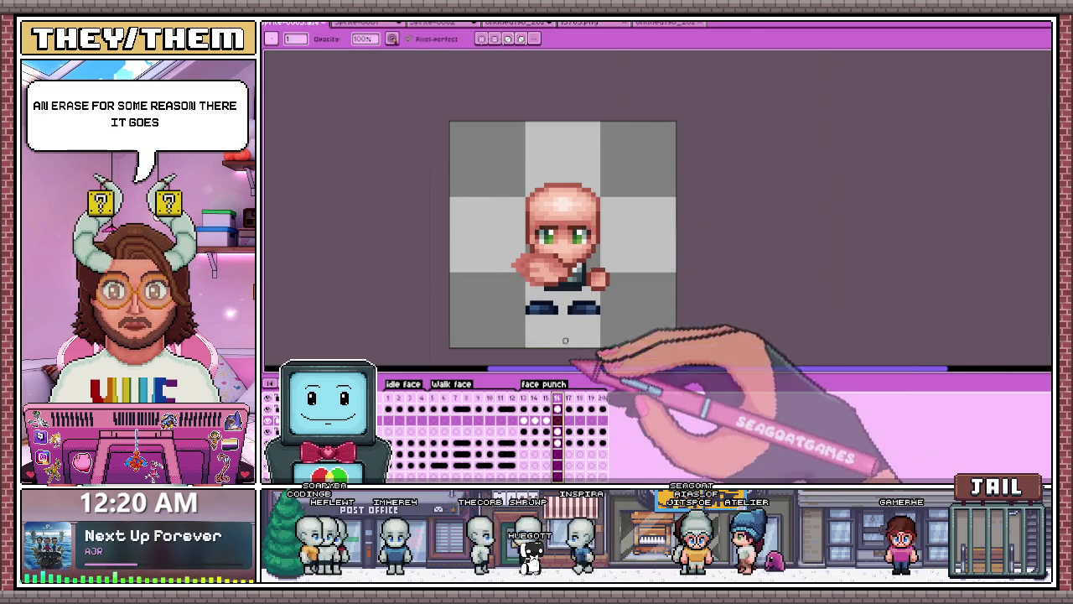
Step: Paste the red hair onto frame 16, shift it down 4 pixels, and commit it
key(ctrl+v)
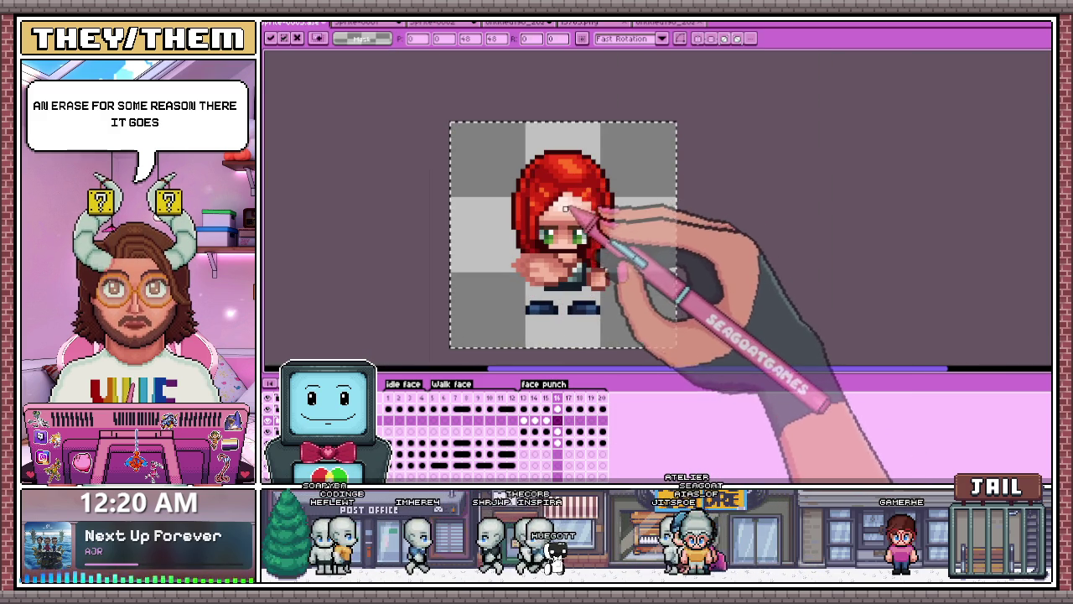
key(Down)
key(Down)
key(Down)
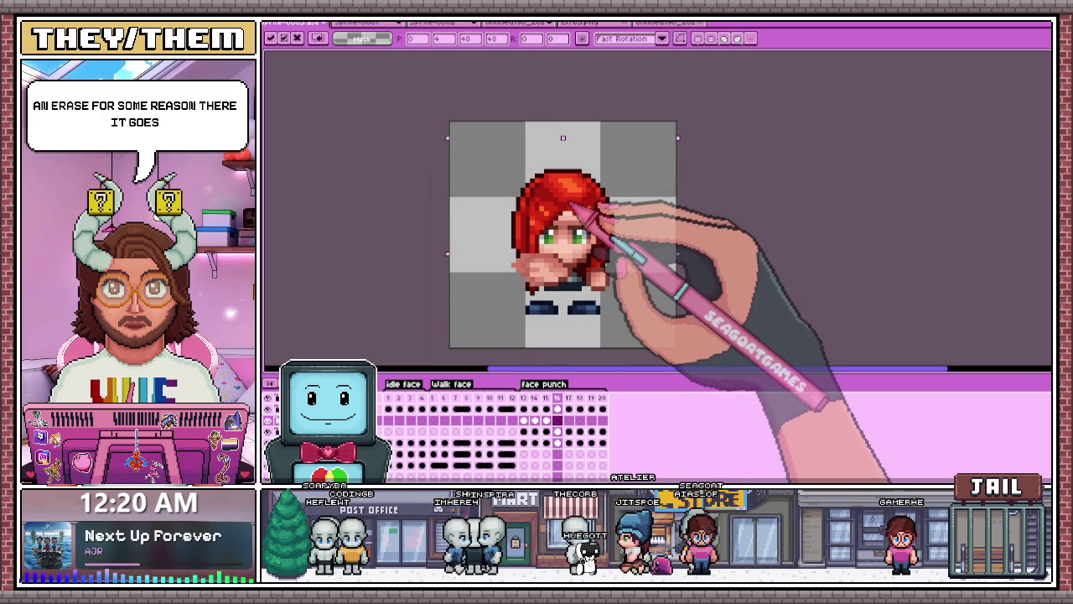
key(Return)
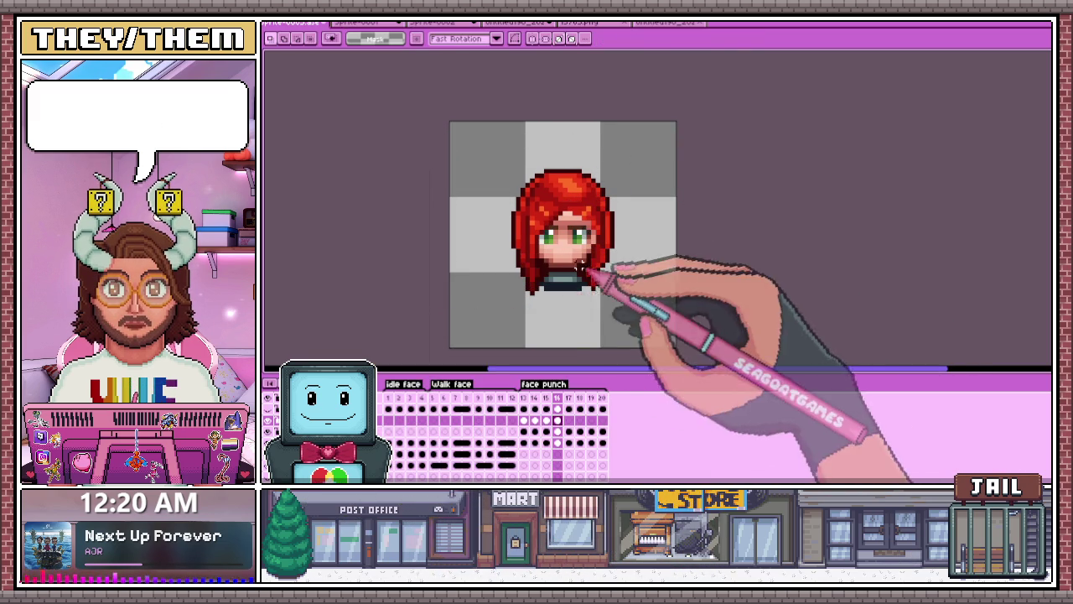
scroll(553, 294, up, 2)
scroll(519, 255, up, 1)
scroll(536, 260, down, 1)
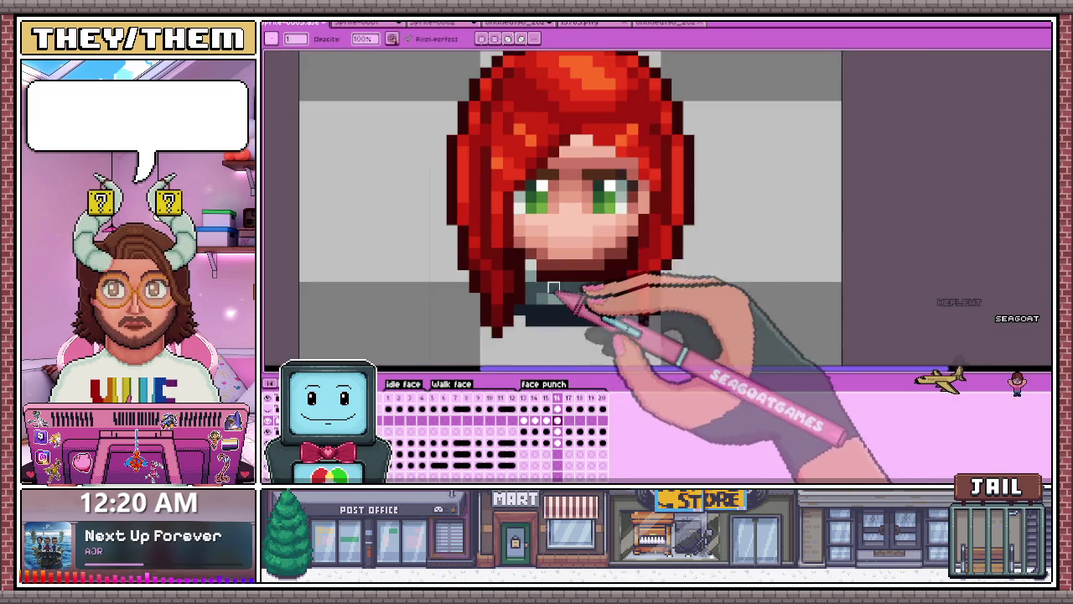
scroll(587, 264, up, 1)
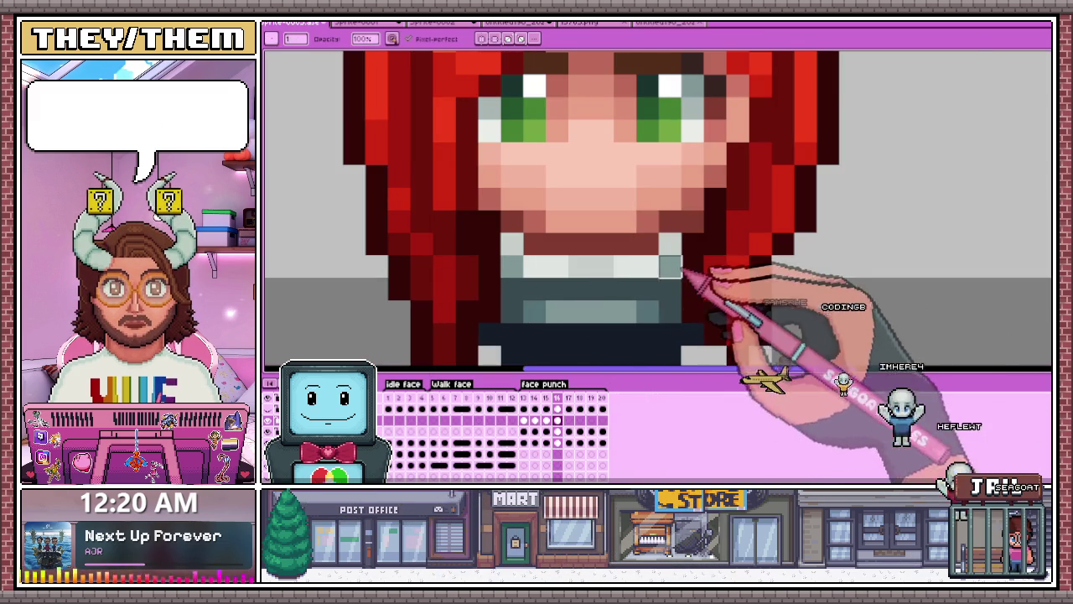
scroll(683, 239, down, 2)
scroll(681, 202, up, 1)
scroll(681, 202, up, 2)
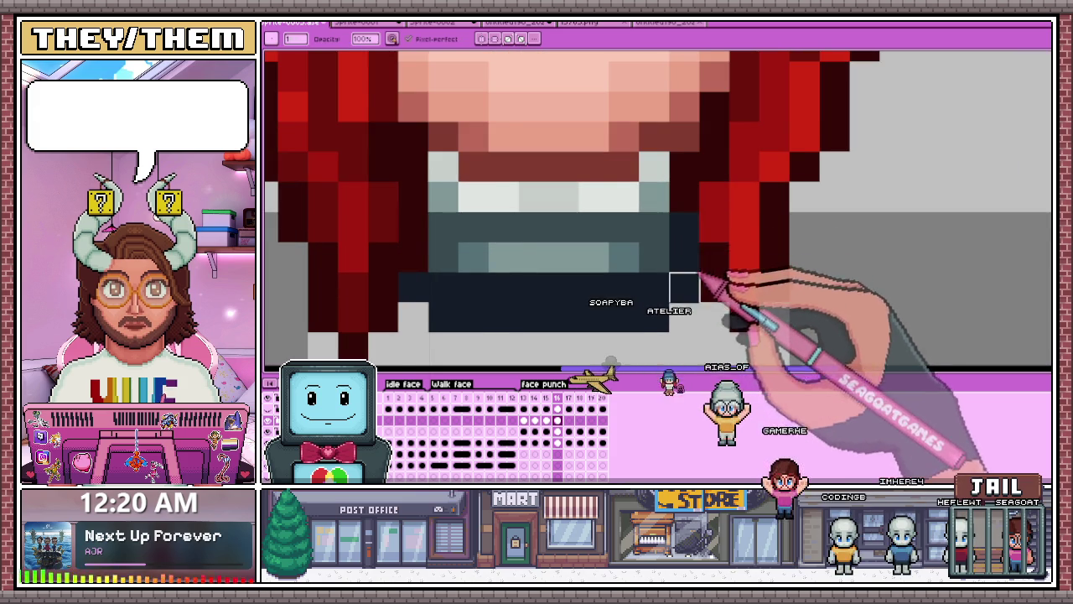
scroll(684, 218, down, 1)
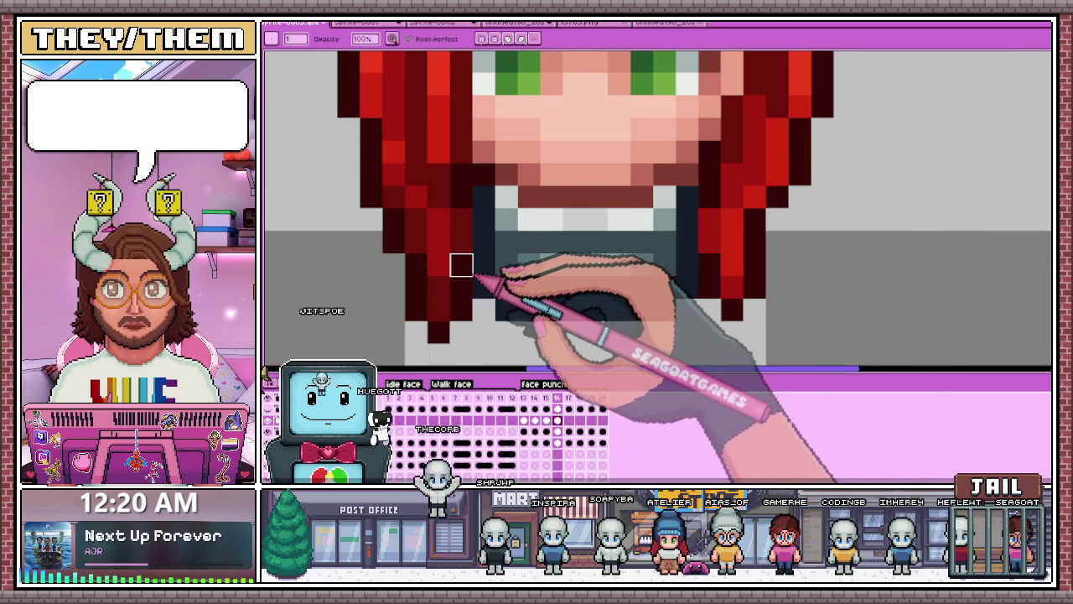
scroll(527, 261, down, 2)
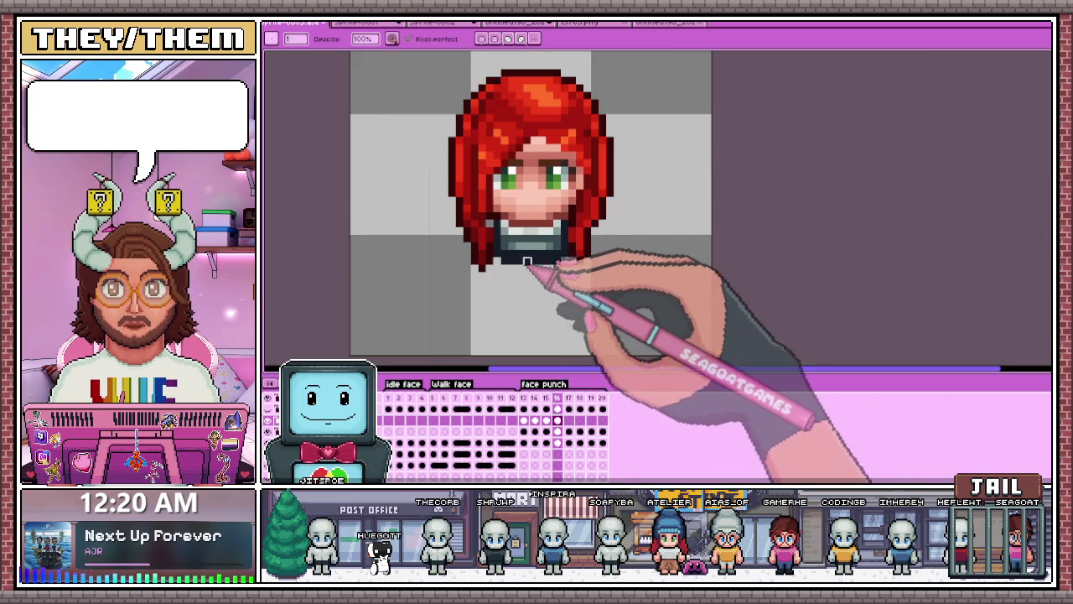
scroll(512, 254, down, 2)
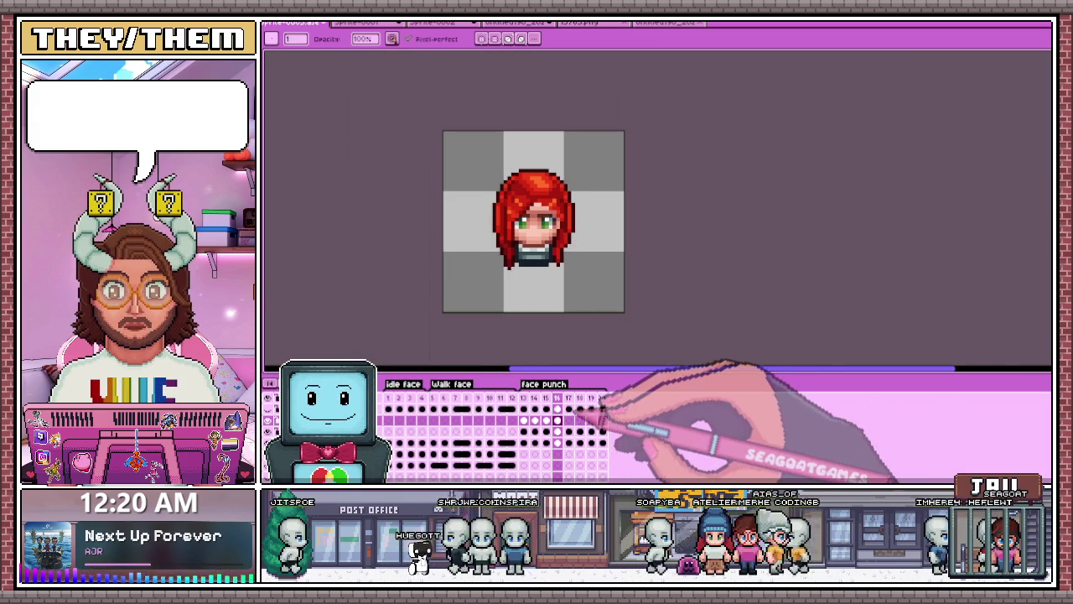
Step: Paste the red hair onto frame 17, drag it down onto the head, and commit
click(568, 397)
scroll(540, 234, up, 1)
key(ctrl+v)
scroll(553, 167, up, 3)
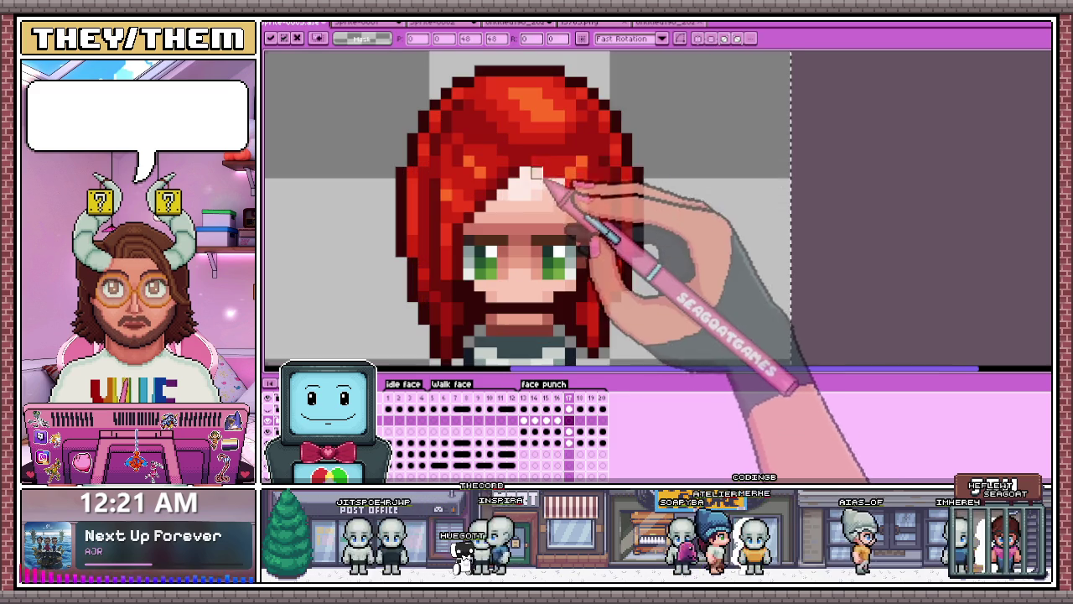
scroll(537, 155, down, 2)
drag(537, 154, 536, 170)
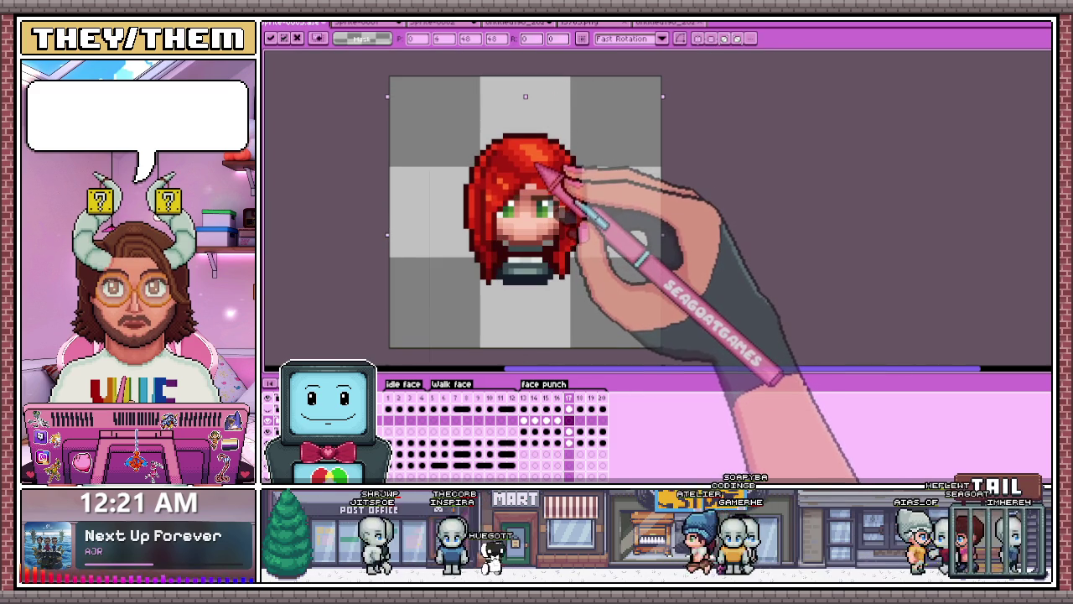
scroll(537, 167, down, 2)
key(Return)
scroll(478, 210, up, 3)
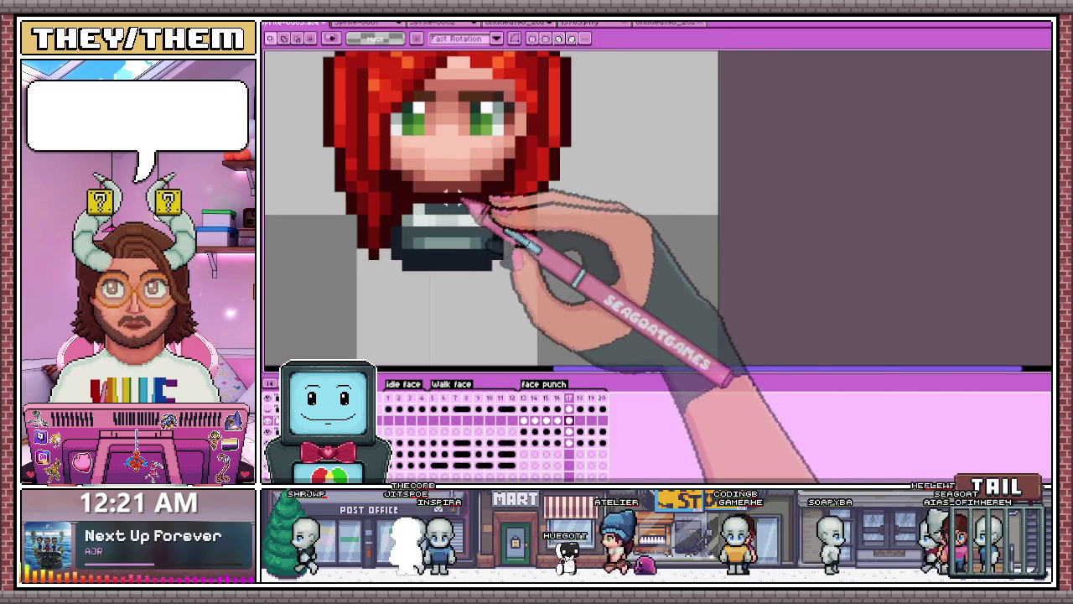
scroll(411, 186, up, 1)
Step: Fill in the grey pixels below the chin on frame 17
drag(412, 185, 434, 209)
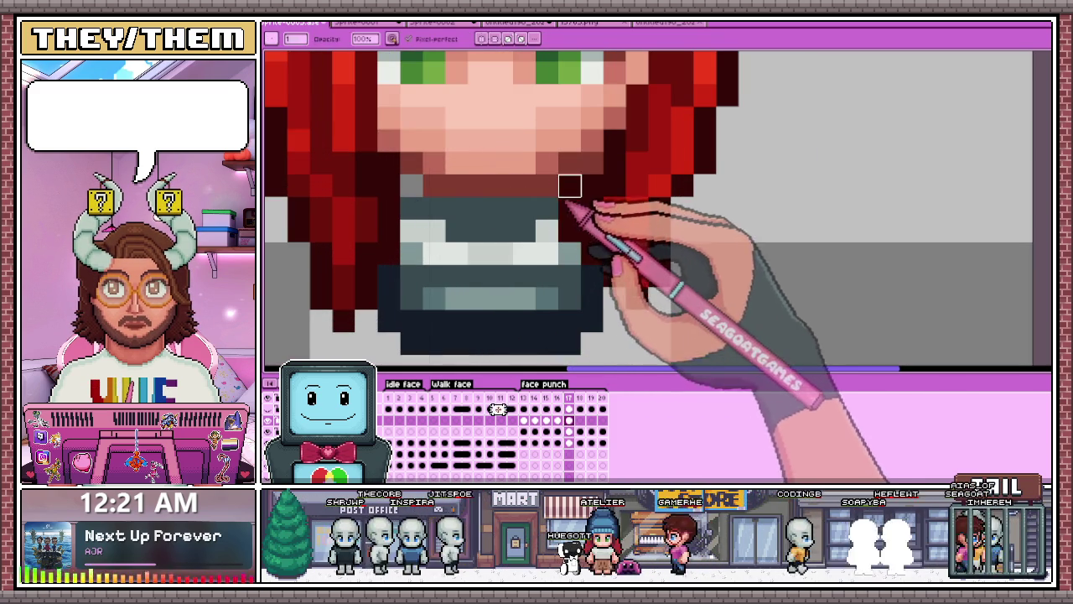
scroll(569, 186, down, 3)
scroll(569, 208, up, 3)
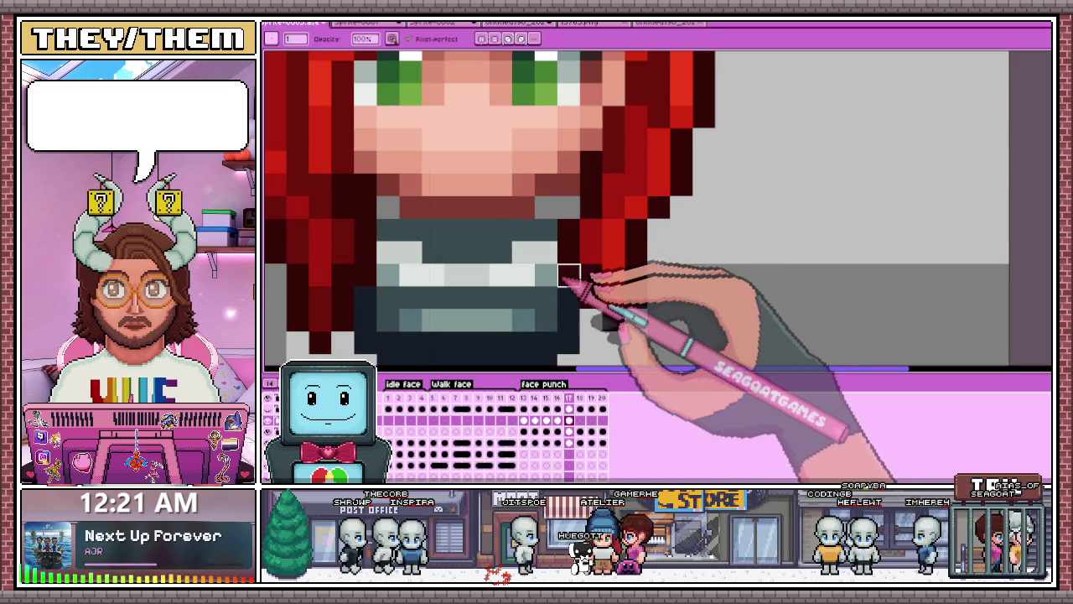
scroll(568, 297, down, 2)
scroll(455, 283, up, 2)
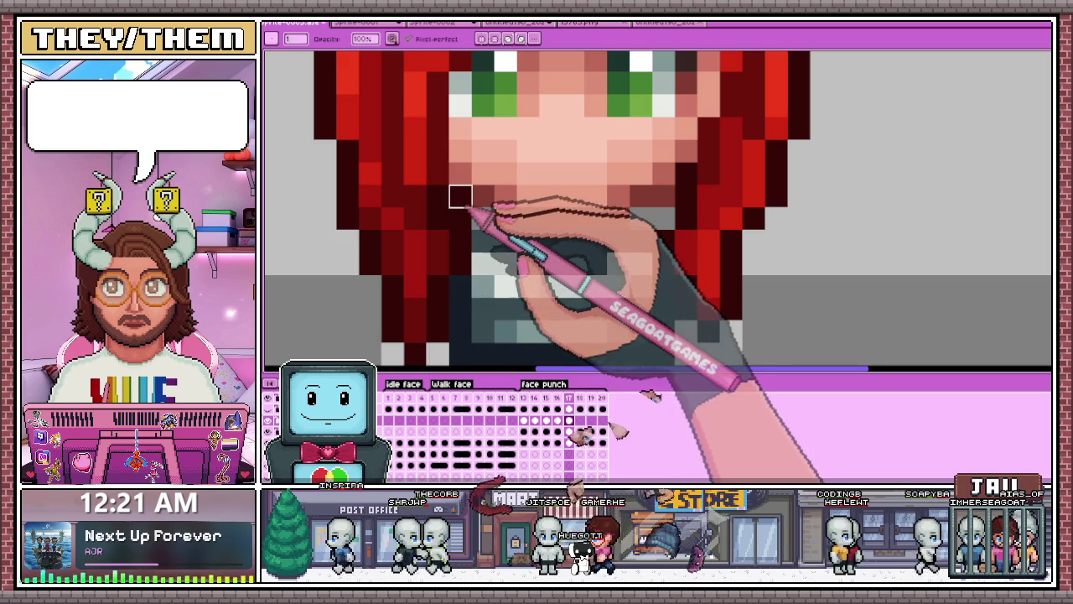
scroll(480, 292, down, 2)
scroll(480, 292, down, 2)
scroll(510, 232, up, 2)
scroll(491, 287, up, 1)
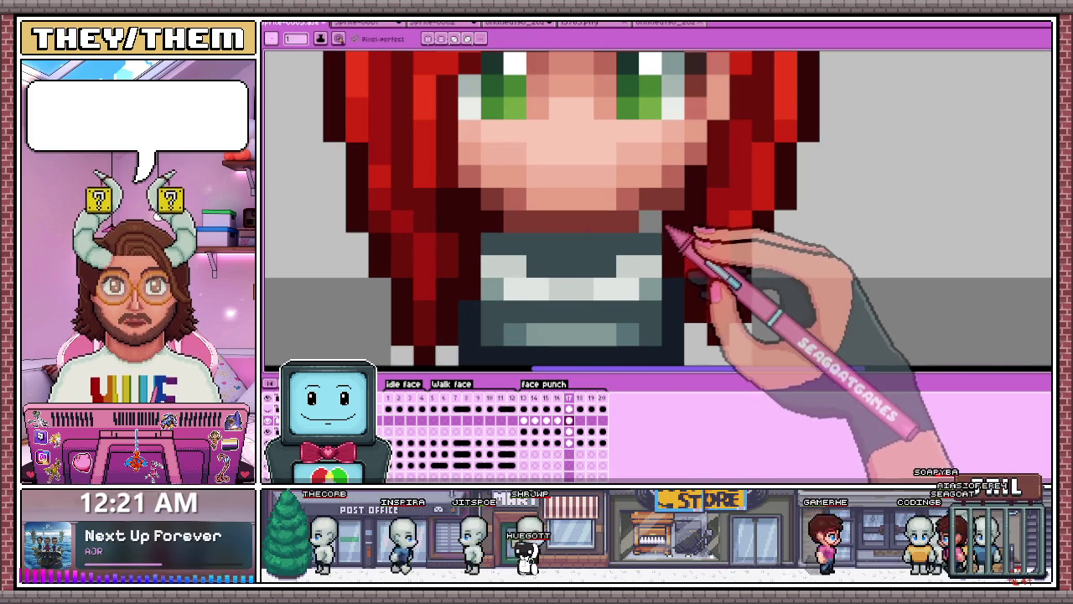
scroll(658, 277, down, 4)
scroll(621, 310, down, 2)
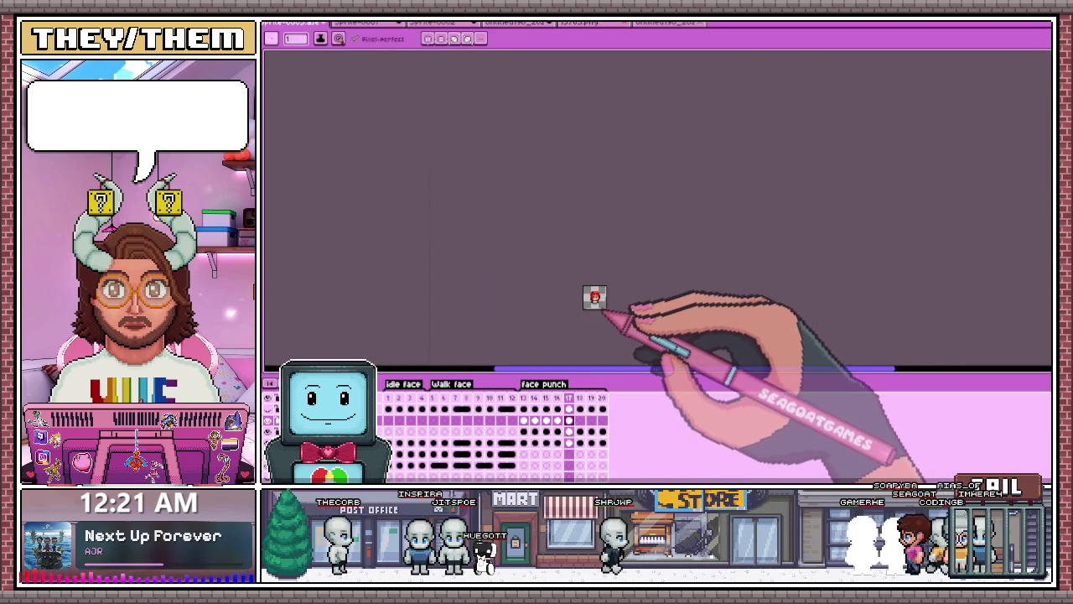
scroll(600, 308, up, 1)
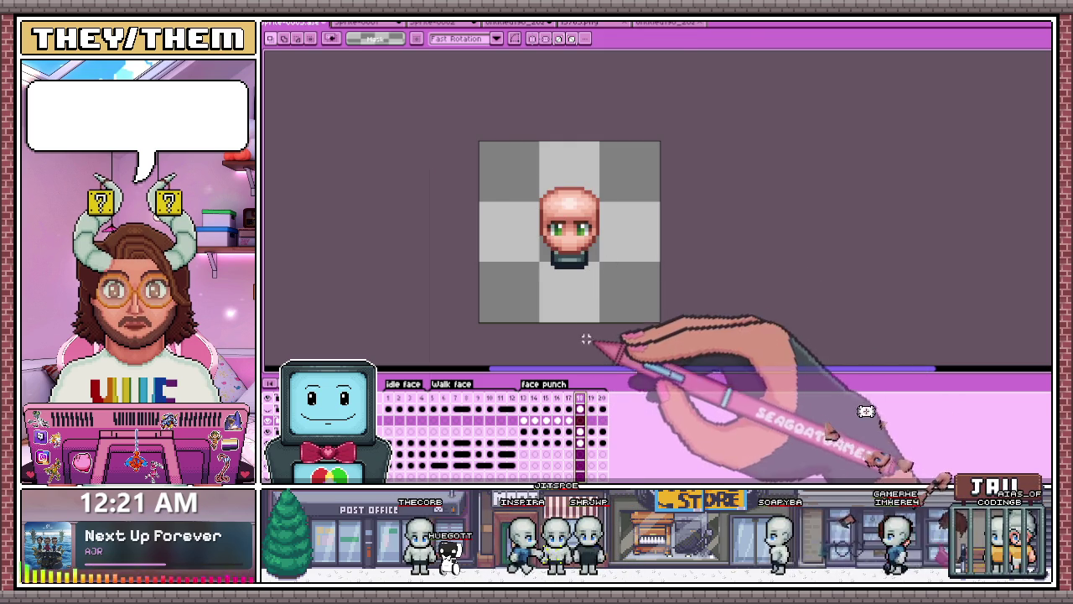
Step: Paste the red hair onto frame 18 and draw dark red pixels along its chin line
key(ctrl+v)
scroll(600, 243, up, 2)
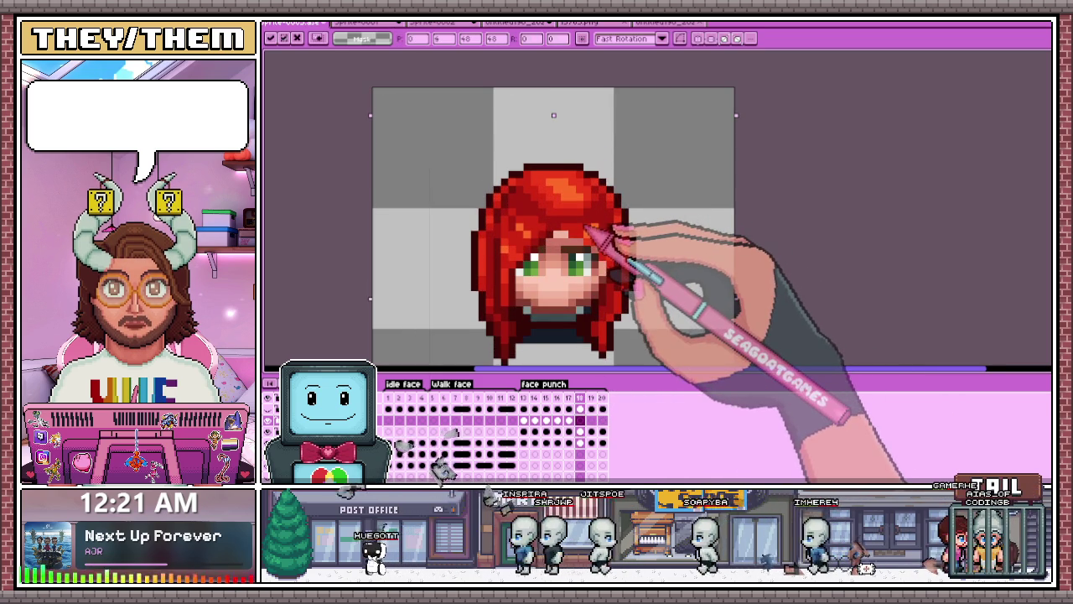
key(Return)
scroll(514, 361, up, 2)
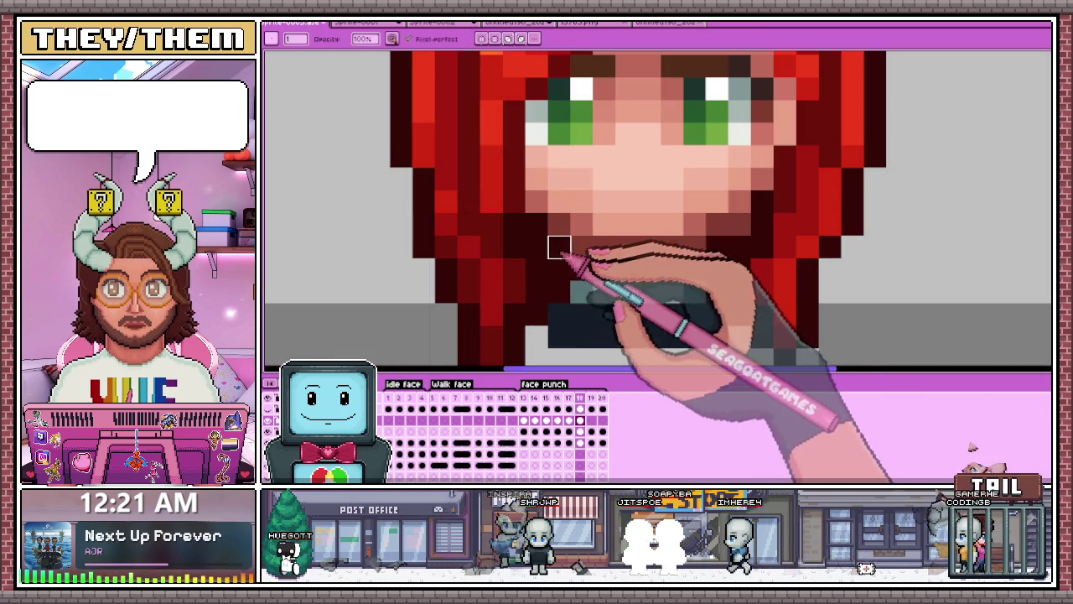
scroll(556, 243, up, 2)
drag(581, 268, 717, 247)
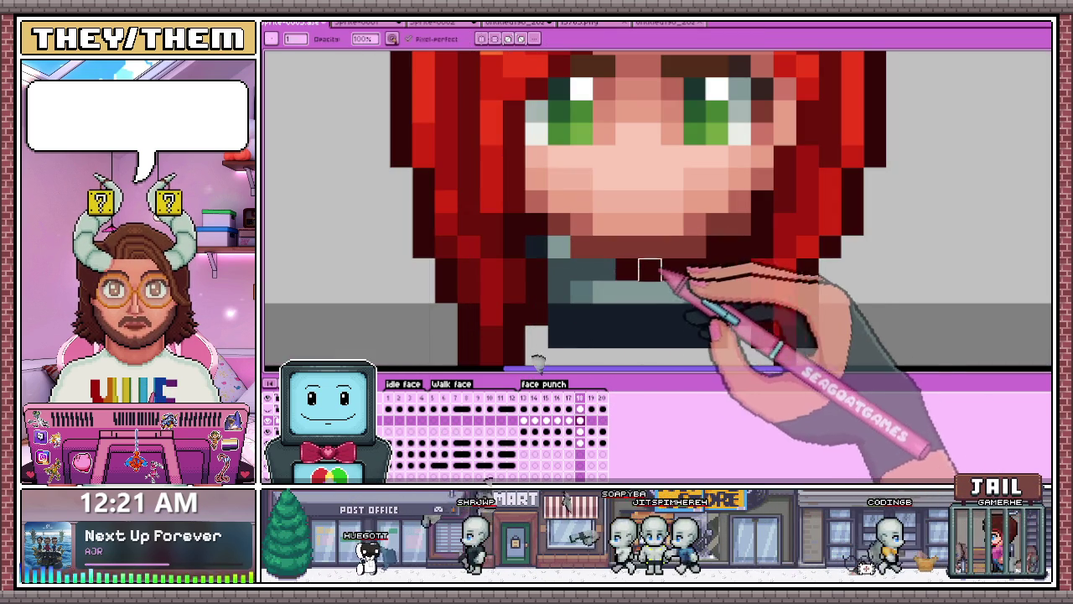
scroll(717, 247, down, 3)
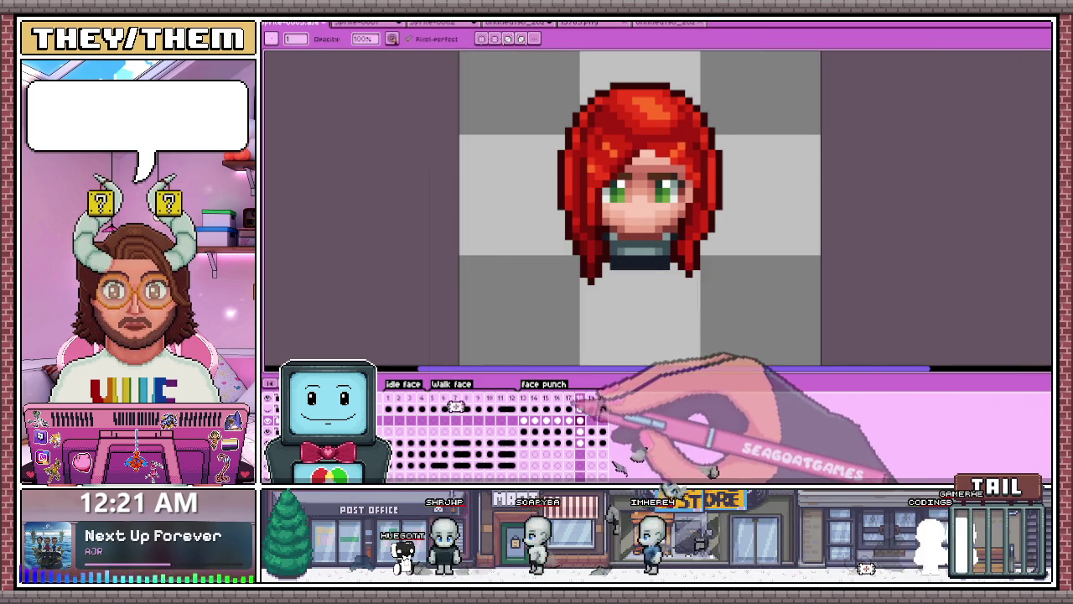
scroll(606, 305, up, 2)
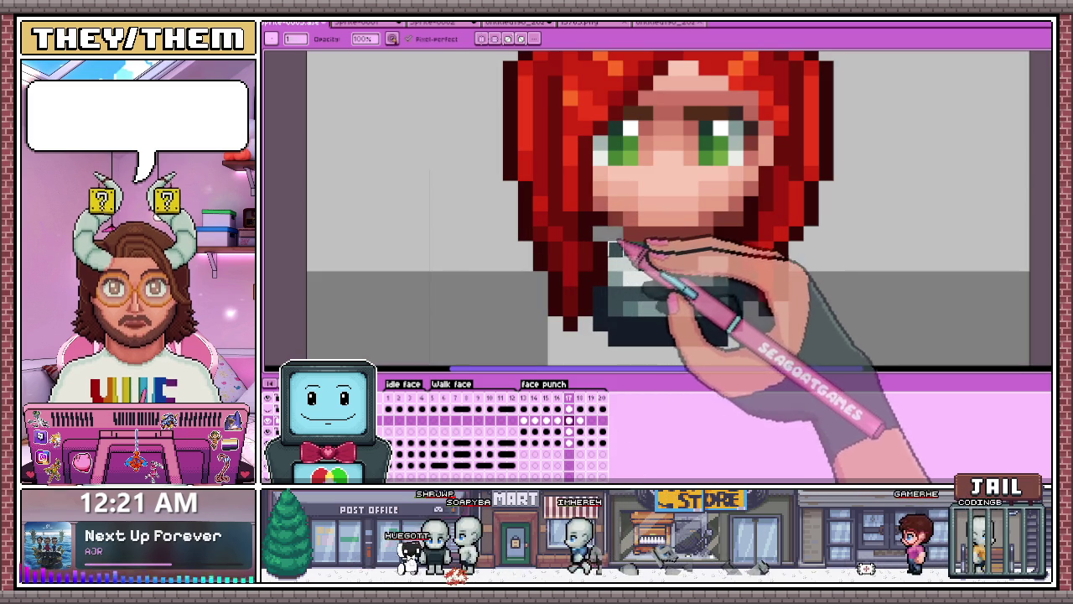
click(591, 397)
scroll(629, 354, down, 1)
scroll(629, 355, down, 1)
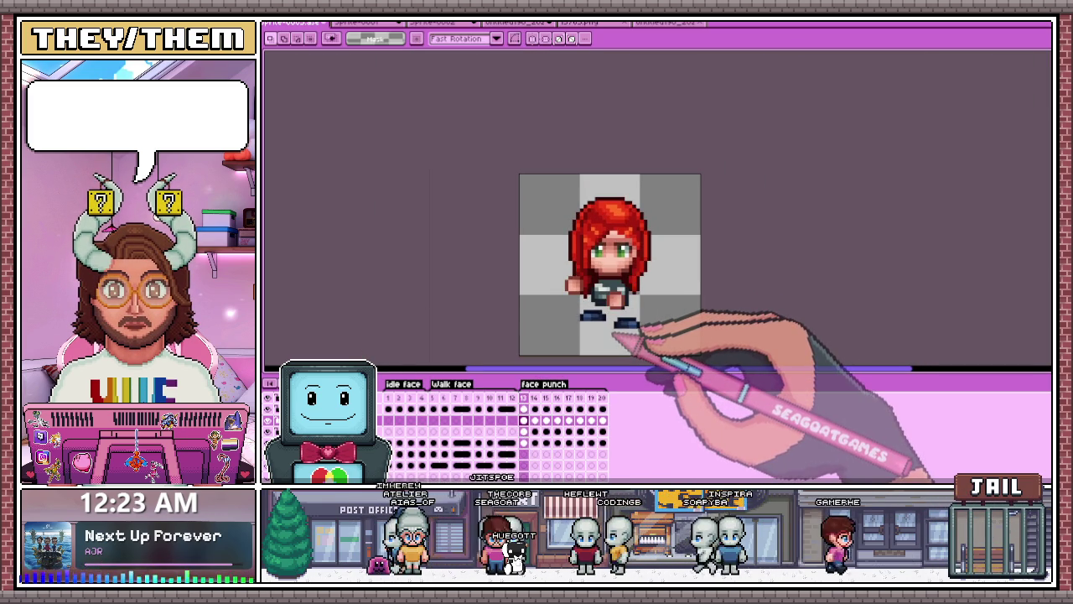
scroll(623, 320, down, 1)
key(period)
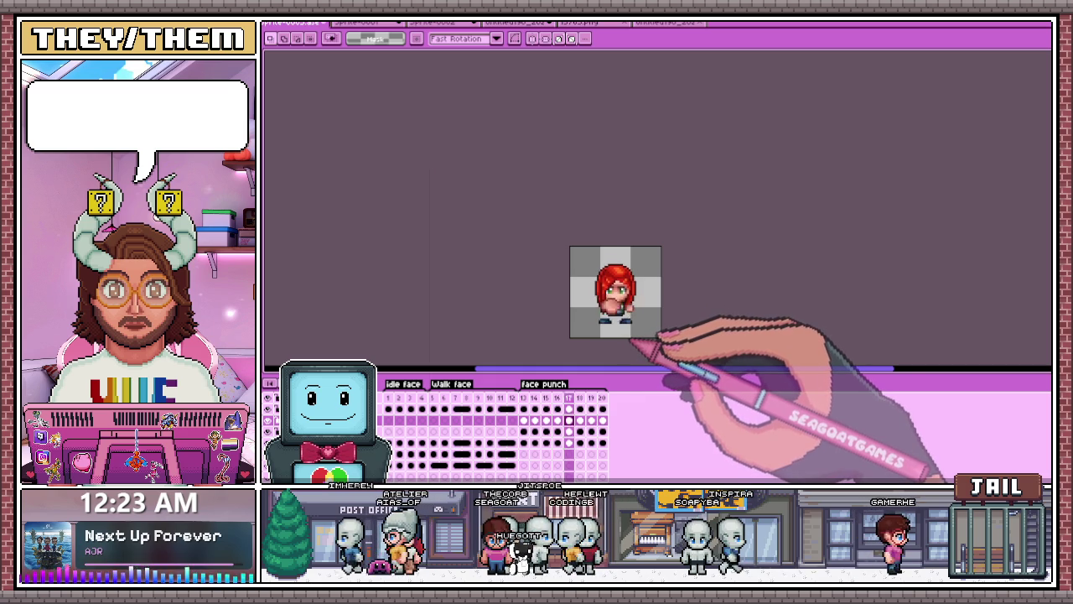
scroll(635, 341, up, 1)
key(period)
key(period)
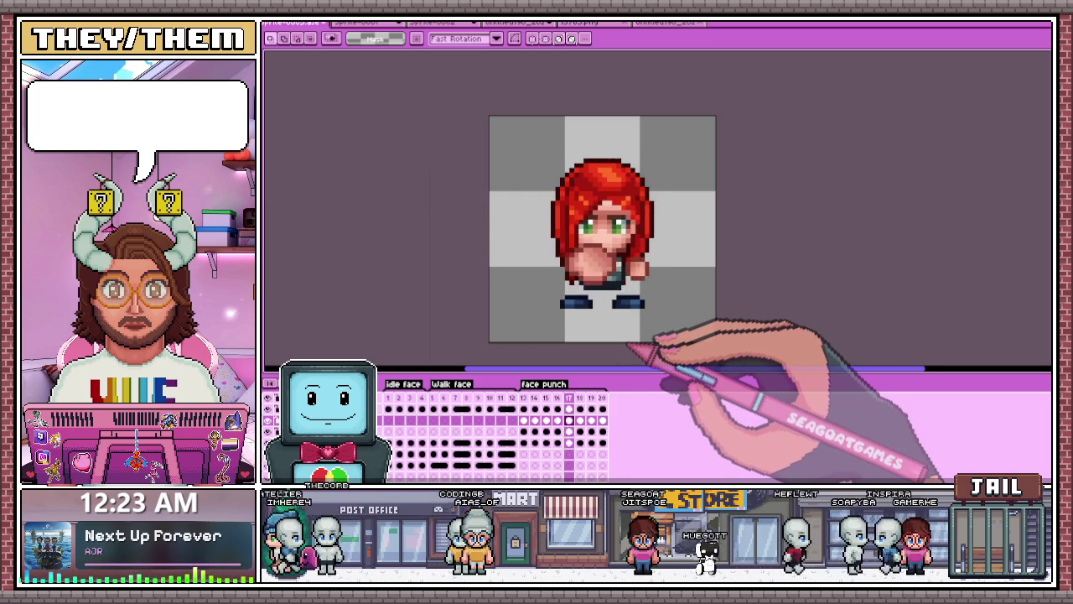
scroll(623, 342, up, 1)
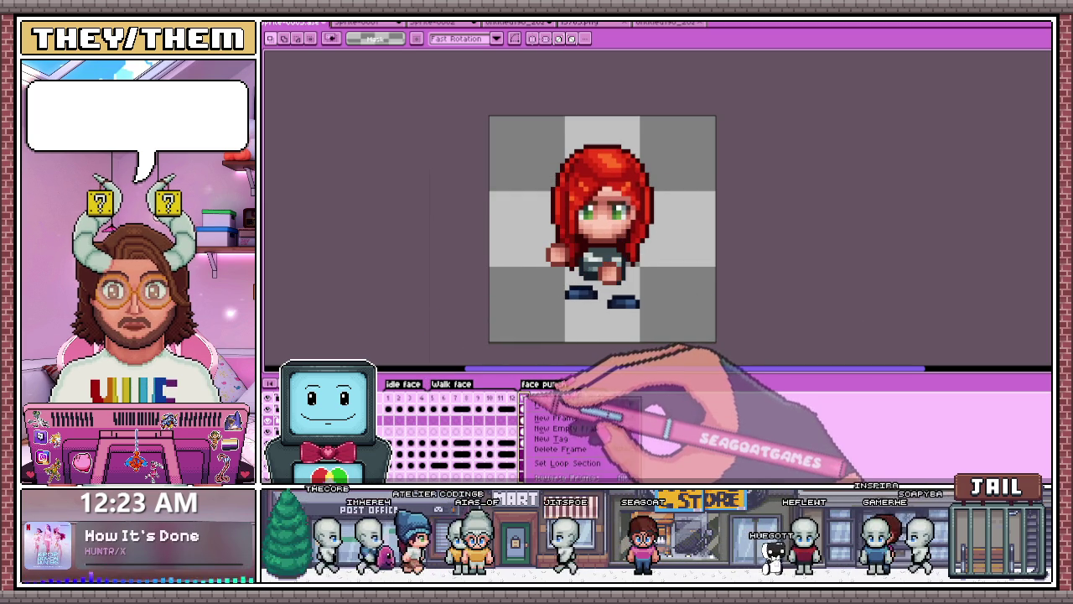
Step: Check frame 13's duration, confirm the face punch tag's settings, and play the animation
double_click(523, 397)
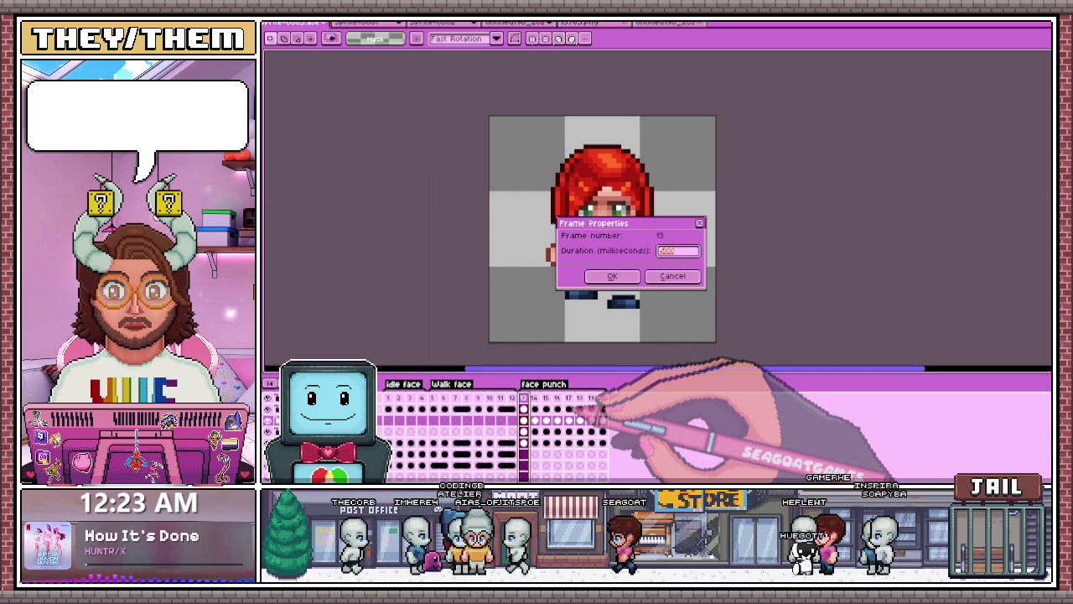
click(672, 276)
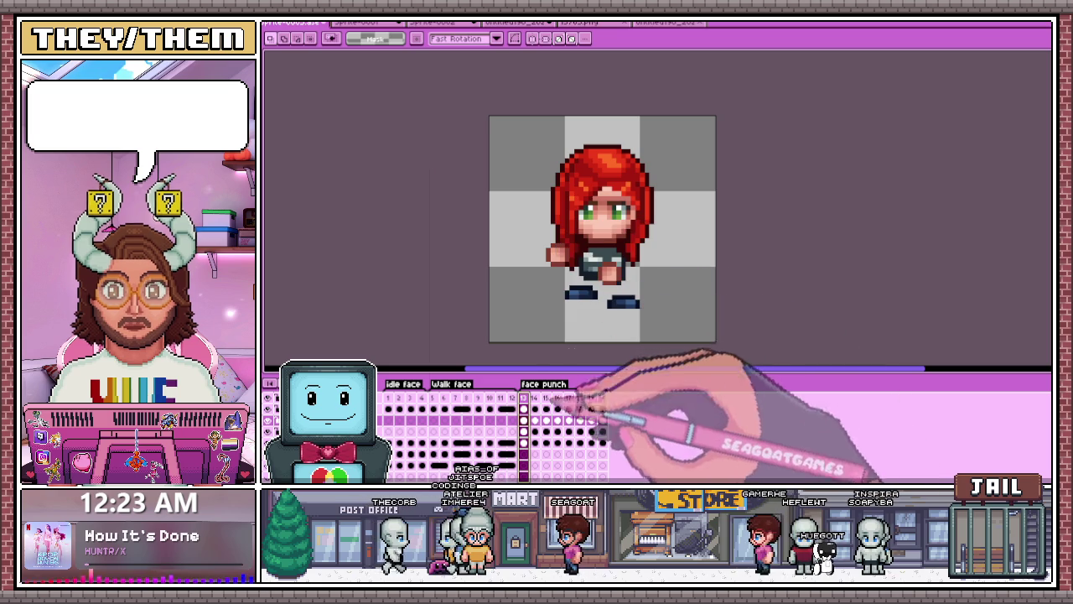
double_click(562, 384)
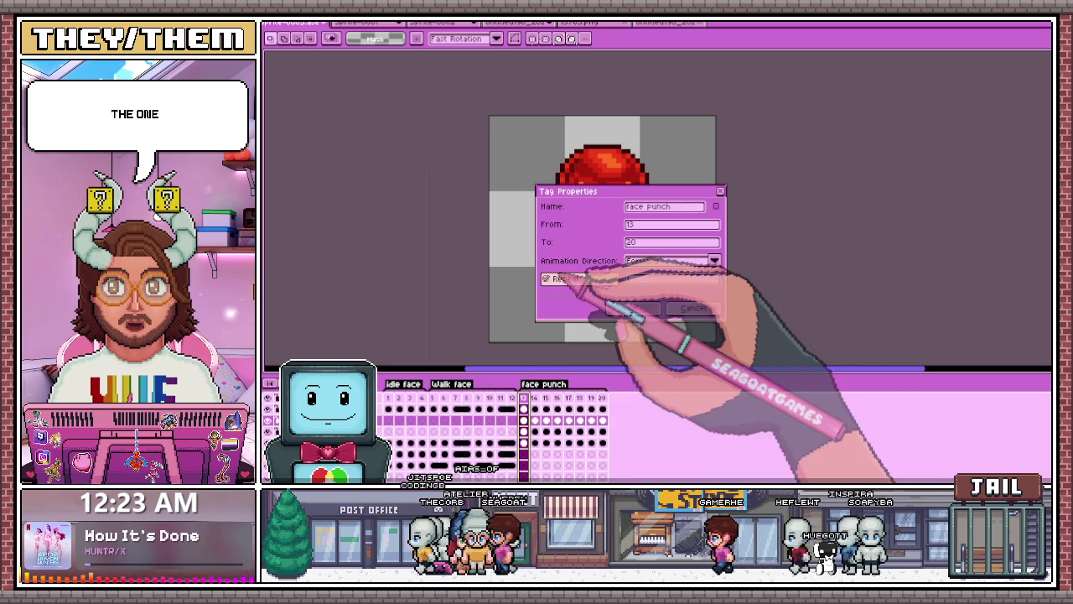
click(635, 307)
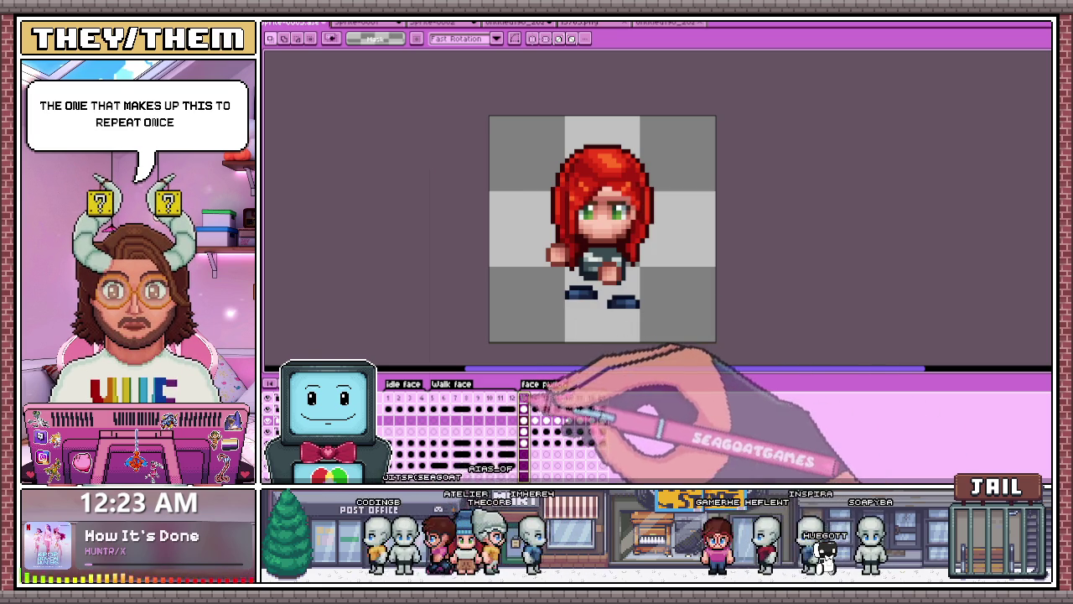
key(Return)
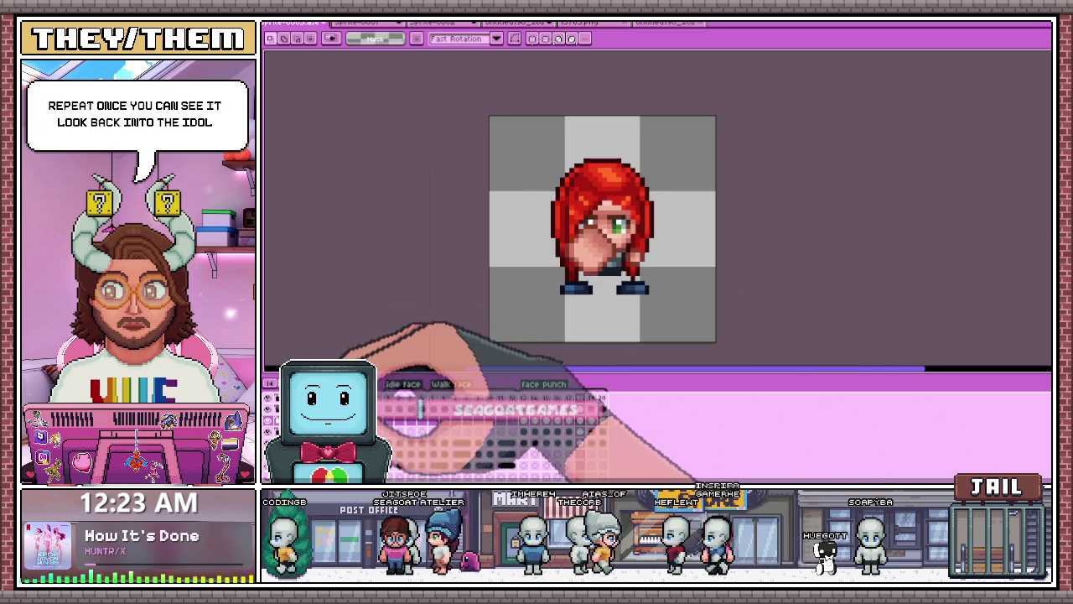
Step: Turn on Repeat for the Idle face and Walk face tags
double_click(401, 383)
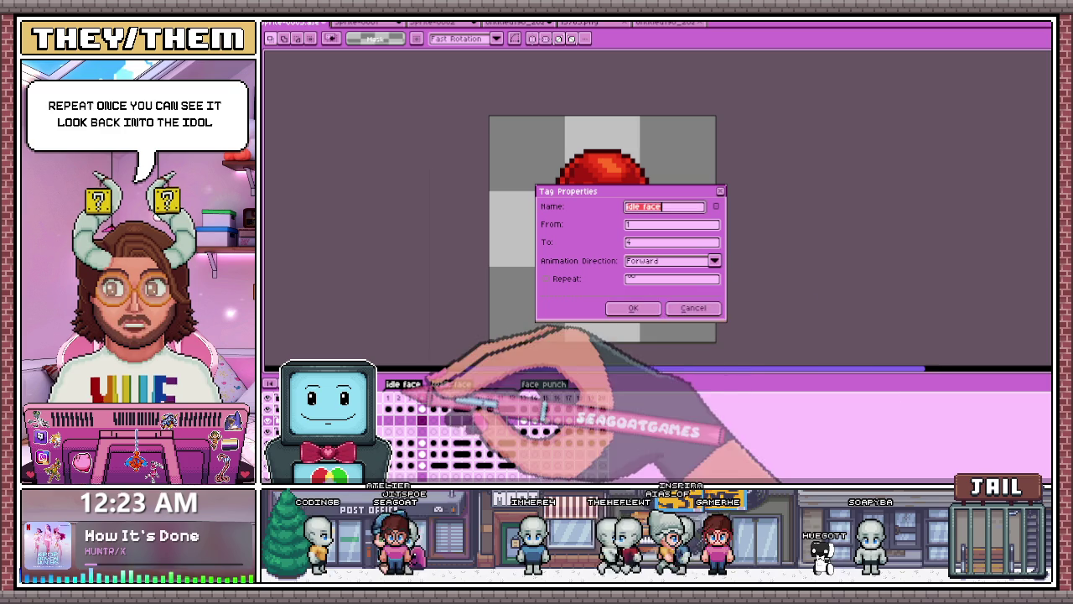
click(633, 307)
double_click(451, 383)
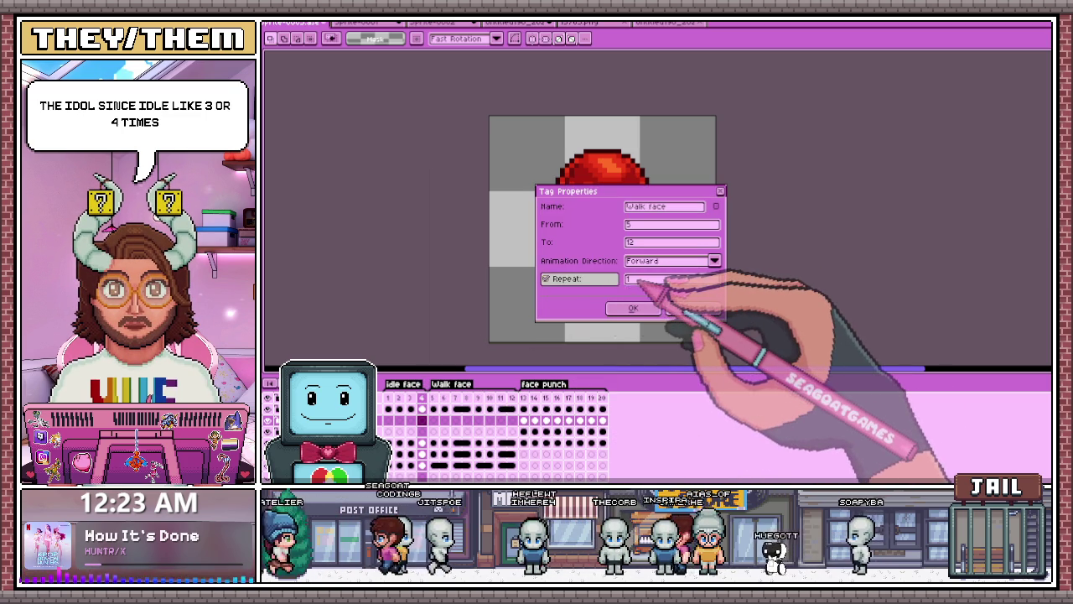
text(3)
click(633, 308)
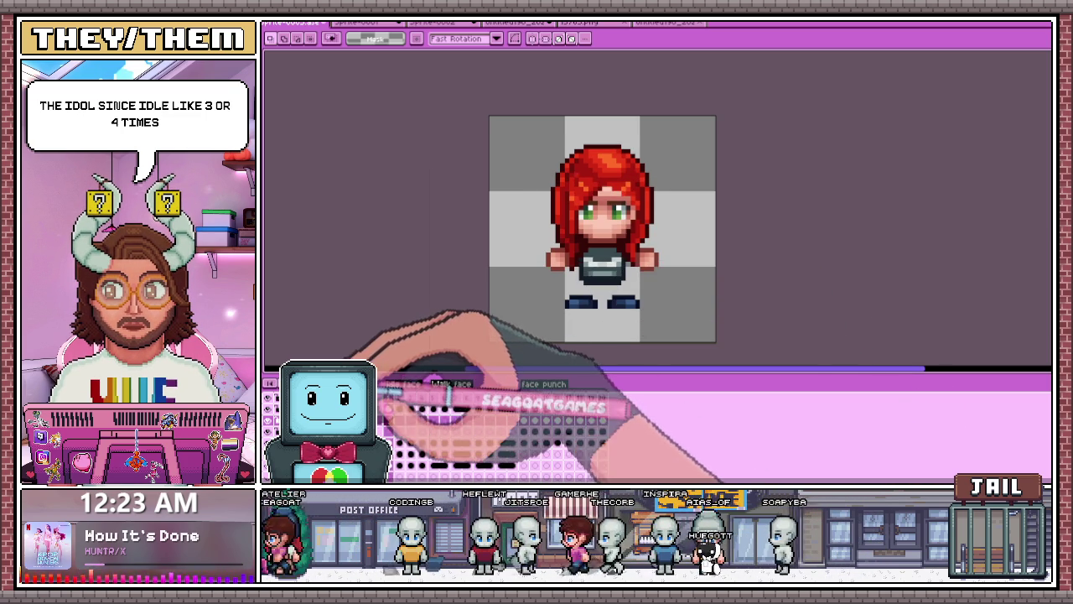
scroll(717, 270, down, 4)
Step: Zoom in on the weapon and item sprite sheet to view its guns and item icons
scroll(719, 269, up, 2)
scroll(713, 272, up, 1)
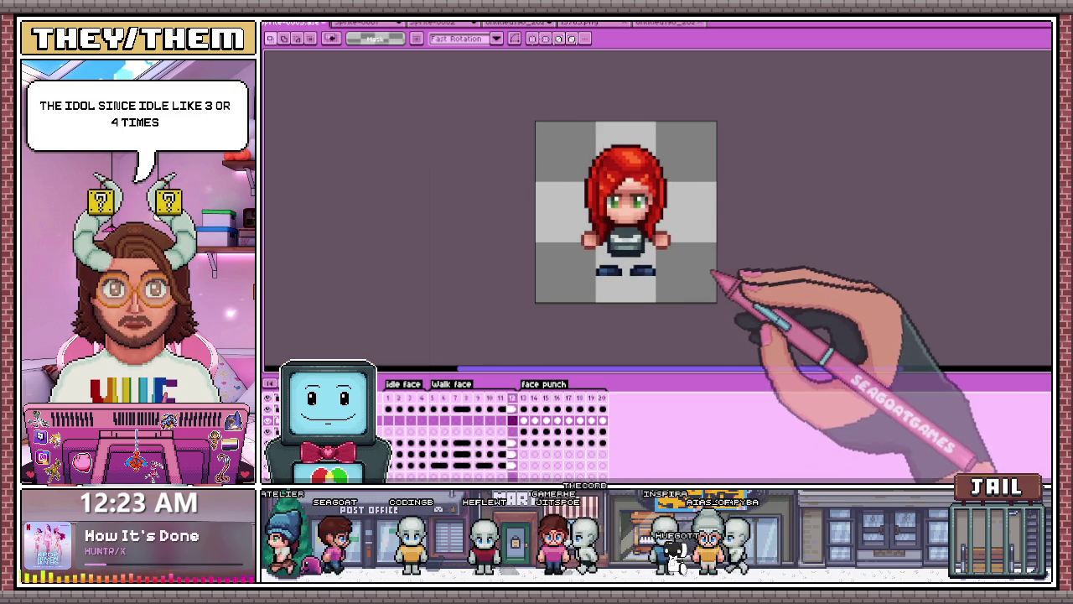
scroll(711, 271, up, 1)
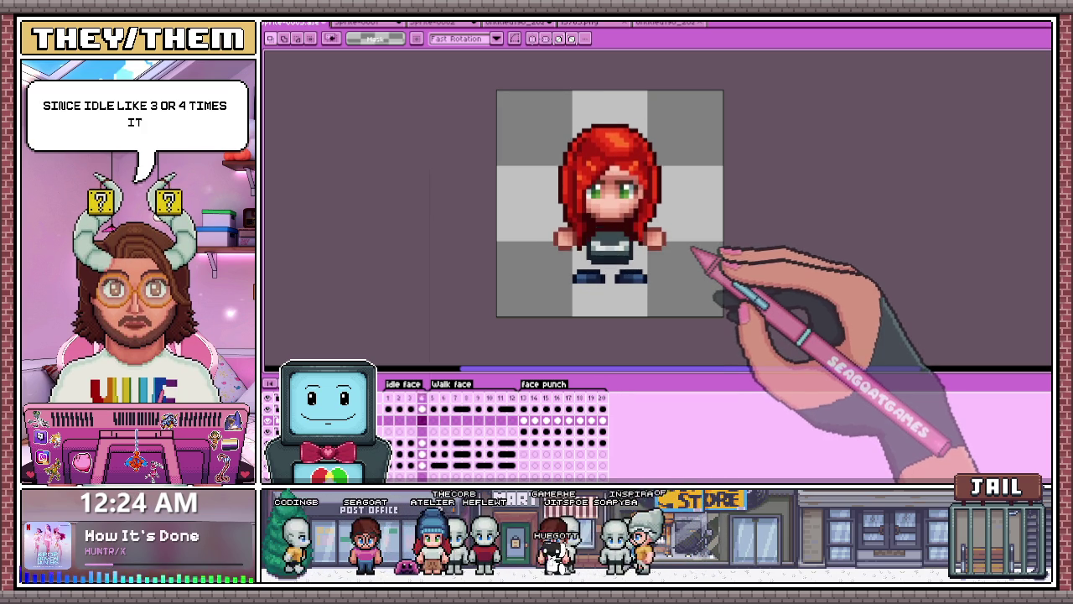
scroll(697, 254, down, 1)
scroll(704, 250, up, 2)
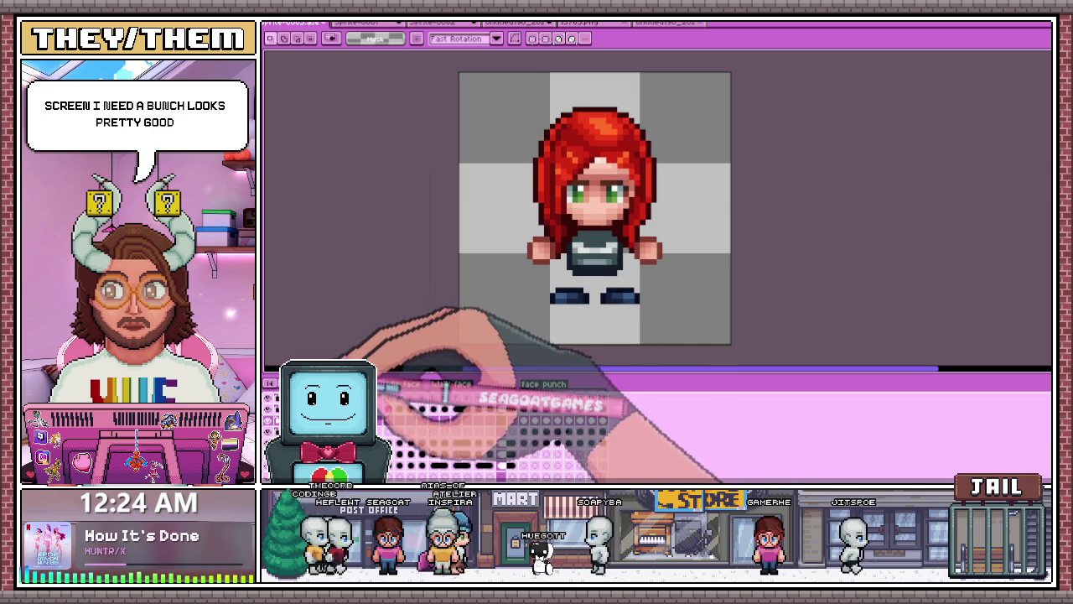
scroll(676, 250, down, 1)
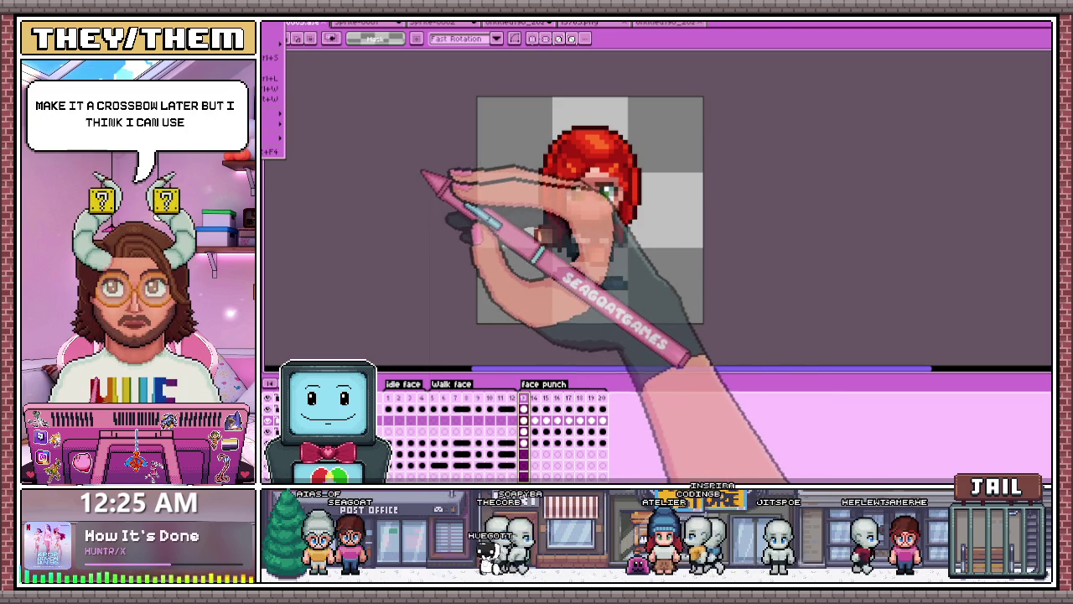
scroll(738, 201, up, 1)
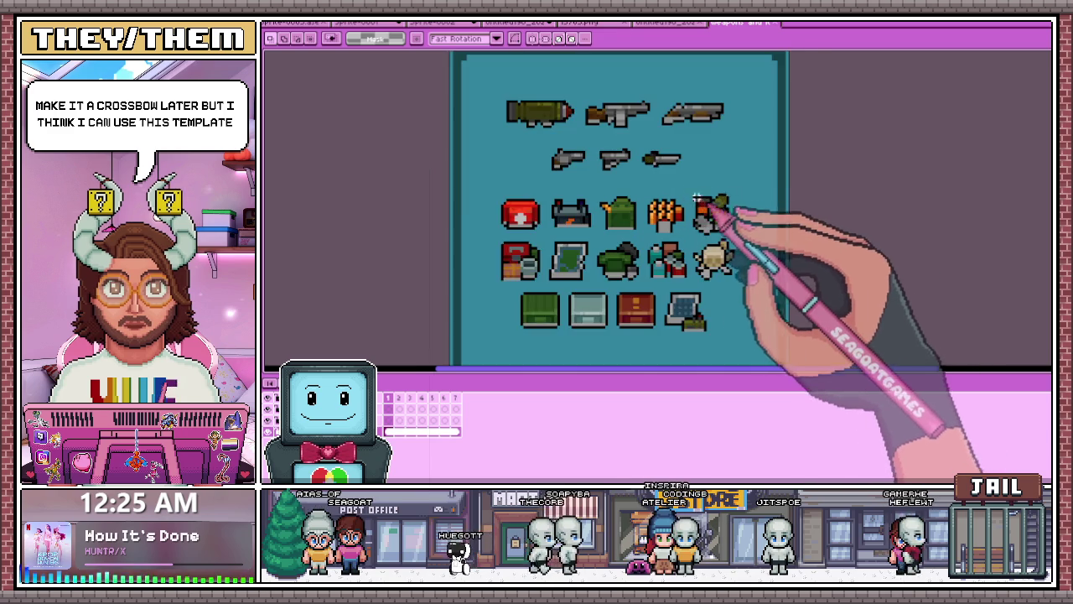
Step: Marquee-select the whole shotgun sprite on the weapon sheet and return to the character file
scroll(695, 192, up, 1)
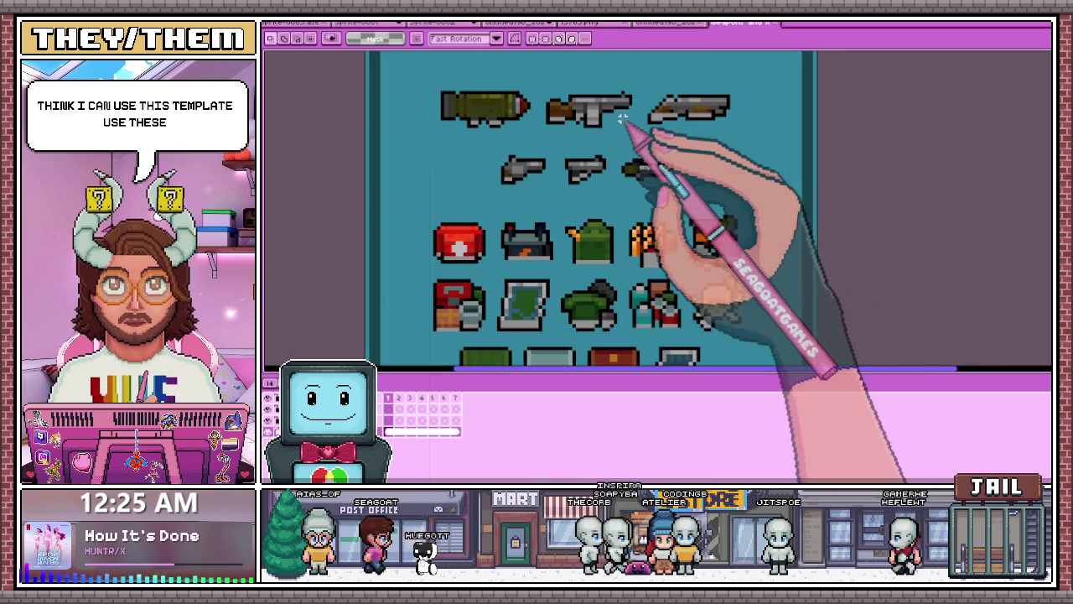
drag(643, 82, 741, 133)
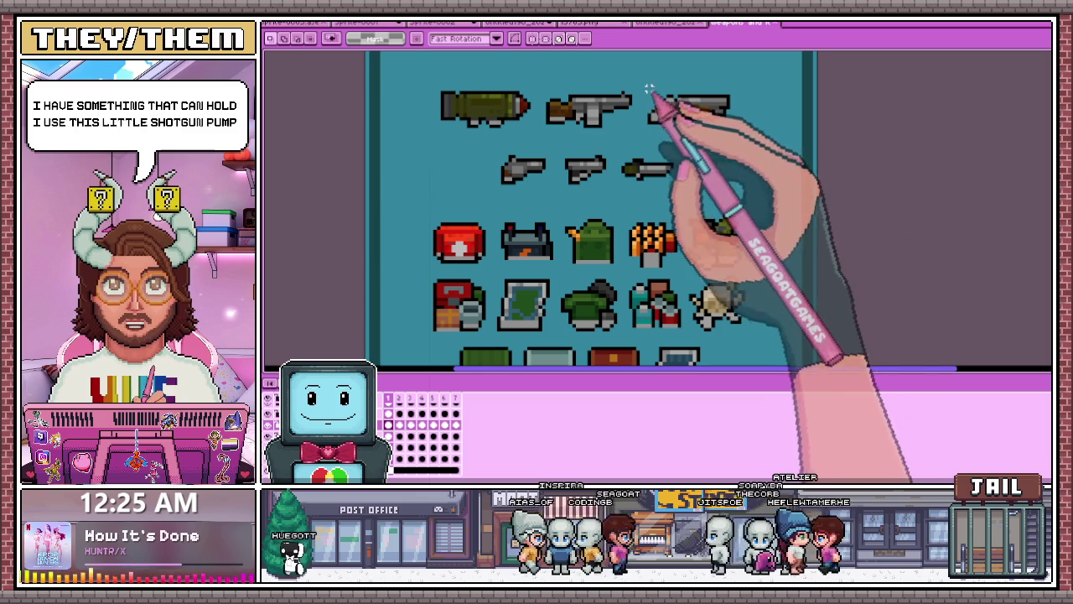
drag(635, 82, 740, 141)
click(666, 22)
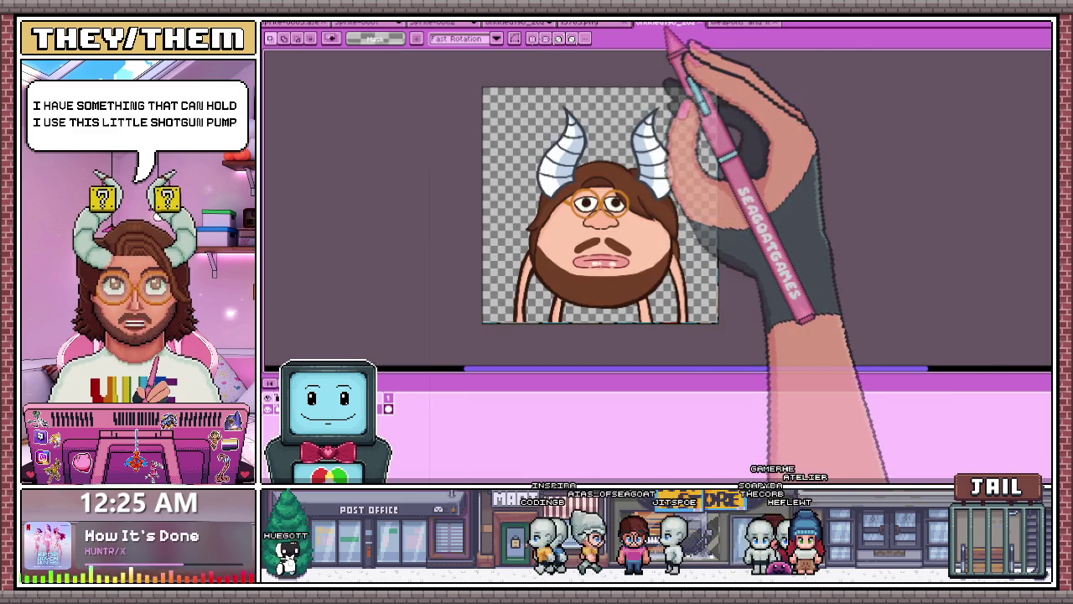
click(318, 23)
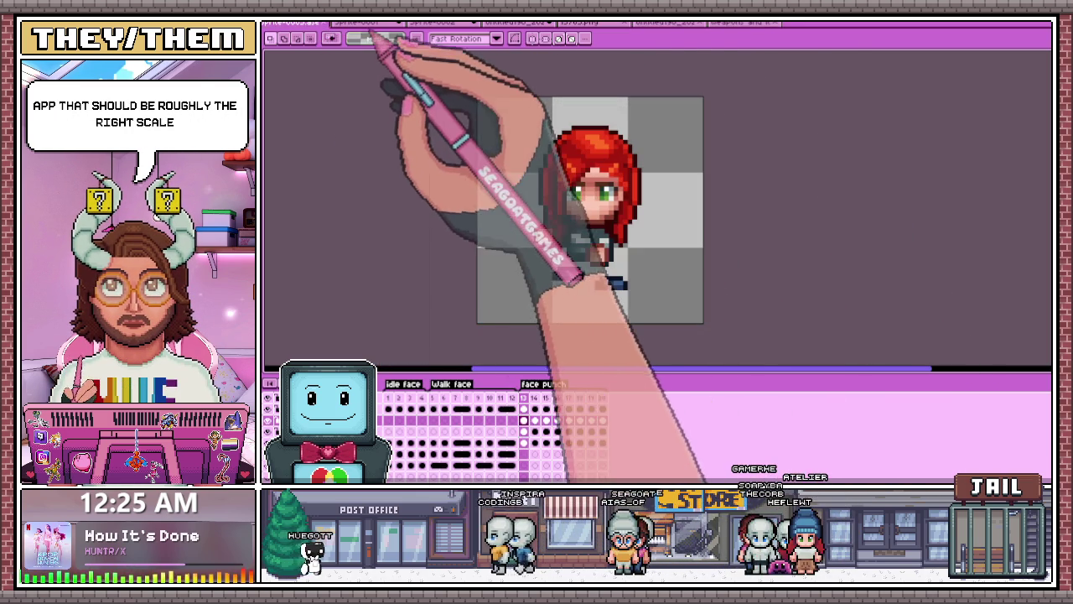
Step: Add a new frame after face punch frame 20 and paste the shotgun at the canvas centre
click(602, 398)
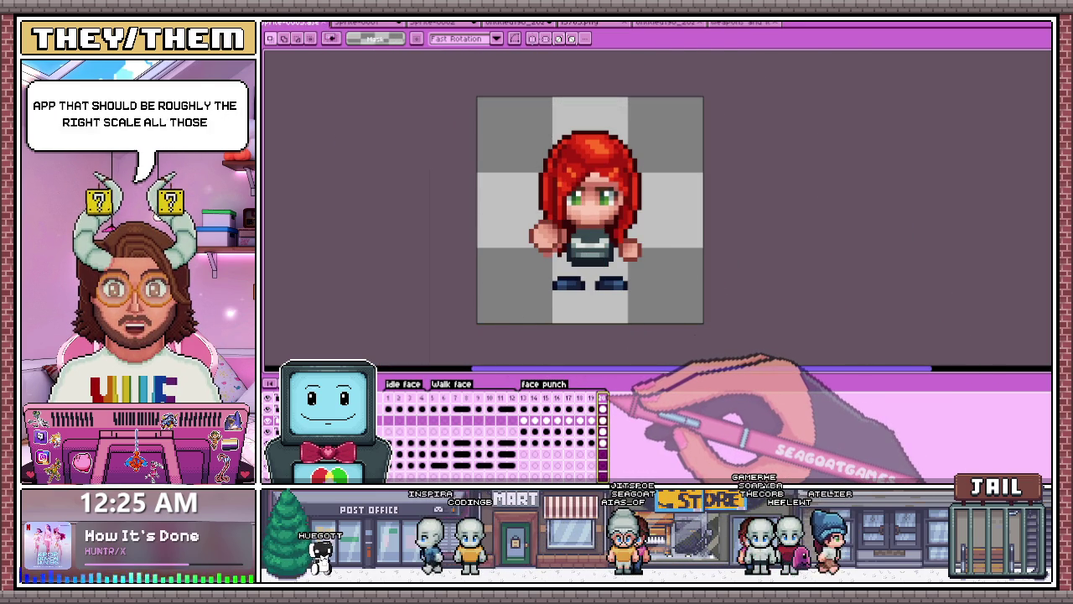
key(alt+b)
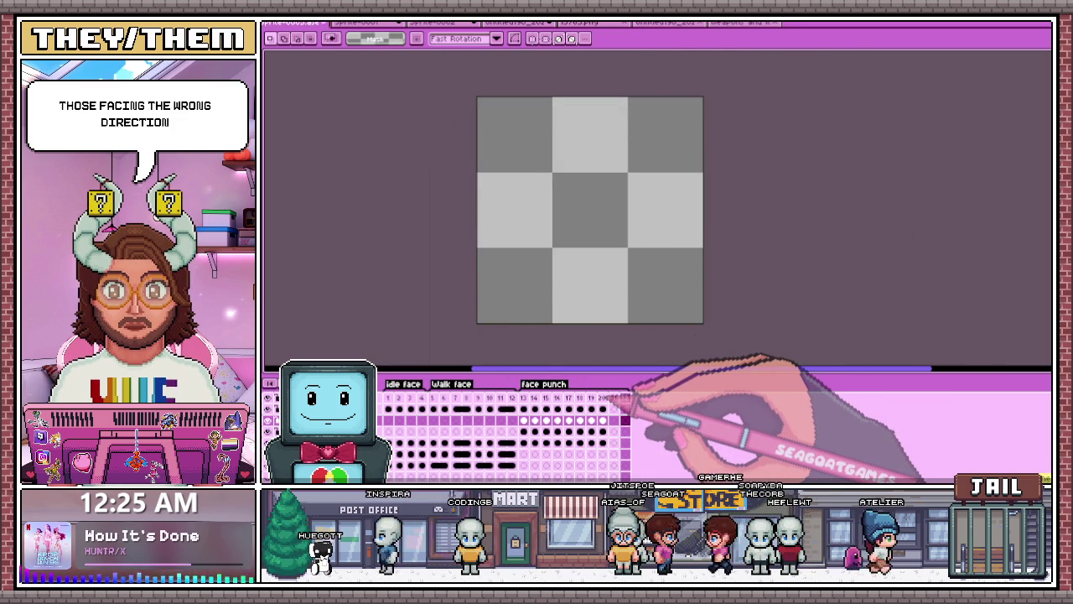
key(ctrl+v)
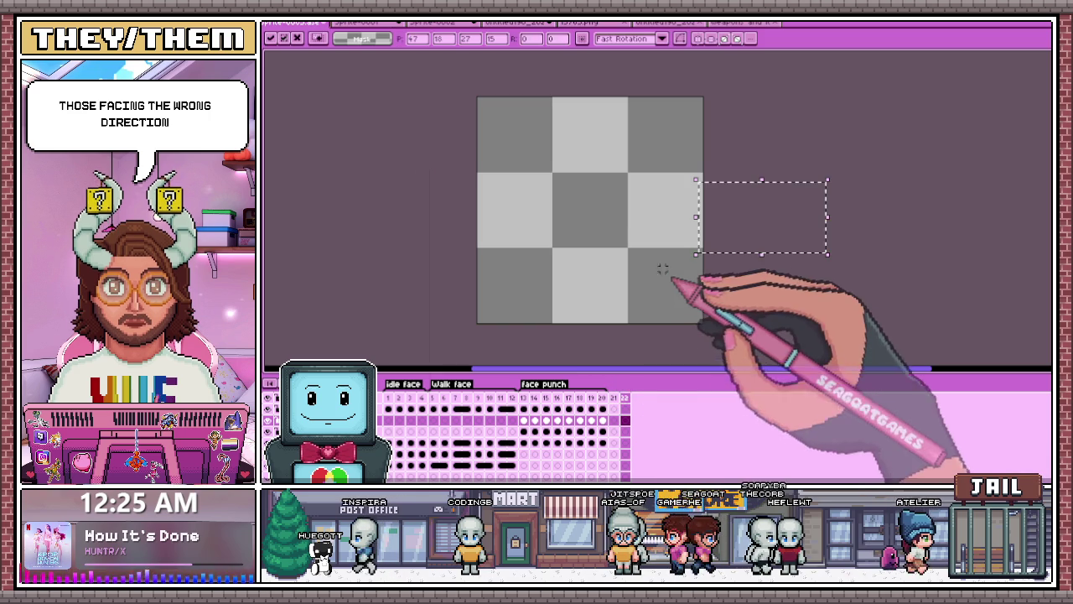
drag(821, 219, 683, 216)
key(Escape)
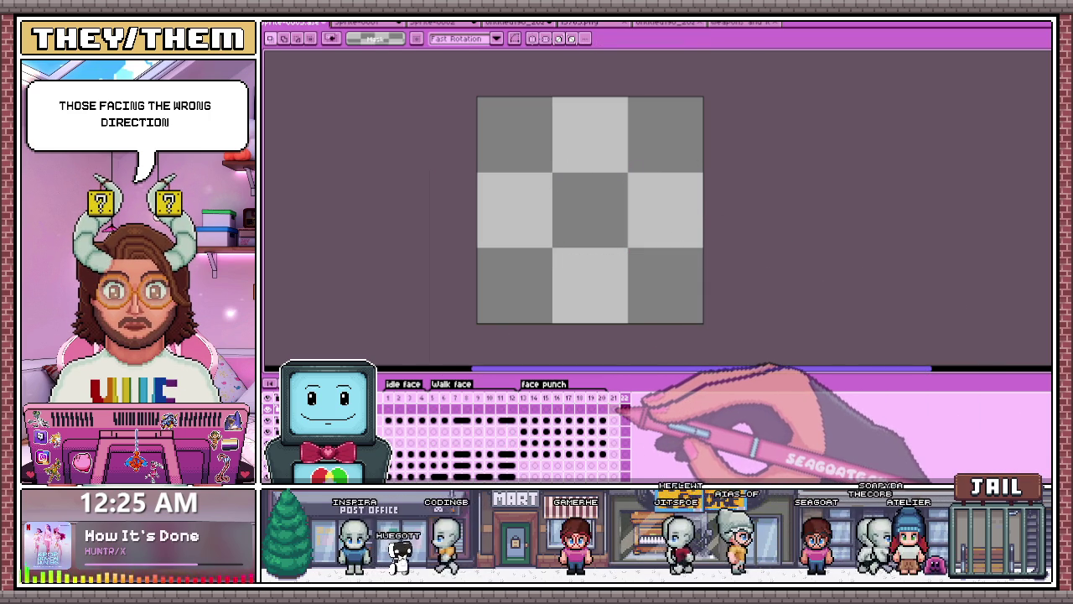
key(ctrl+v)
mouse_move(782, 225)
mouse_down()
mouse_move(679, 197)
mouse_move(614, 244)
mouse_up()
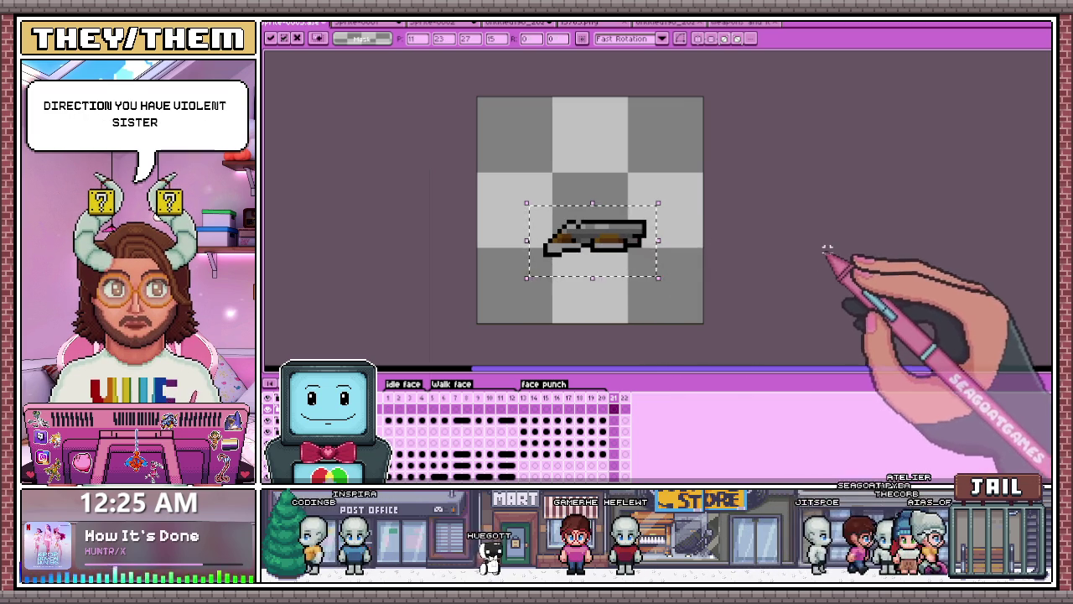
key(Return)
Step: Select the area around the pasted shotgun and delete it, leaving the frame empty
scroll(602, 269, down, 2)
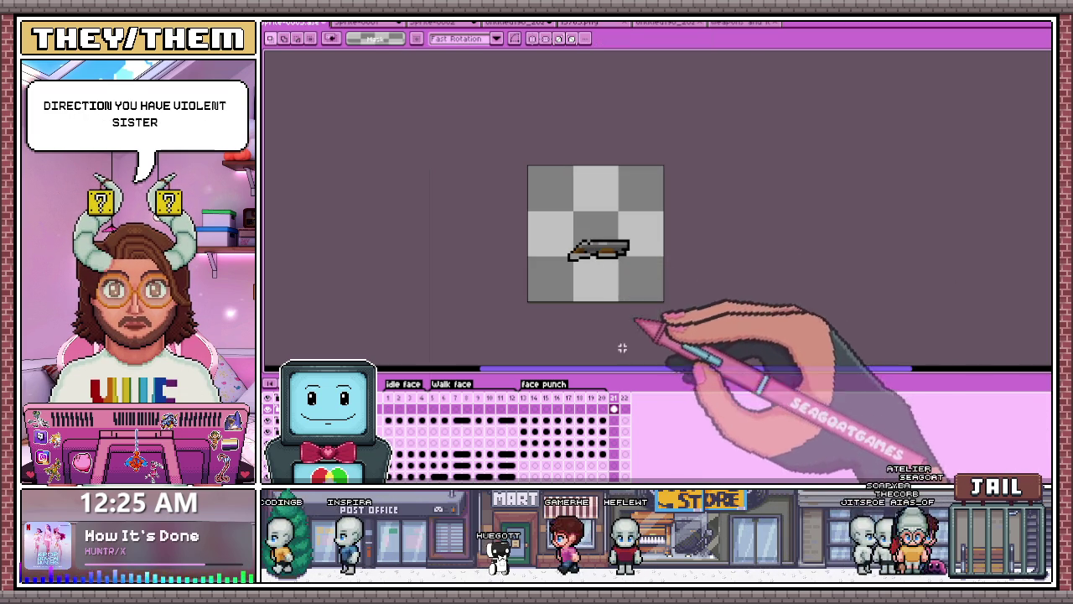
scroll(663, 262, up, 2)
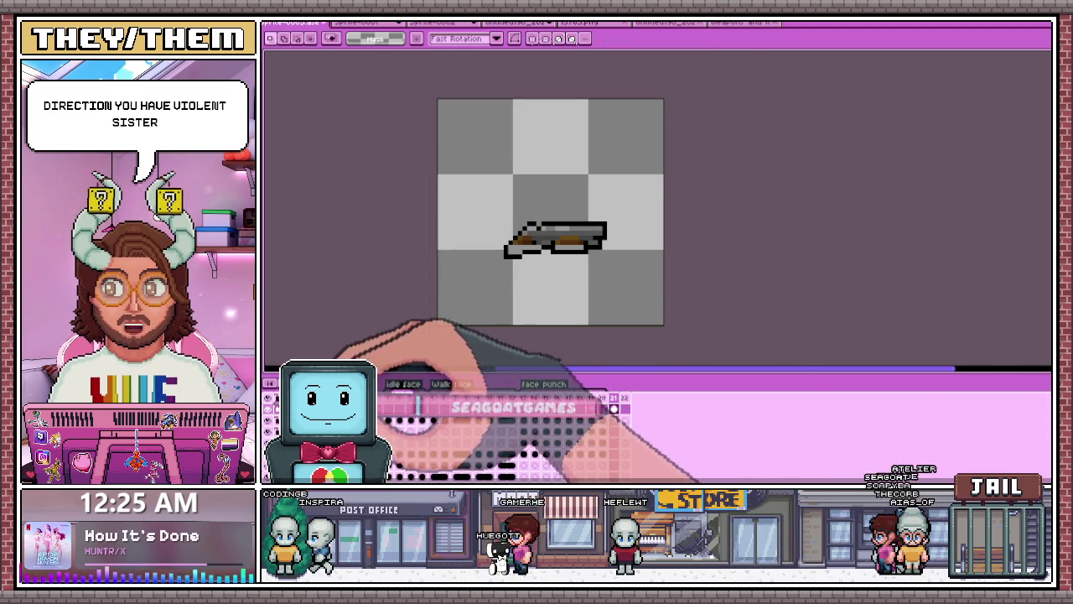
drag(467, 192, 601, 250)
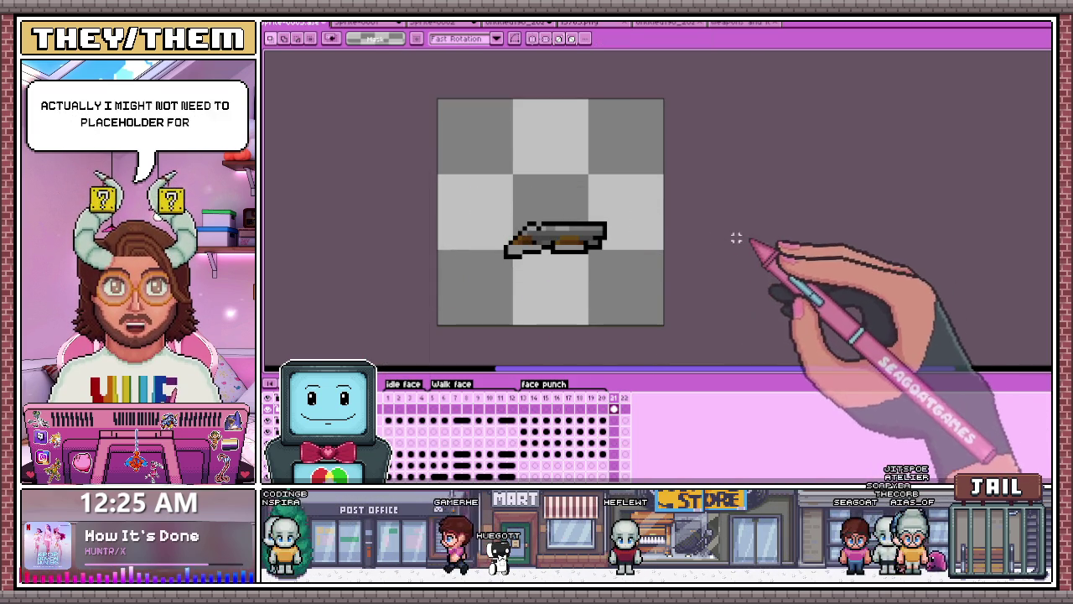
drag(483, 192, 661, 297)
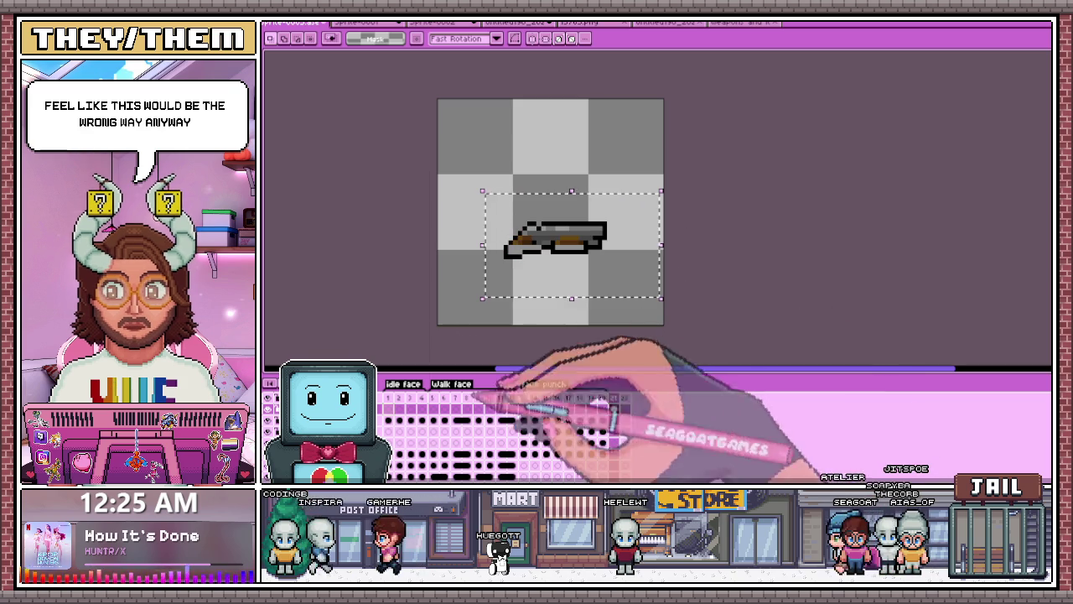
drag(436, 154, 665, 288)
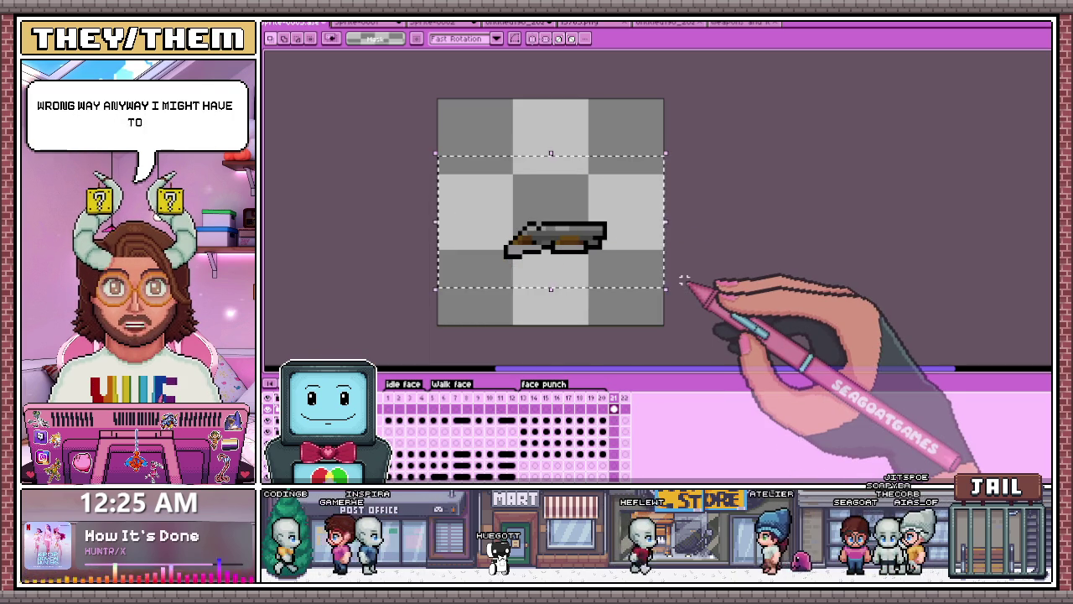
key(Delete)
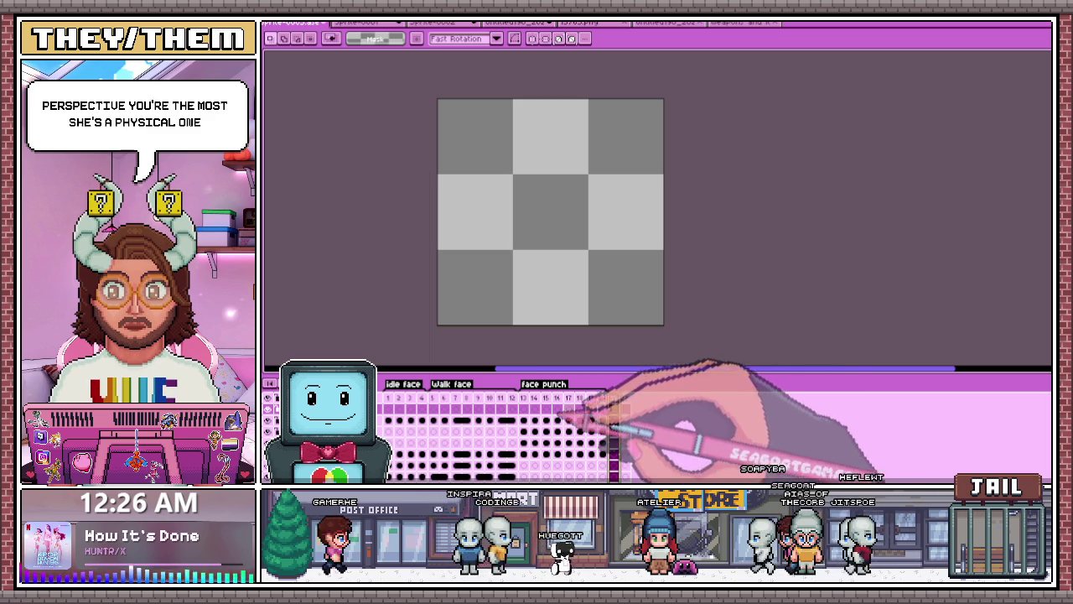
Step: Enlarge the timeline, check the empty final frame, and return to face punch frame 13
drag(620, 369, 604, 335)
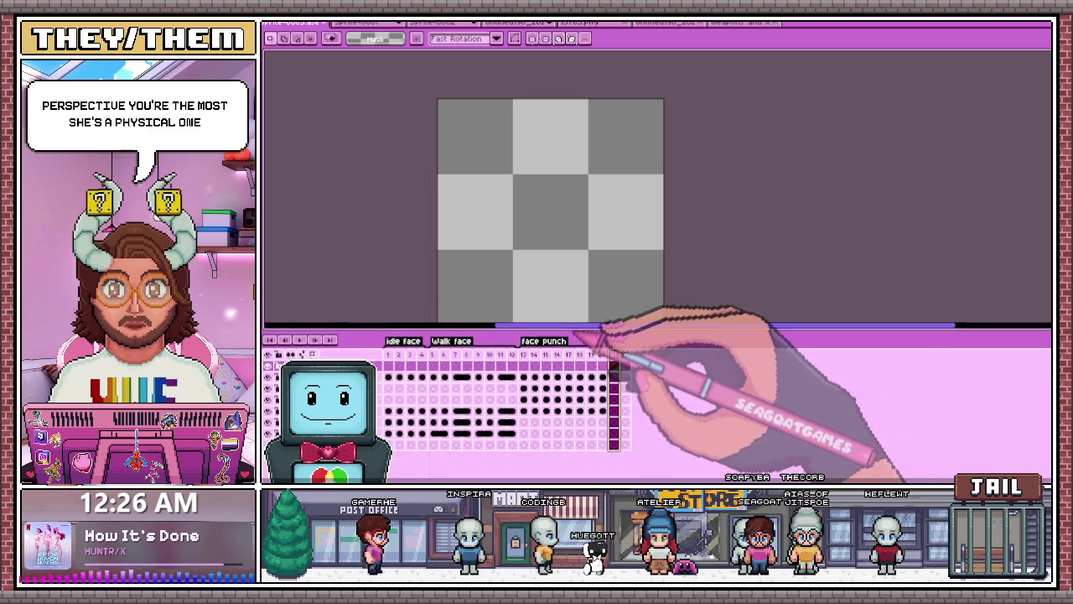
drag(575, 363, 614, 363)
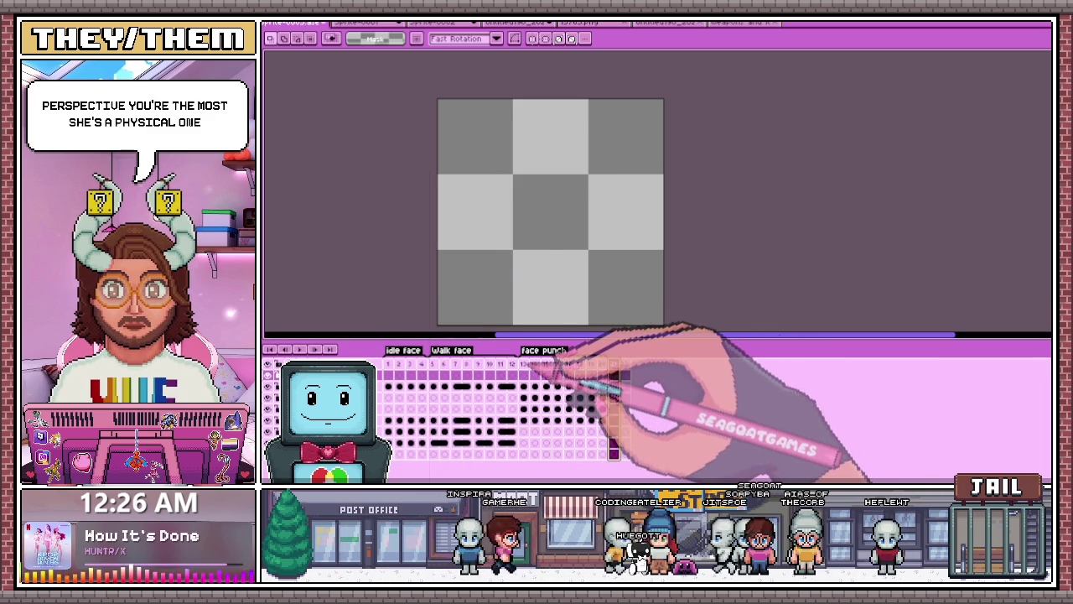
key(Home)
scroll(575, 240, down, 2)
scroll(553, 243, up, 1)
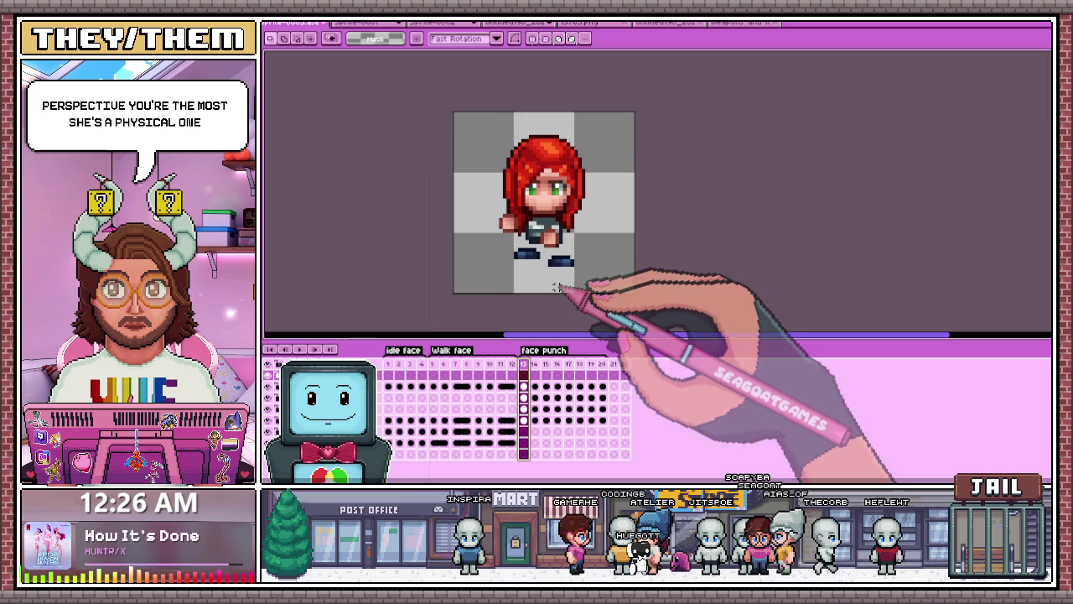
scroll(541, 256, up, 1)
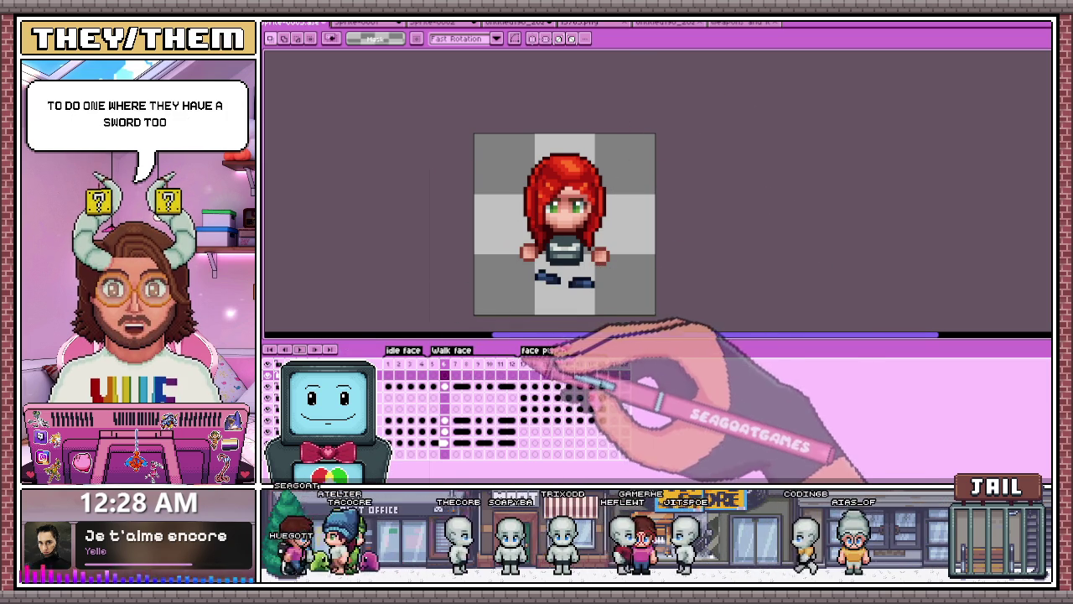
Step: Play and step through the idle, walk and face-punch animations up to empty frame 21
click(534, 386)
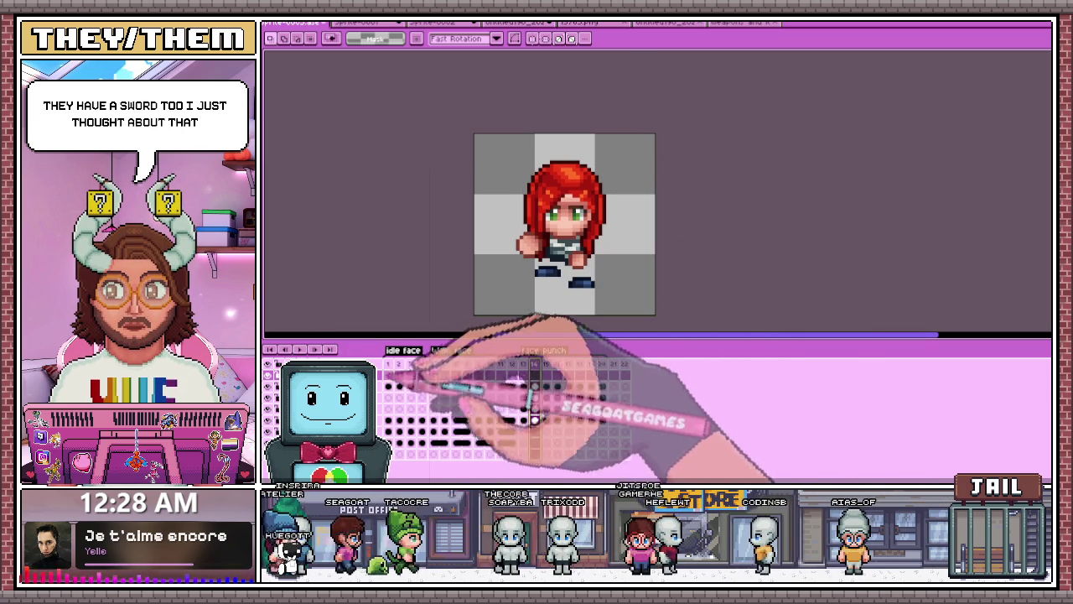
click(399, 368)
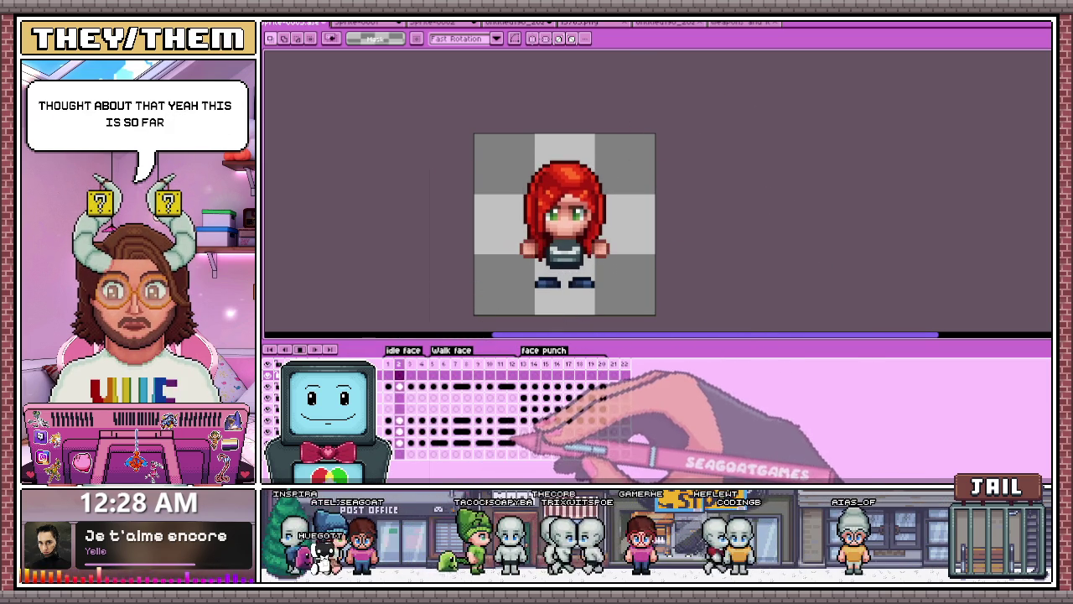
key(Return)
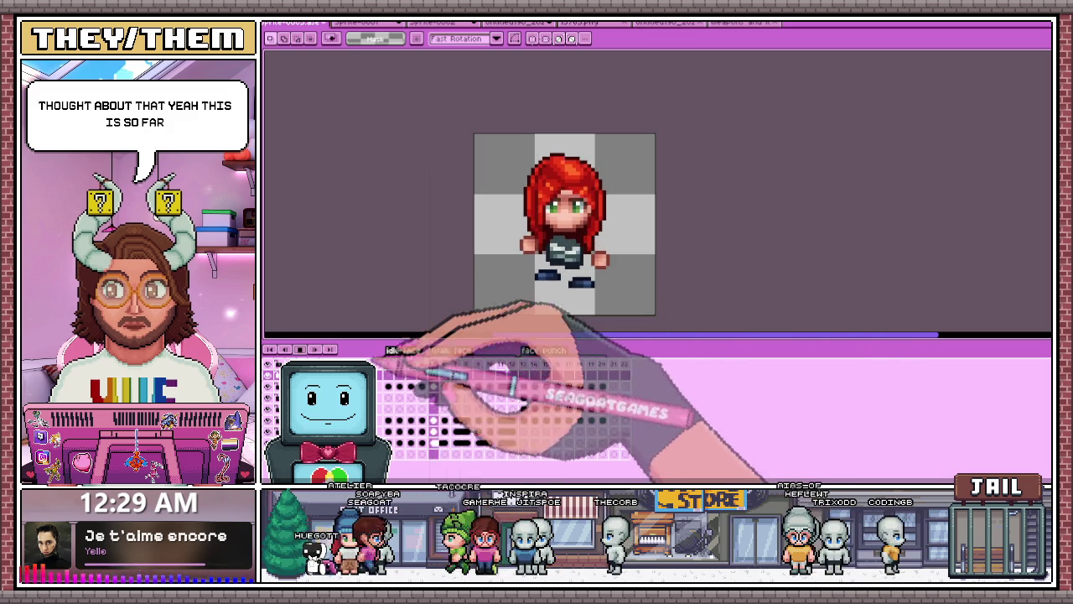
click(613, 364)
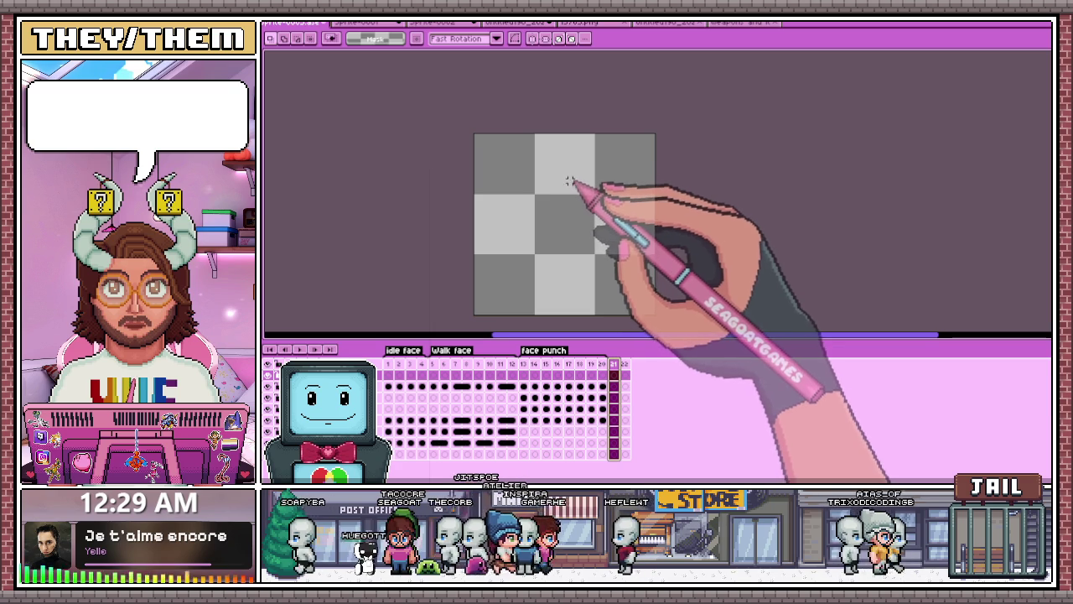
click(534, 365)
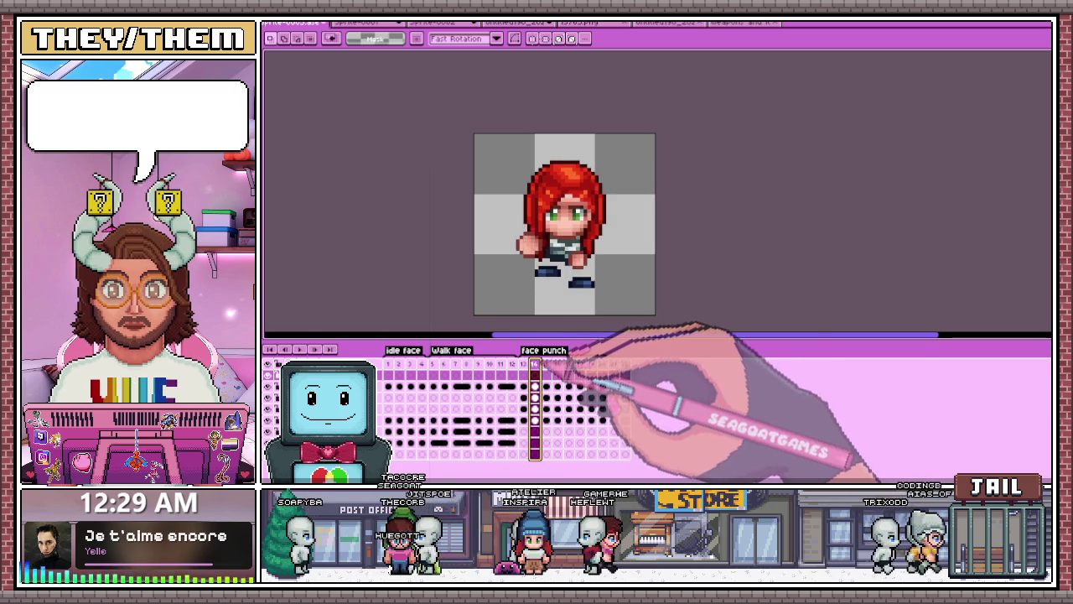
drag(534, 367, 591, 367)
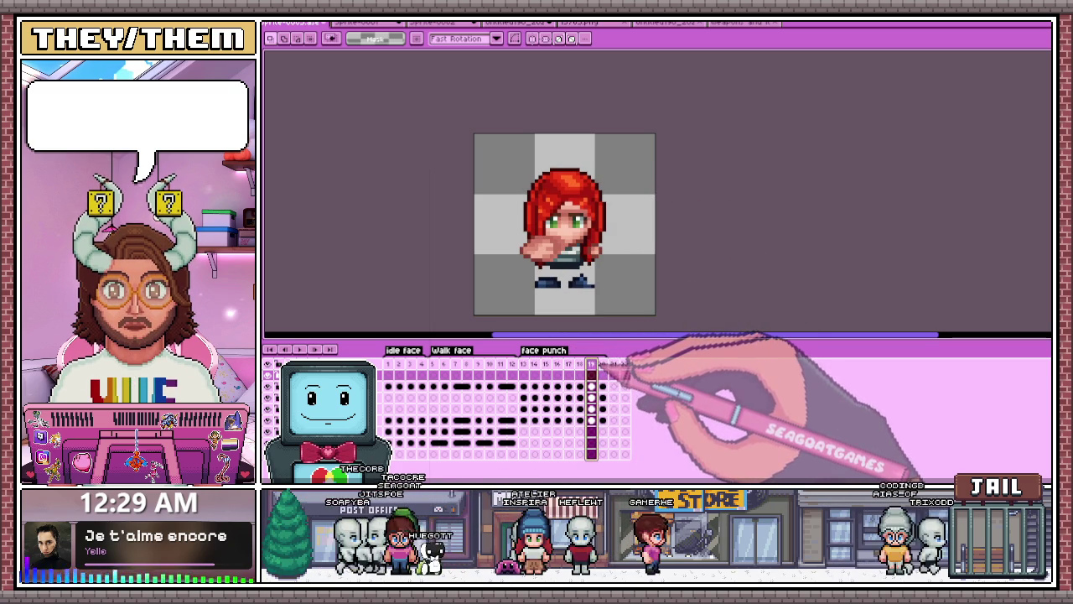
click(614, 366)
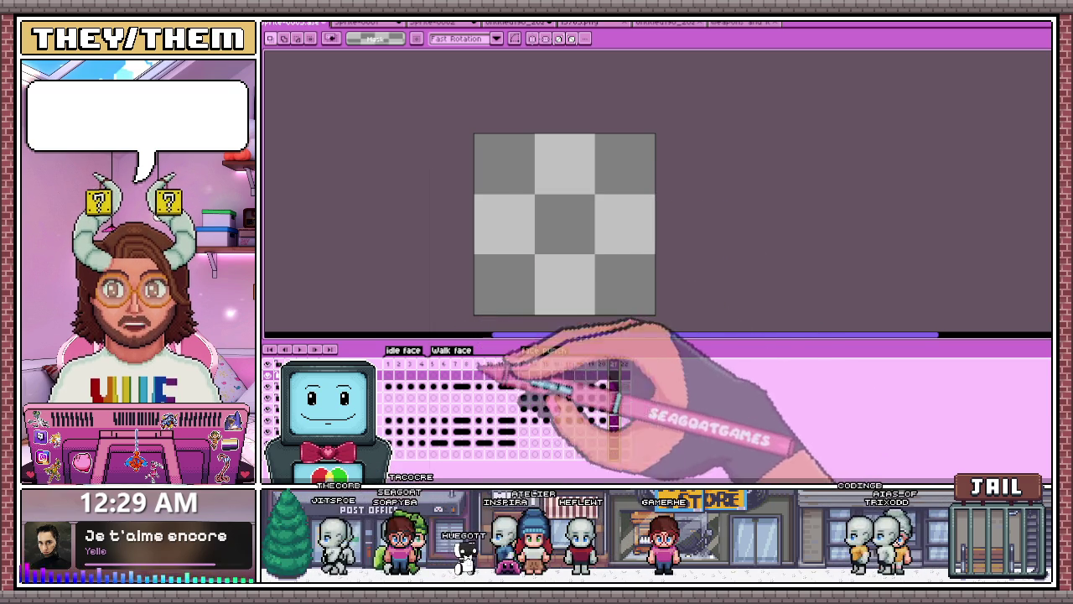
Step: Select the entire canvas of idle frame 1 and go to the empty frame 21
key(Home)
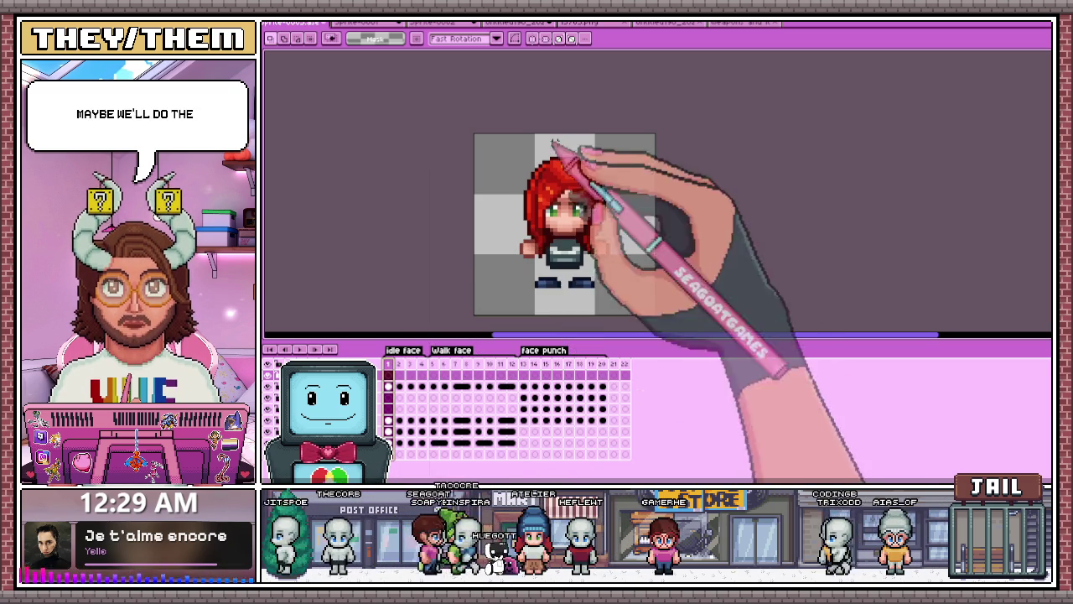
drag(444, 112, 695, 336)
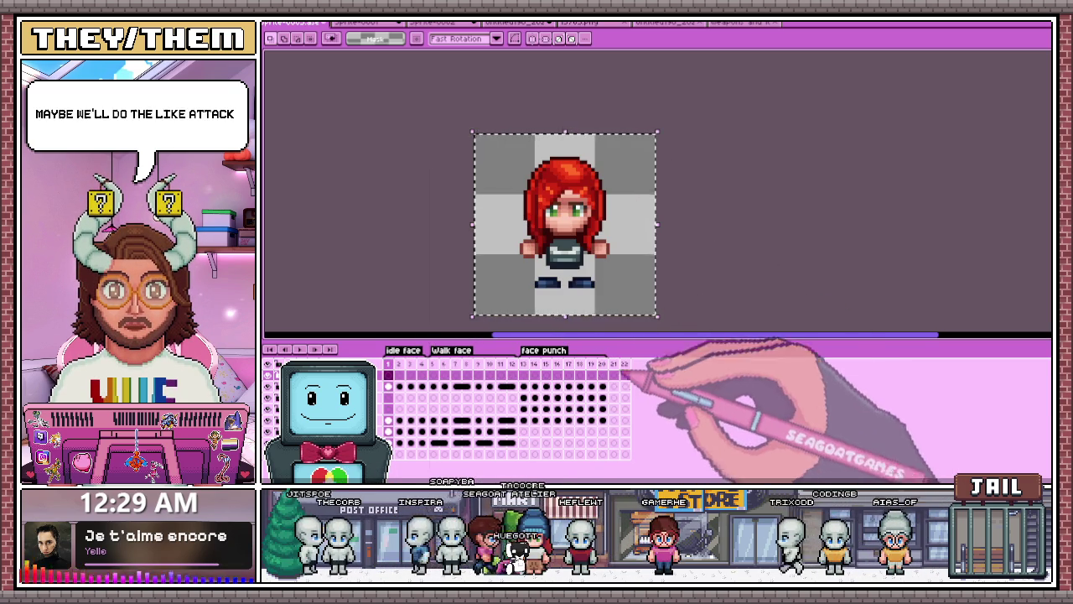
click(613, 366)
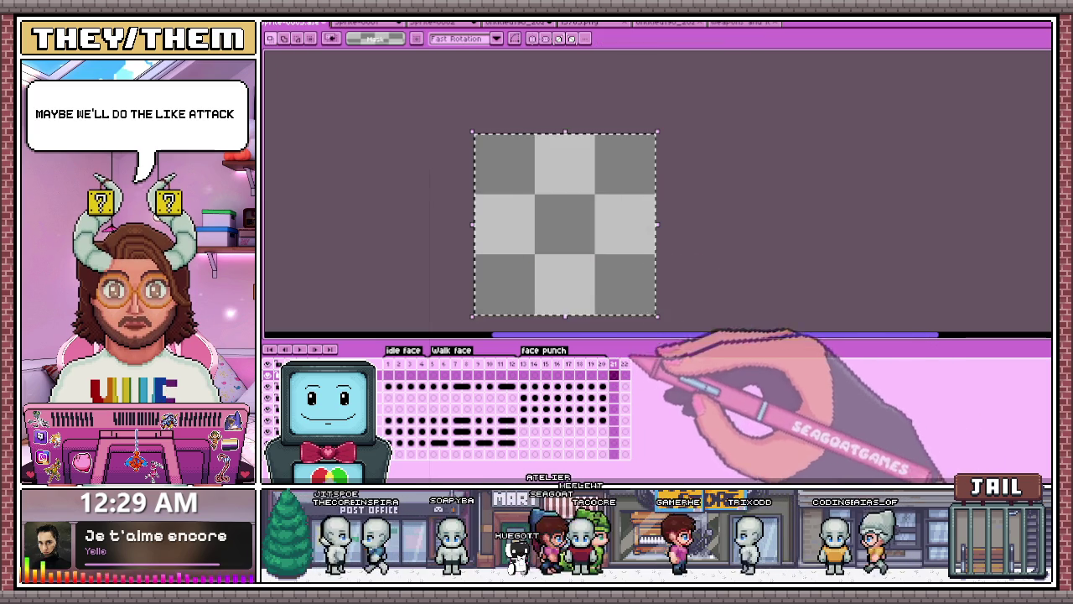
Step: Select the blank frames 21–24 following the face punch frames in the timeline
click(388, 441)
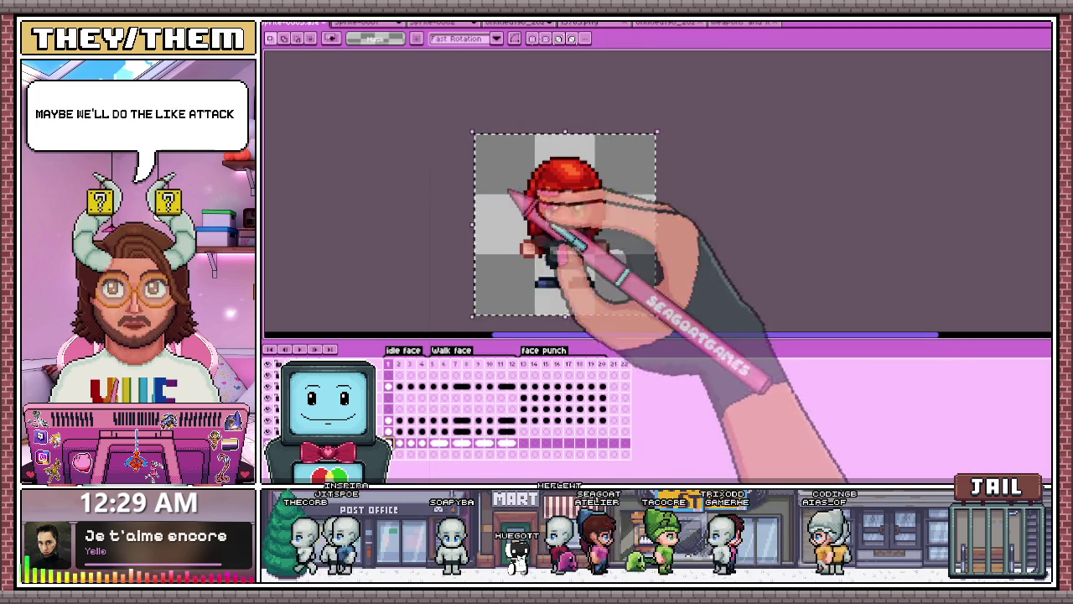
click(626, 363)
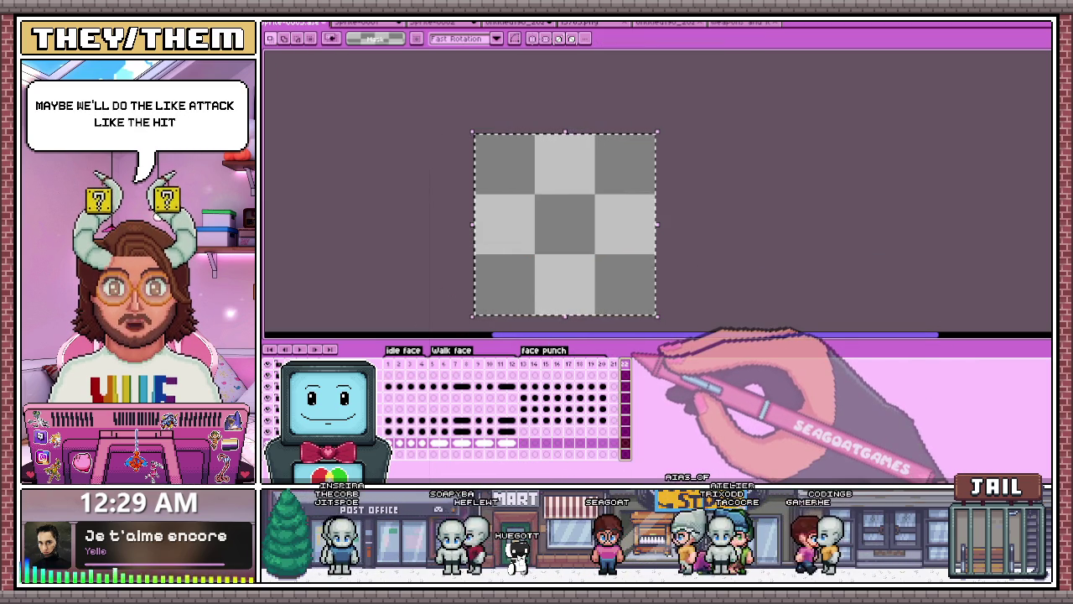
key(ctrl+d)
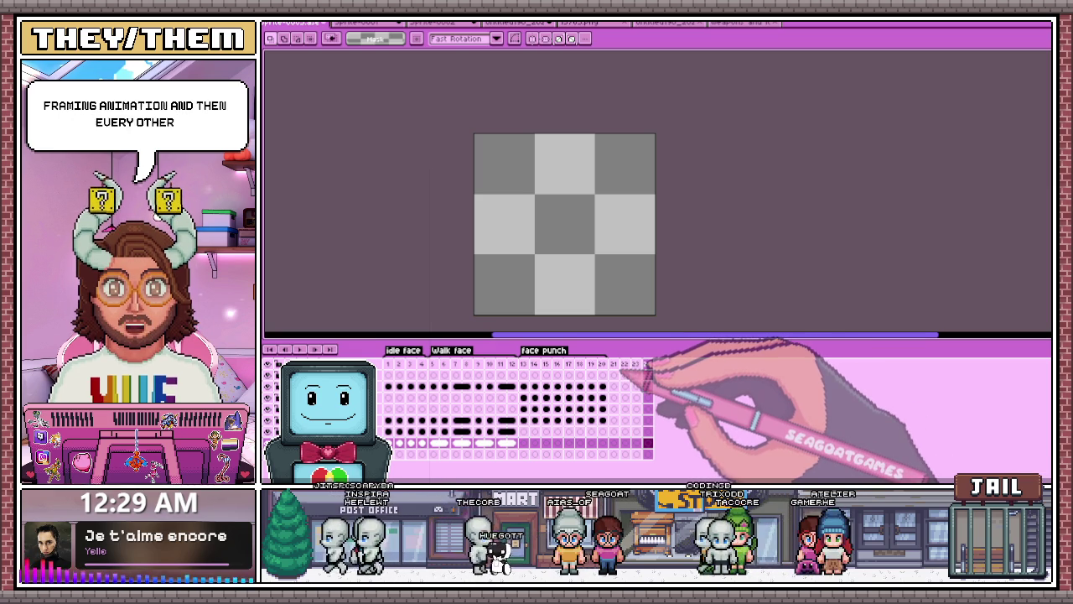
click(647, 364)
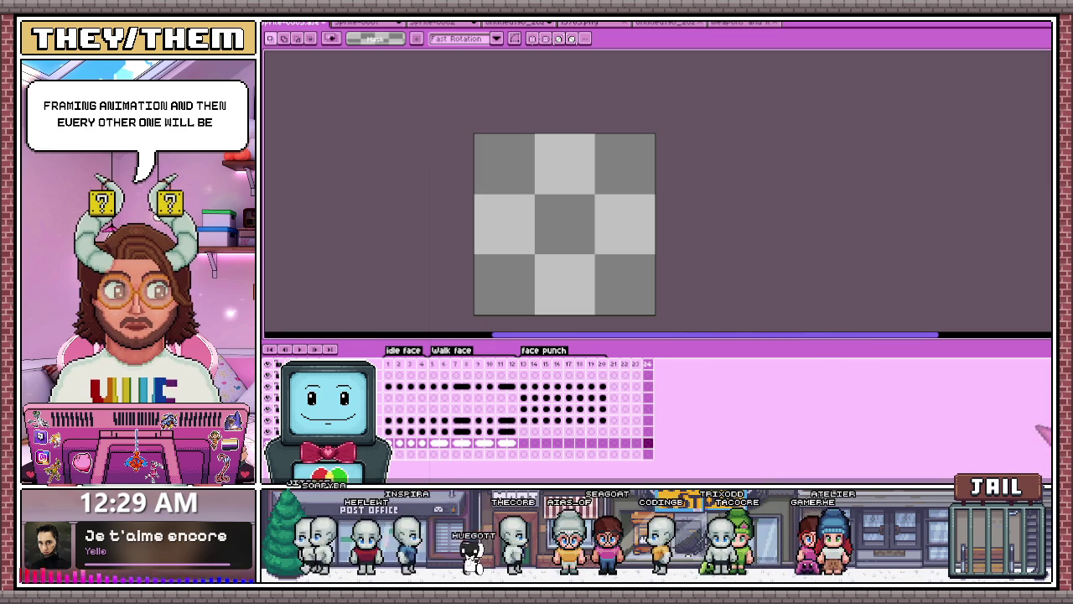
click(614, 363)
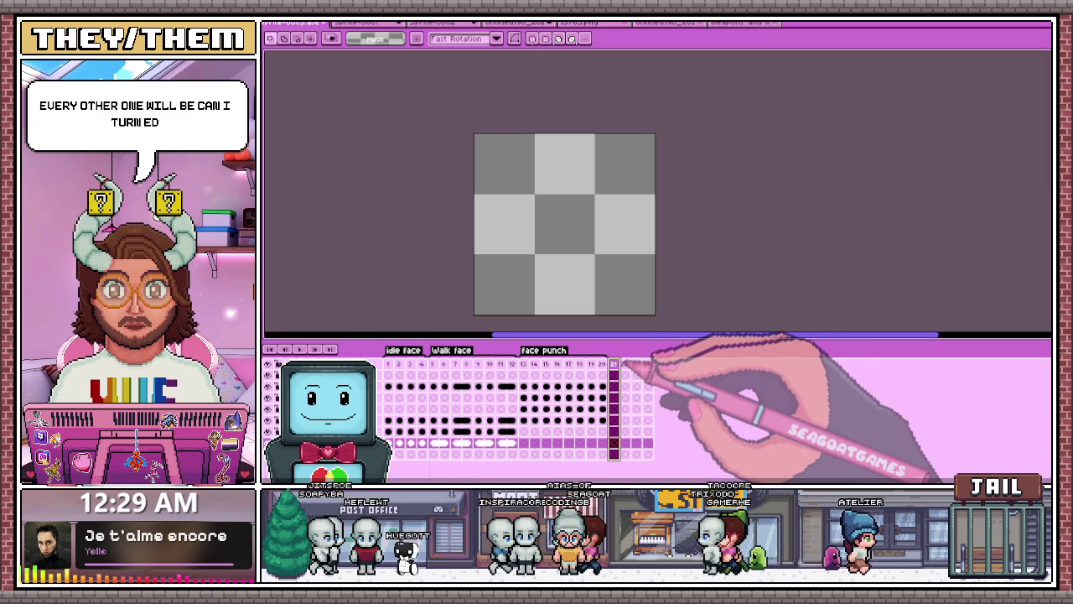
drag(622, 363, 649, 367)
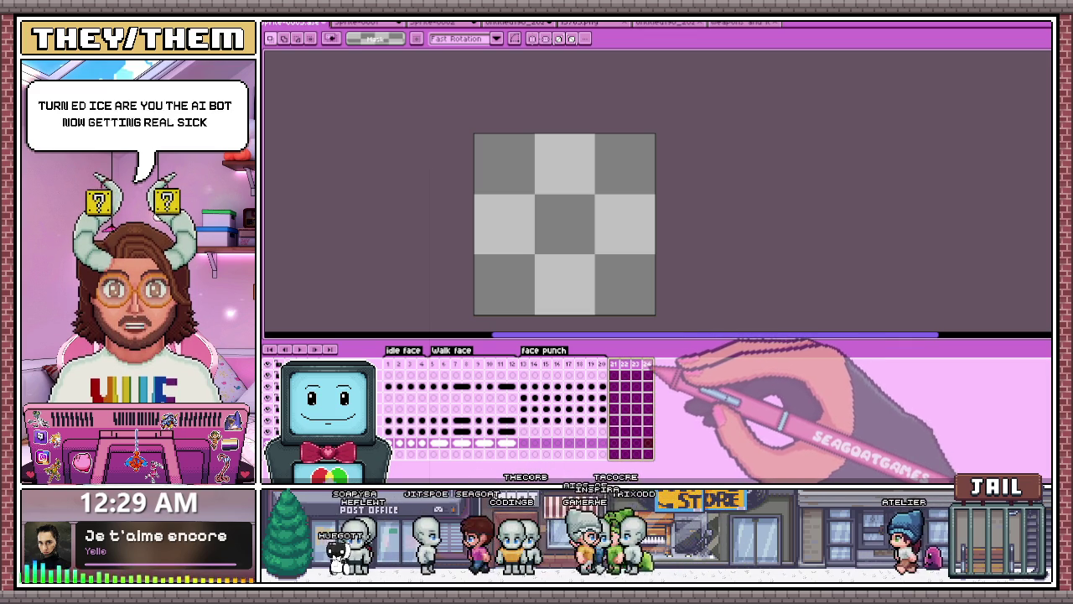
right_click(653, 368)
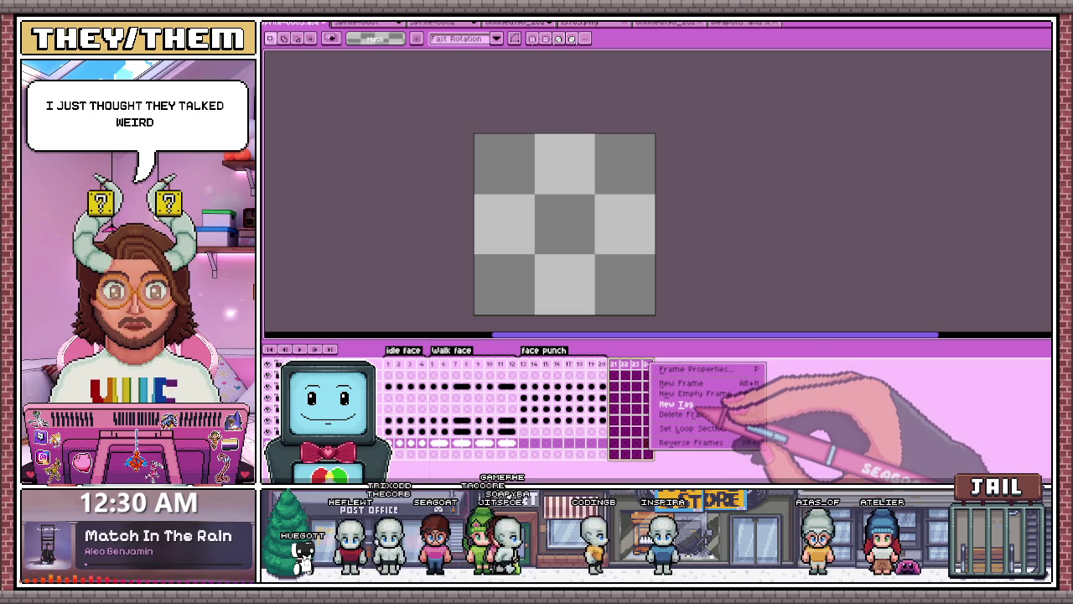
Step: Create a new tag over frames 21–24 with forward direction and Repeat switched on
click(678, 404)
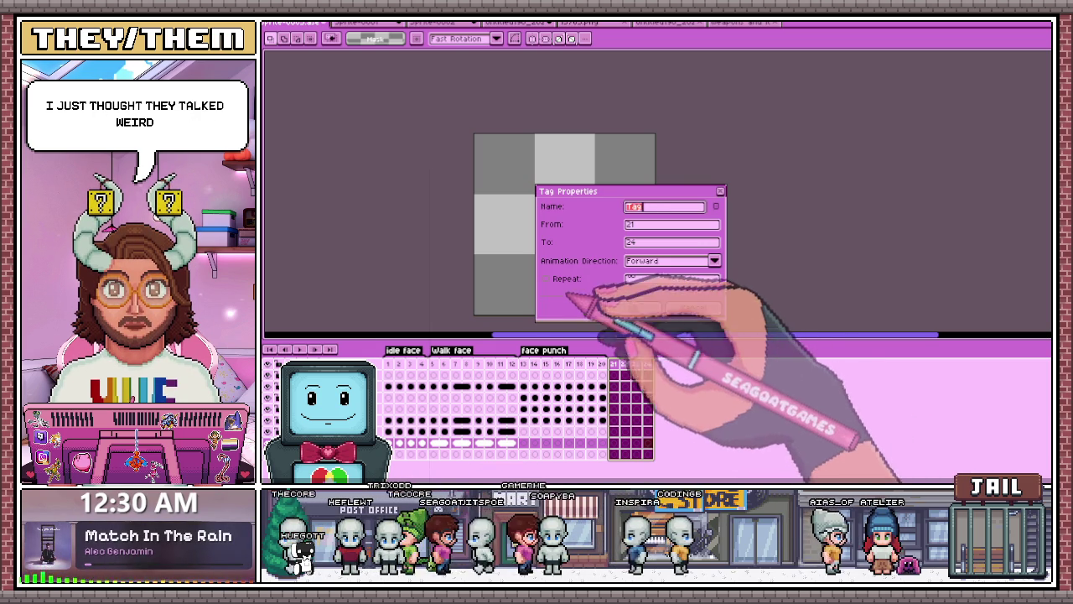
click(570, 279)
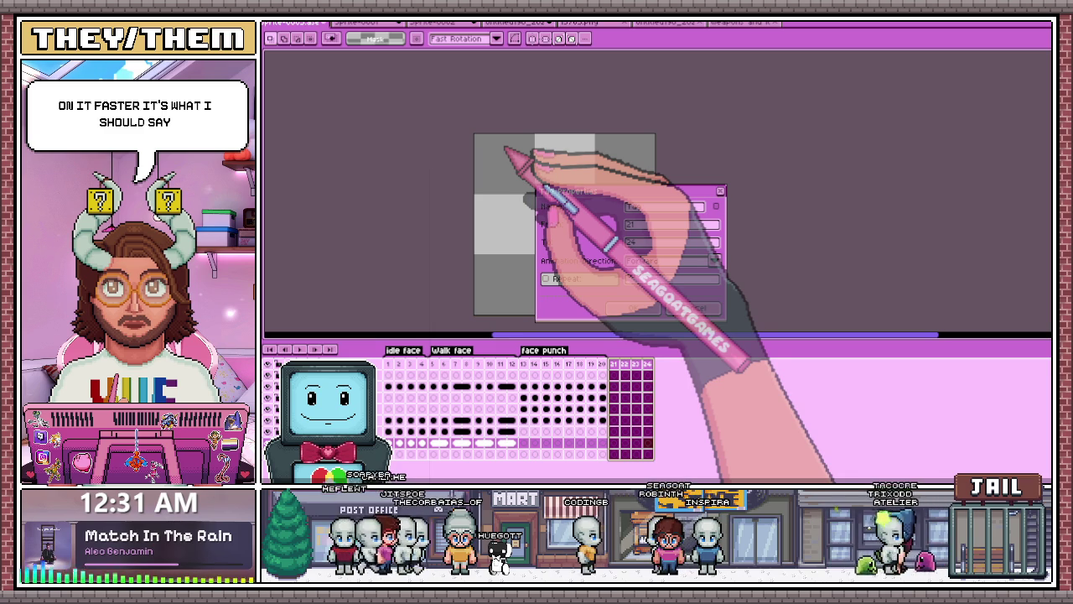
key(space)
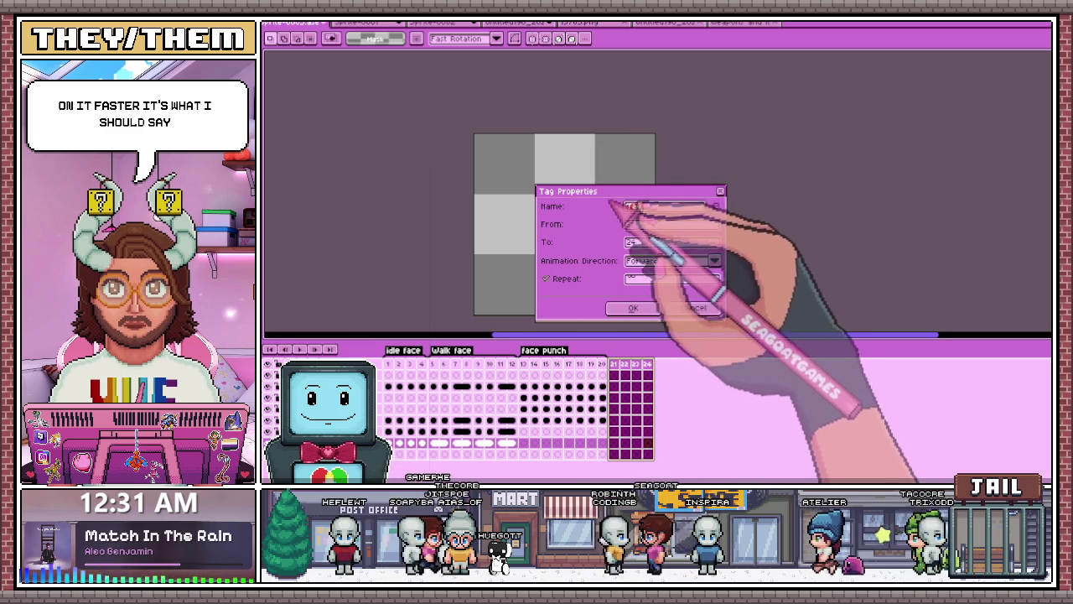
Step: Rename the new tag to 'Hurt', confirm it, and return to frame 21
mouse_move(616, 198)
mouse_down()
mouse_move(735, 146)
mouse_move(722, 150)
mouse_up()
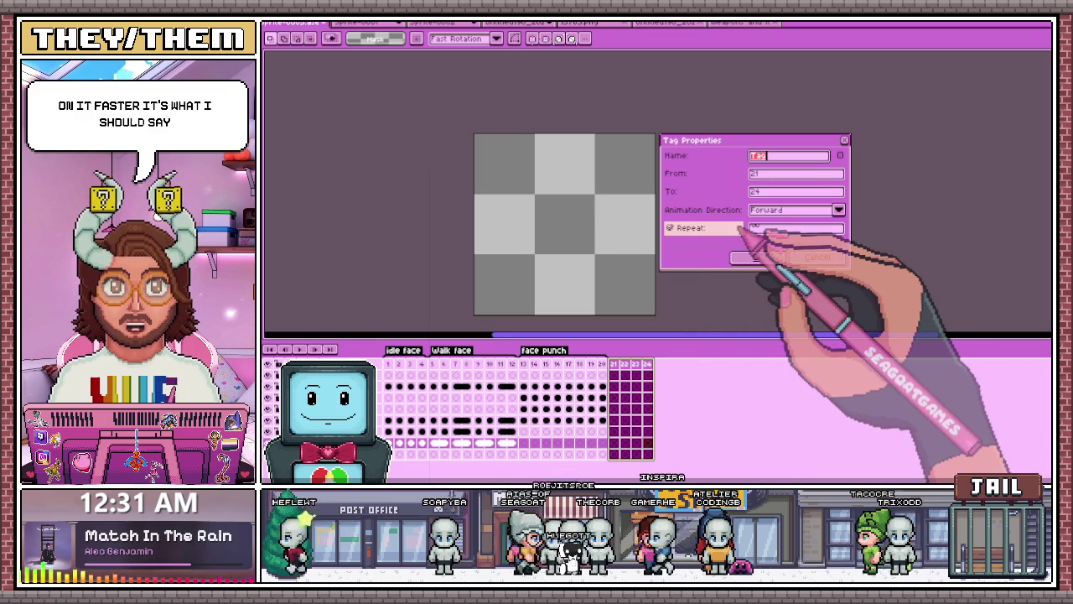
text(Bu)
key(BackSpace)
text(Hurt)
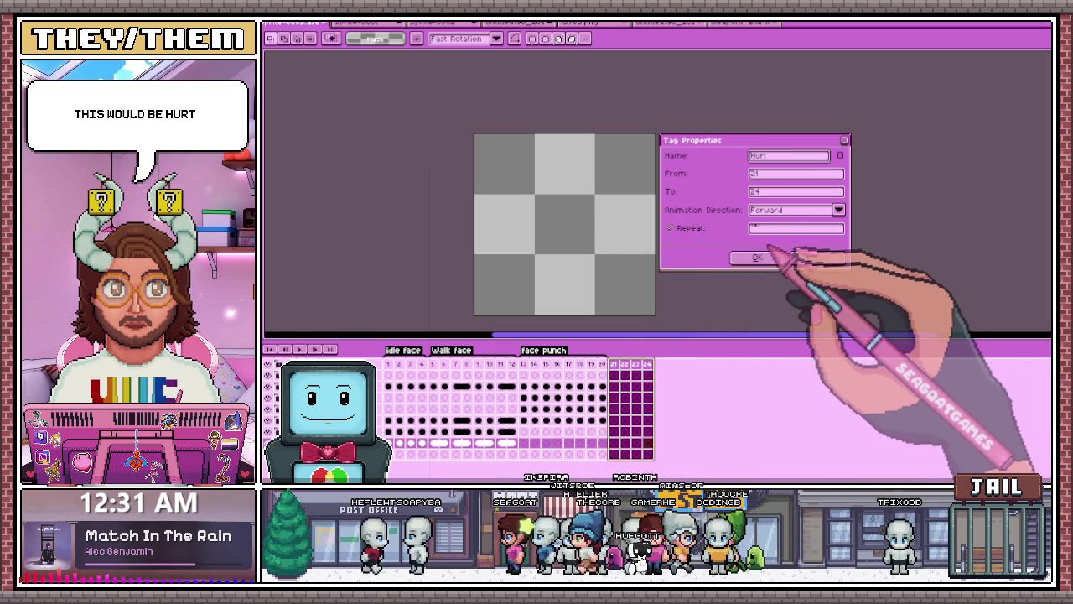
click(752, 257)
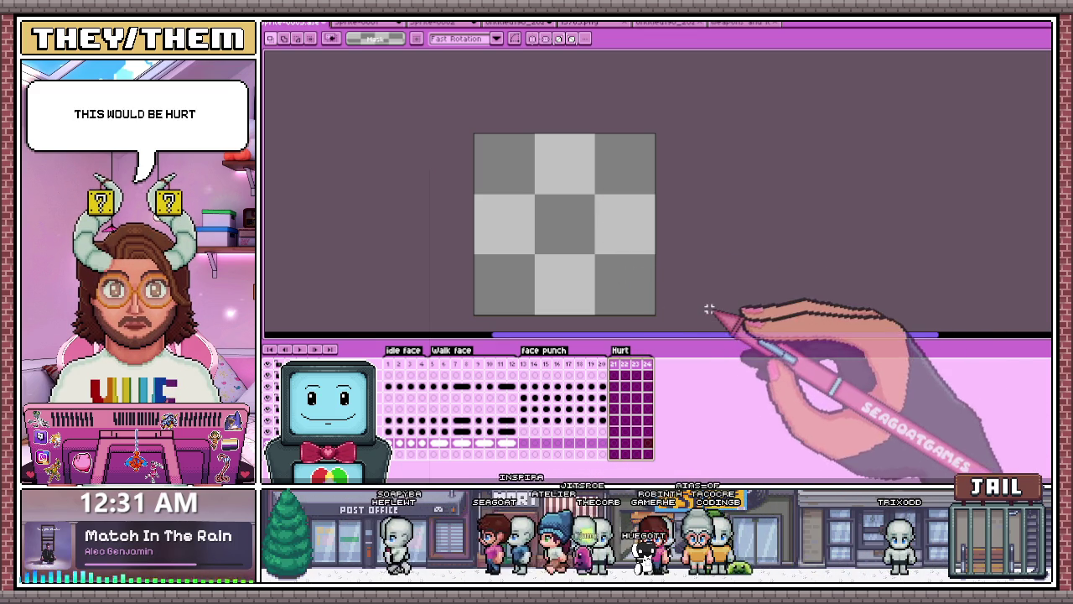
click(613, 363)
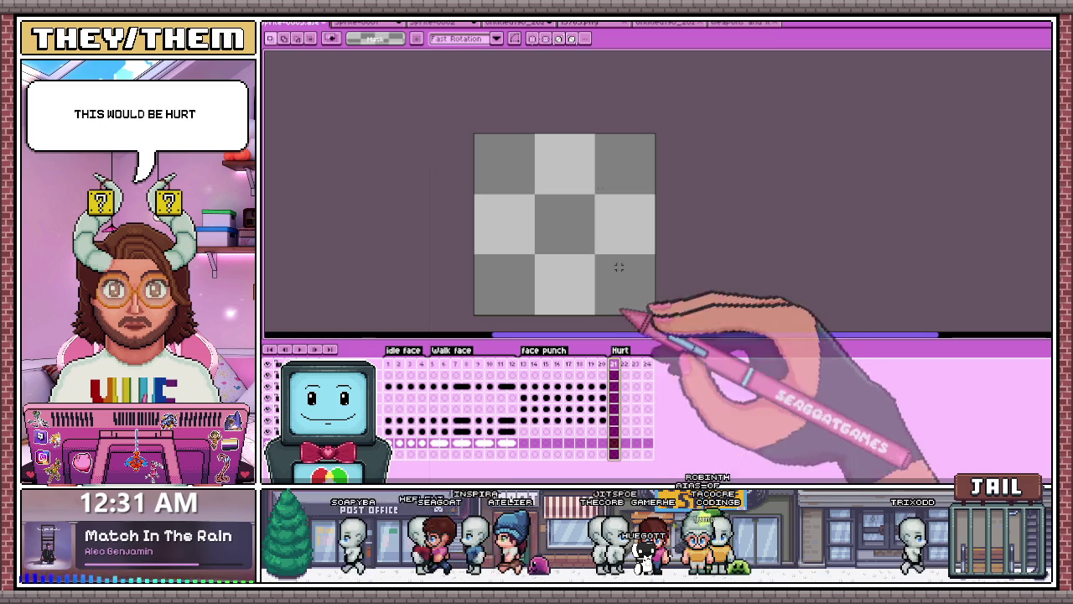
Step: Copy the full character from frame 1 and paste it into Hurt frame 21
scroll(566, 187, up, 1)
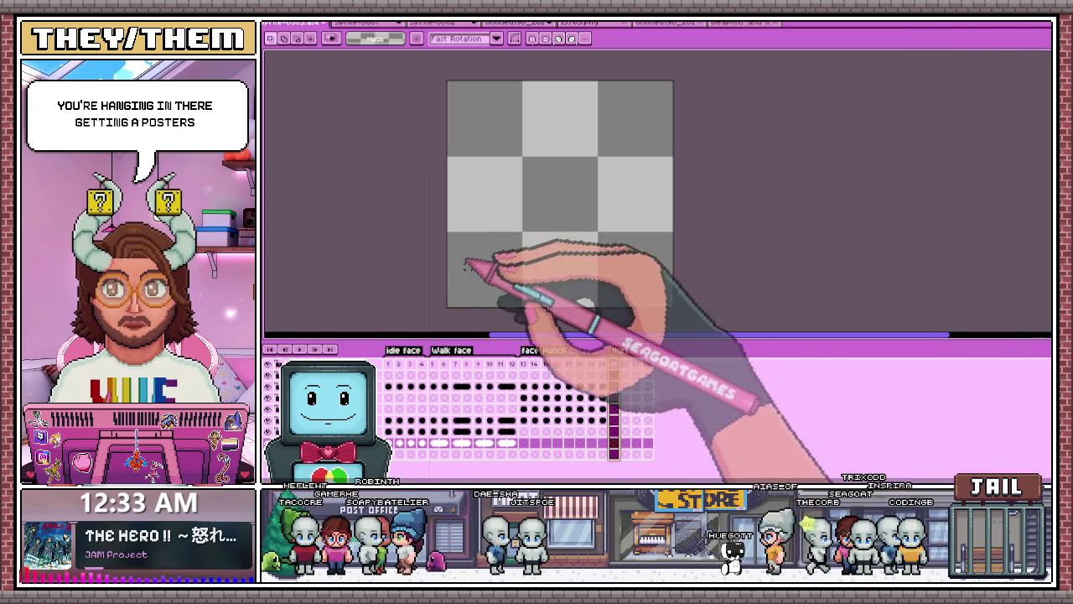
click(390, 385)
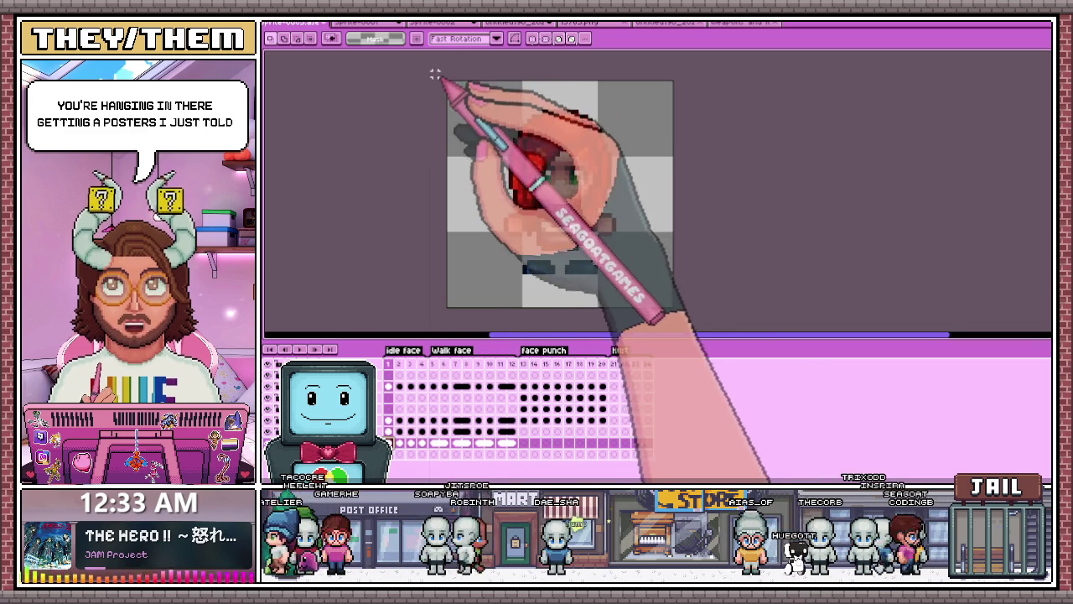
key(ctrl+a)
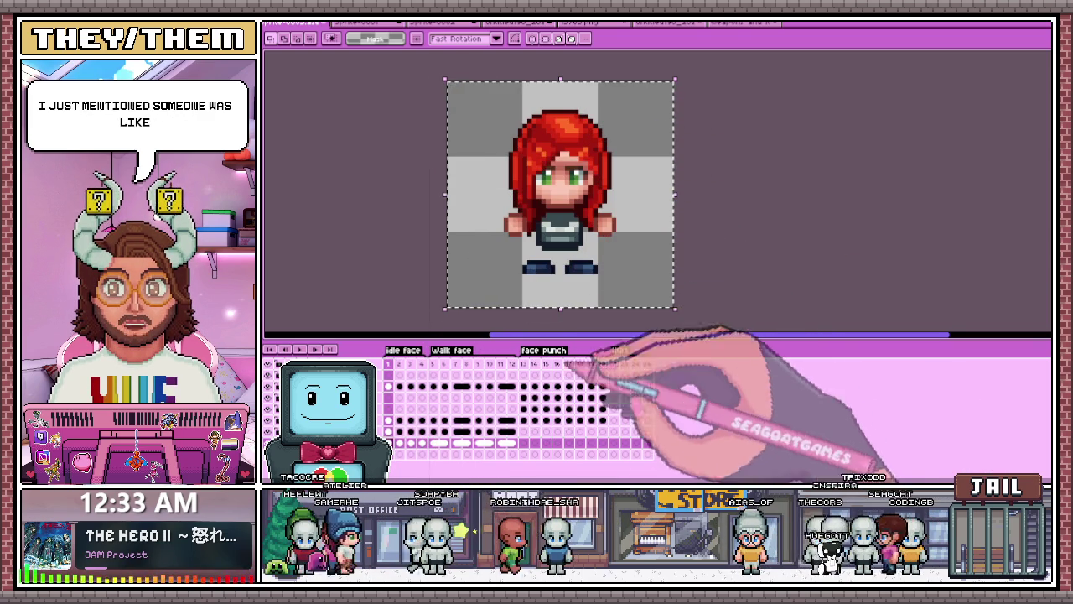
click(614, 443)
key(ctrl+v)
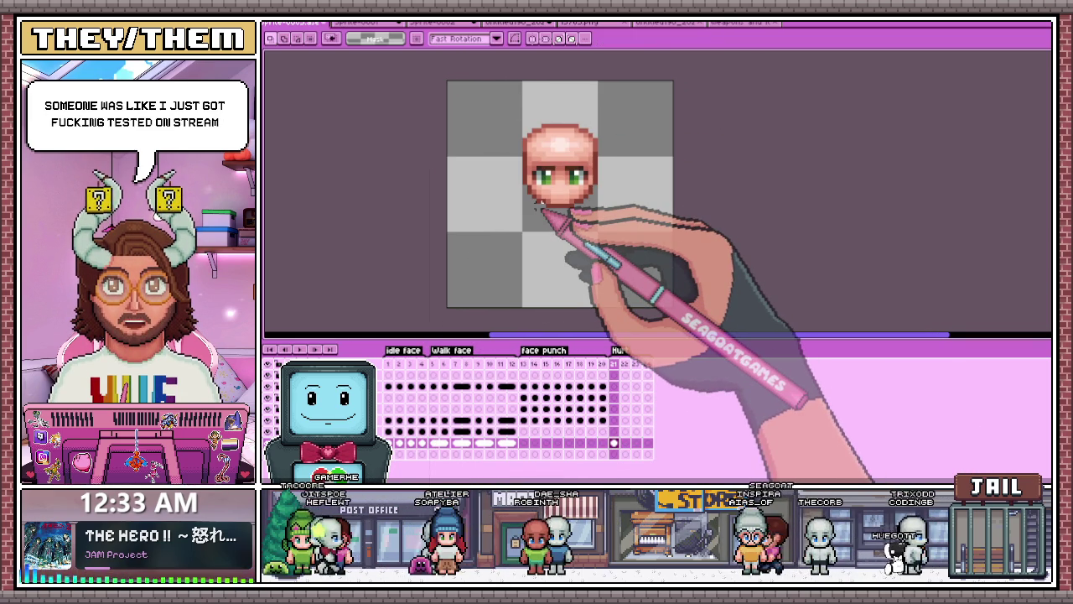
Step: Paste the character into Hurt frame 22 and compare it with frames 21 and 23
click(625, 442)
key(ctrl+v)
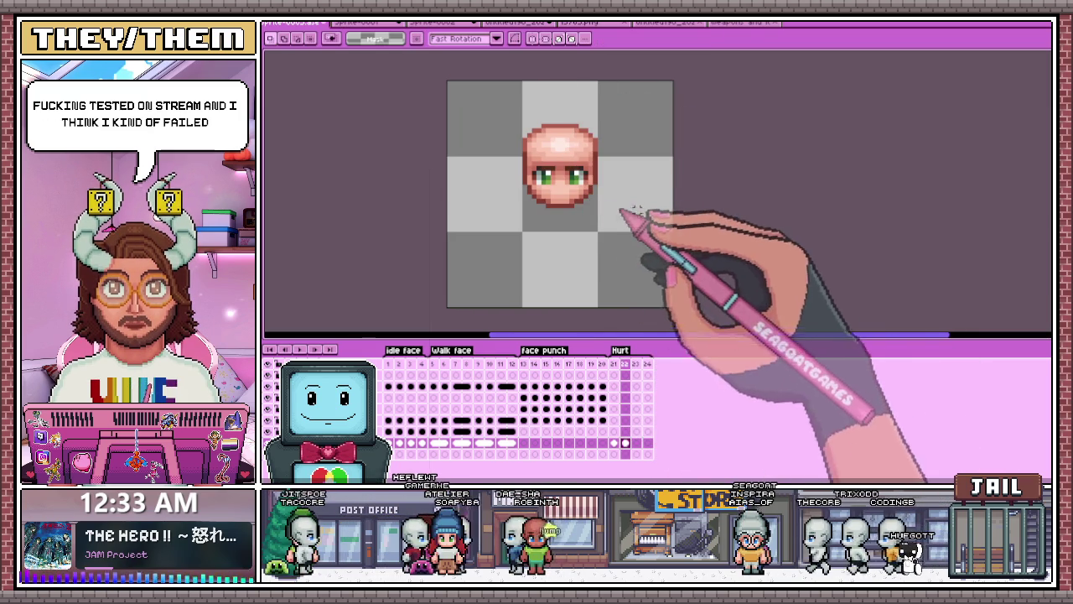
click(614, 443)
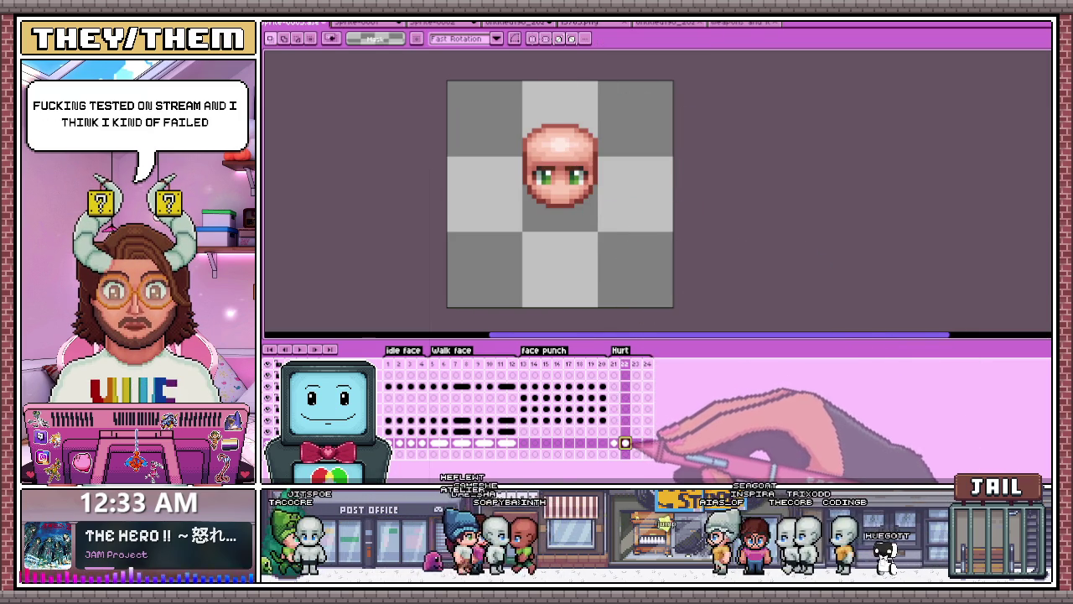
click(637, 442)
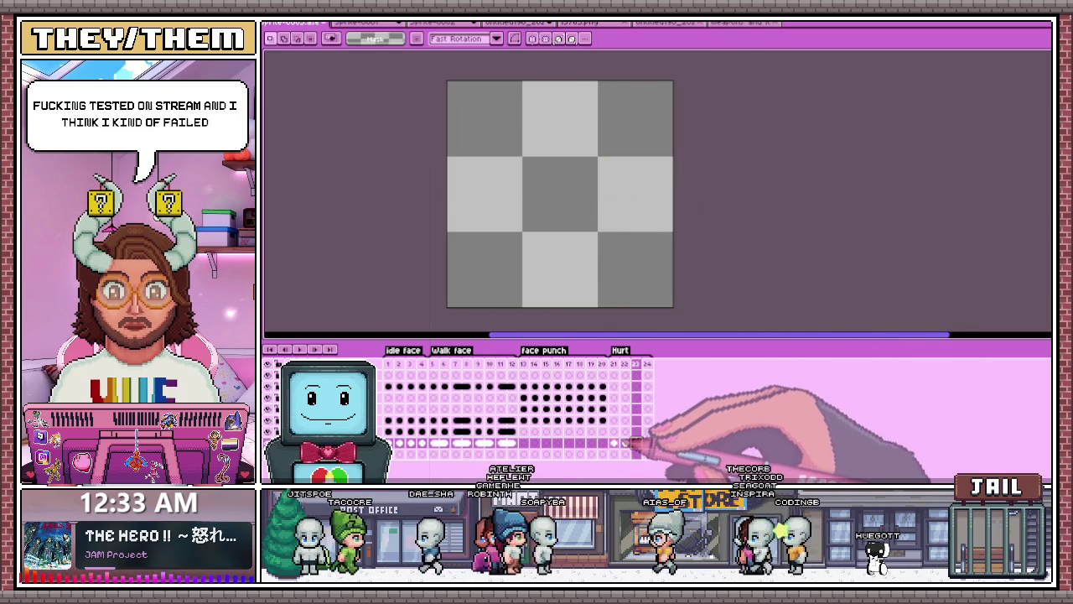
click(625, 443)
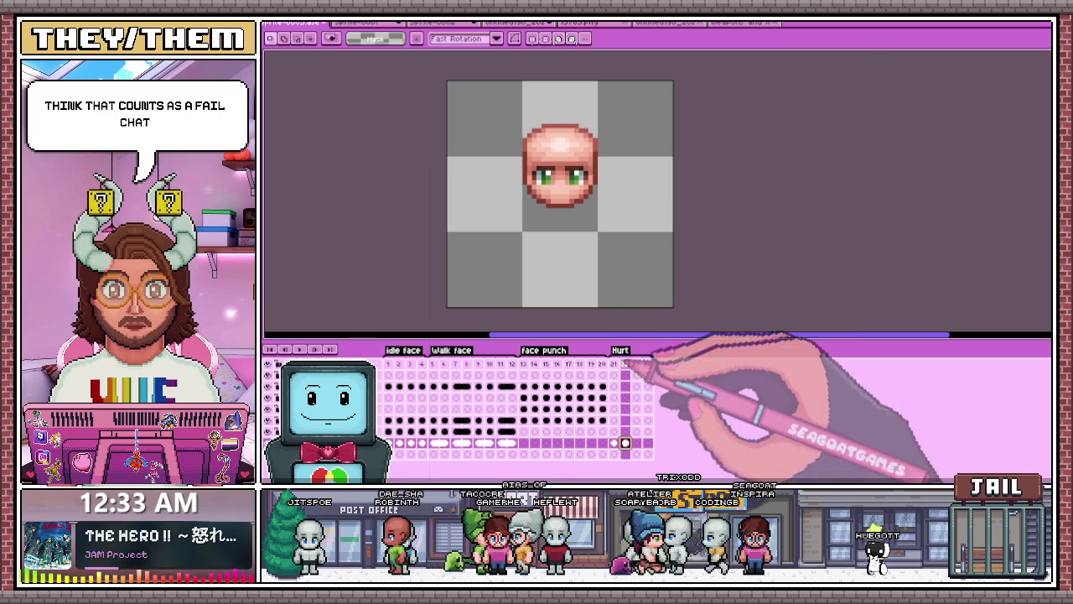
Step: Try new eye and brow strokes on frame 22, undo them, and return to frame 21
scroll(541, 187, up, 1)
scroll(541, 188, up, 2)
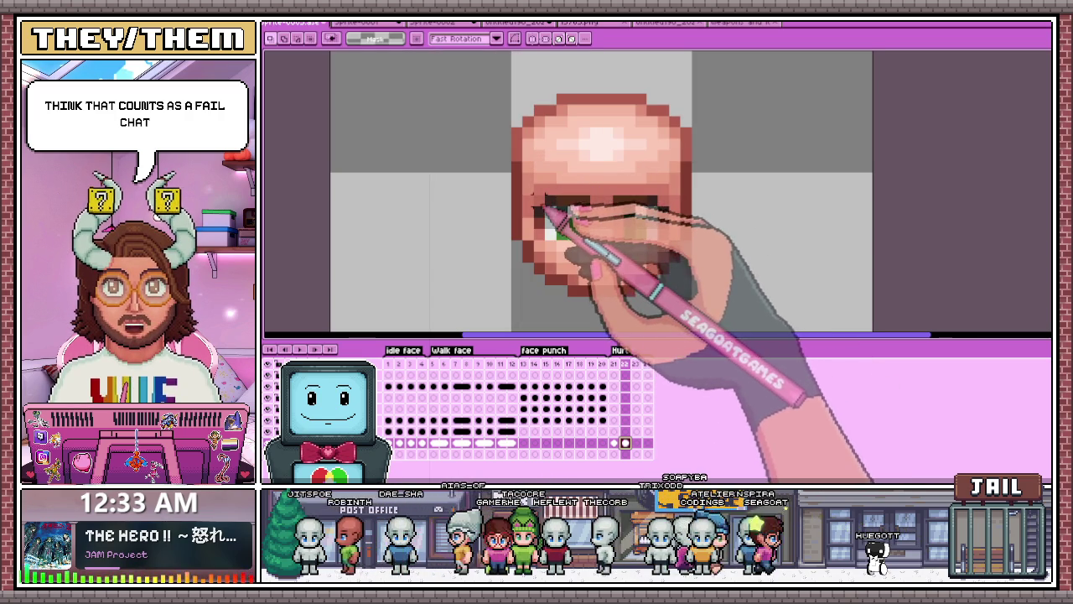
drag(548, 228, 587, 242)
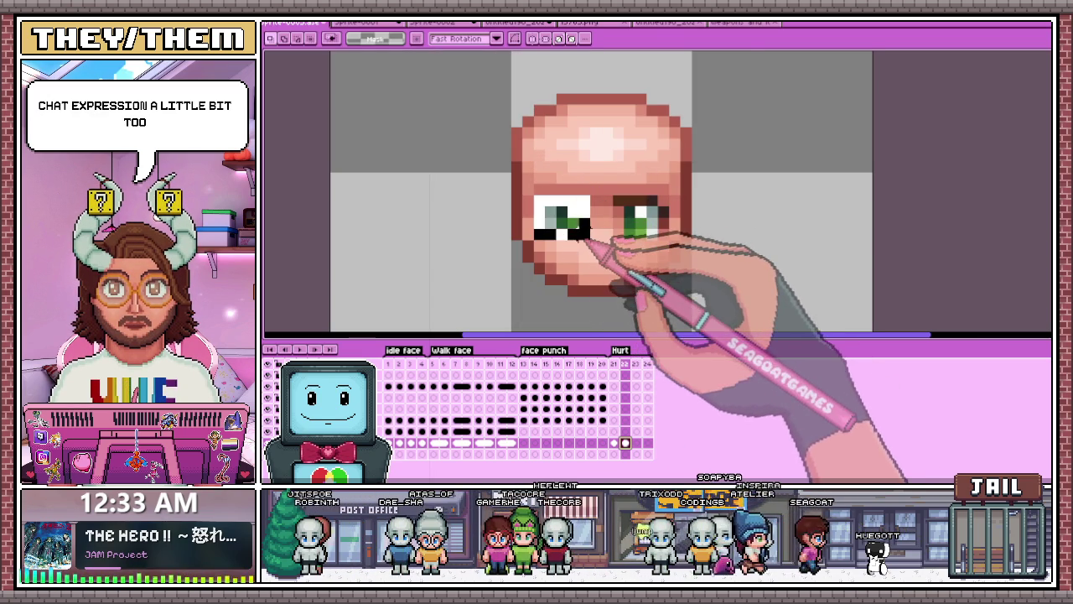
drag(541, 181, 667, 182)
drag(587, 236, 667, 236)
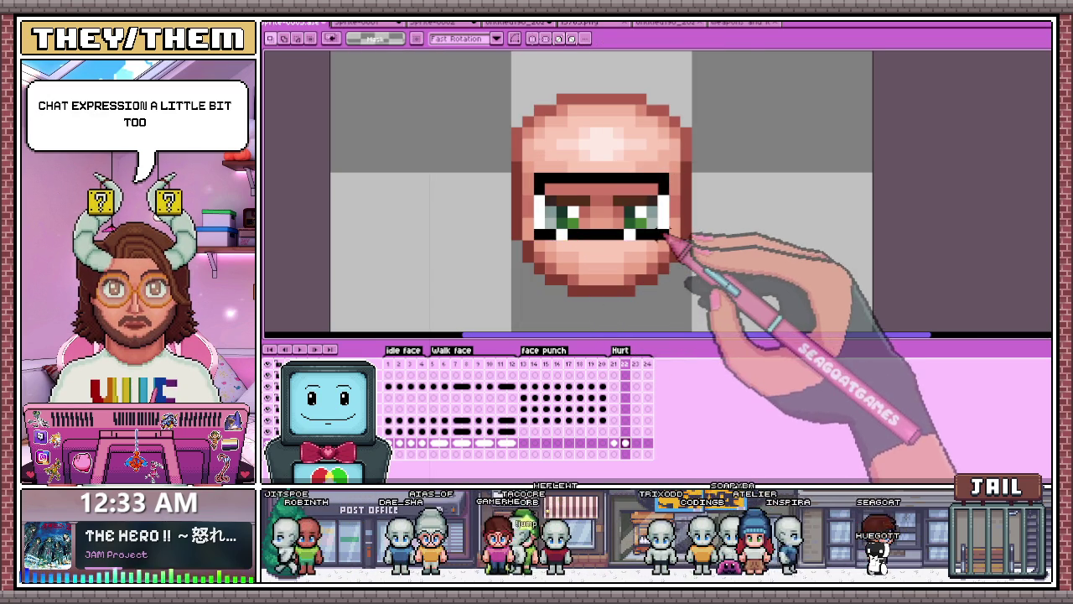
key(ctrl+z)
key(minus)
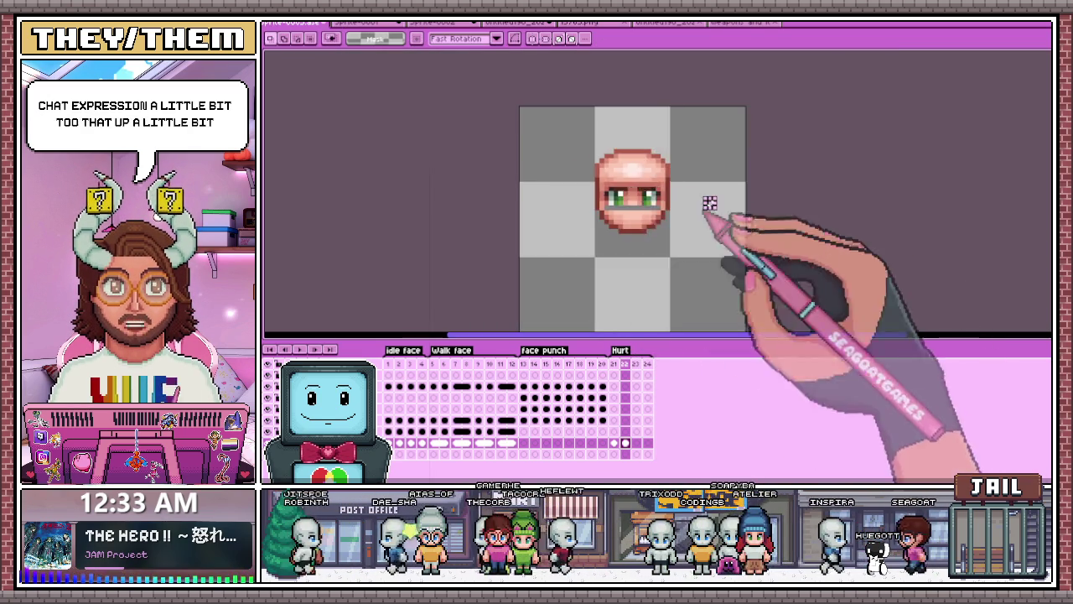
scroll(646, 113, up, 2)
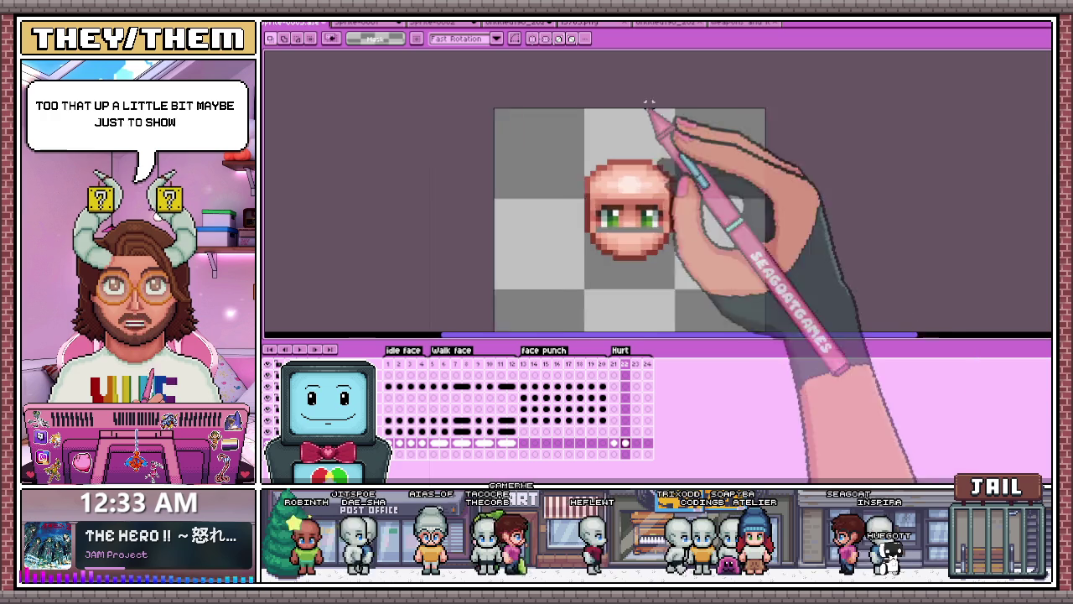
key(minus)
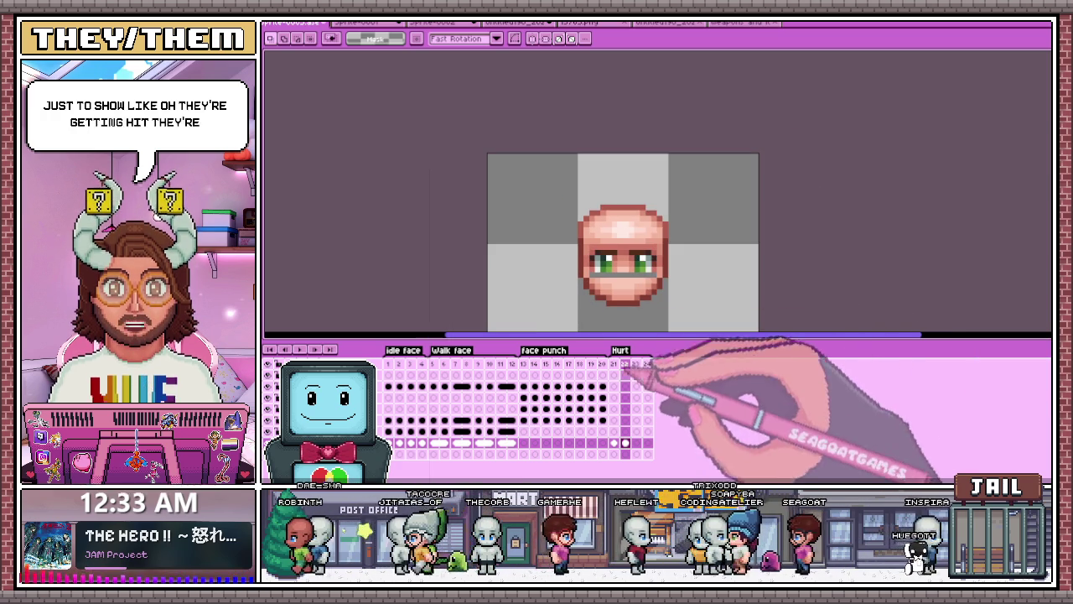
click(614, 443)
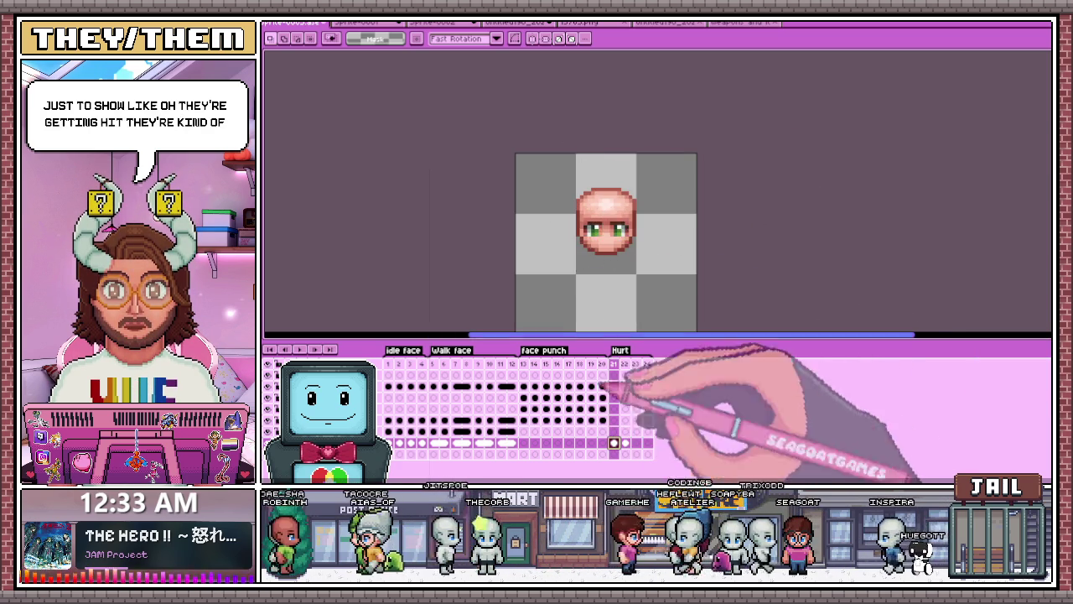
key(minus)
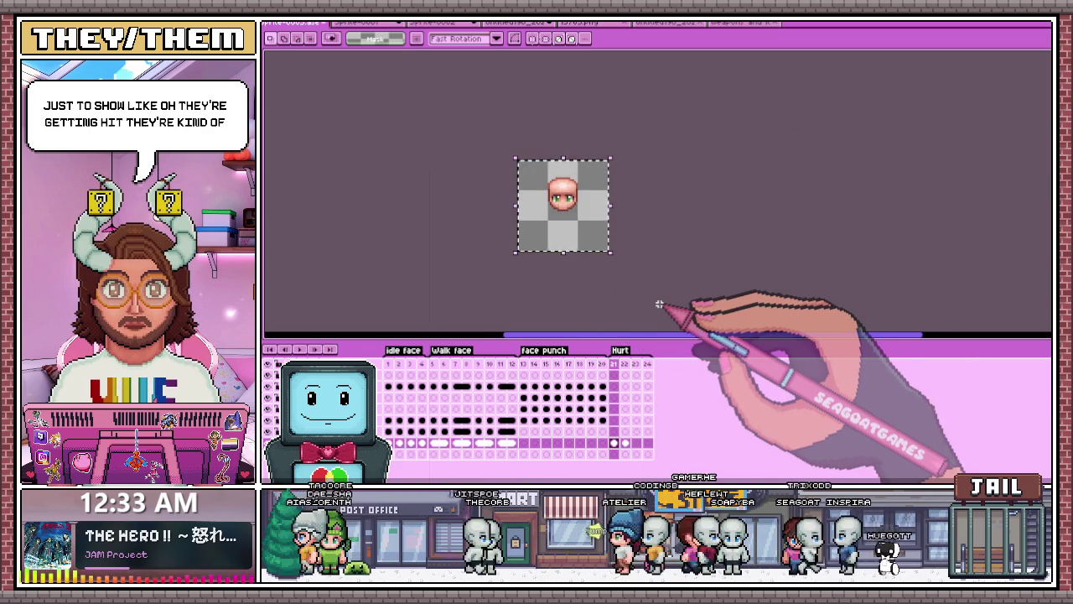
click(625, 443)
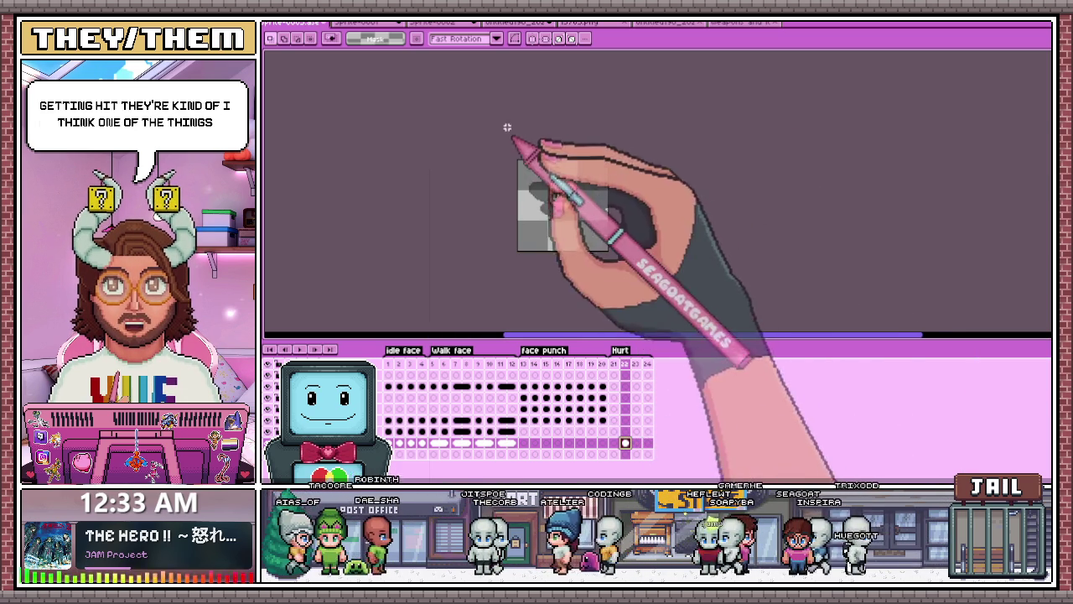
click(613, 443)
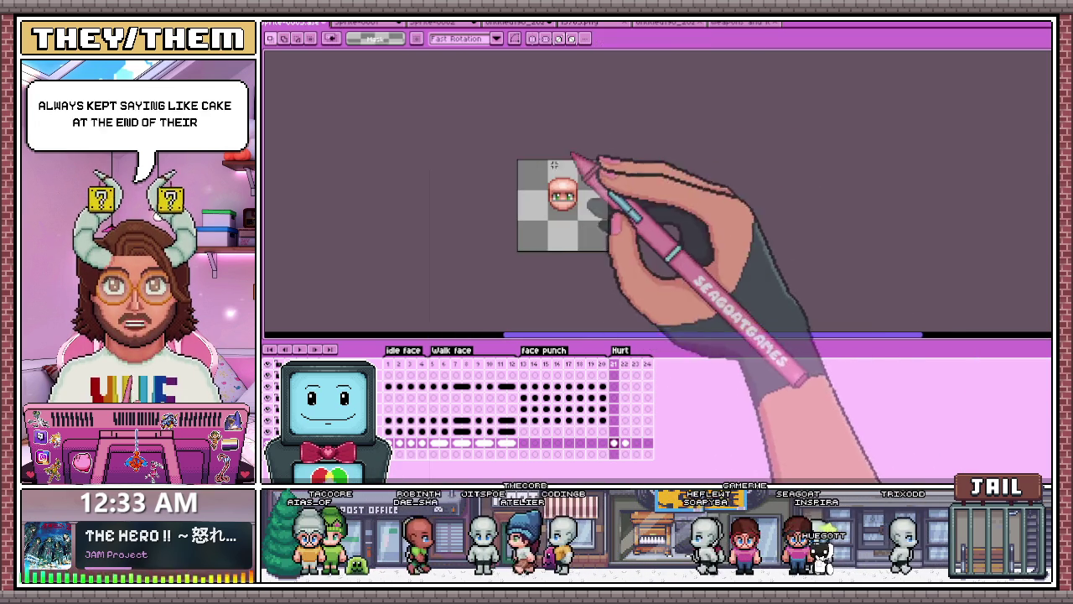
key(plus)
scroll(587, 181, up, 3)
key(b)
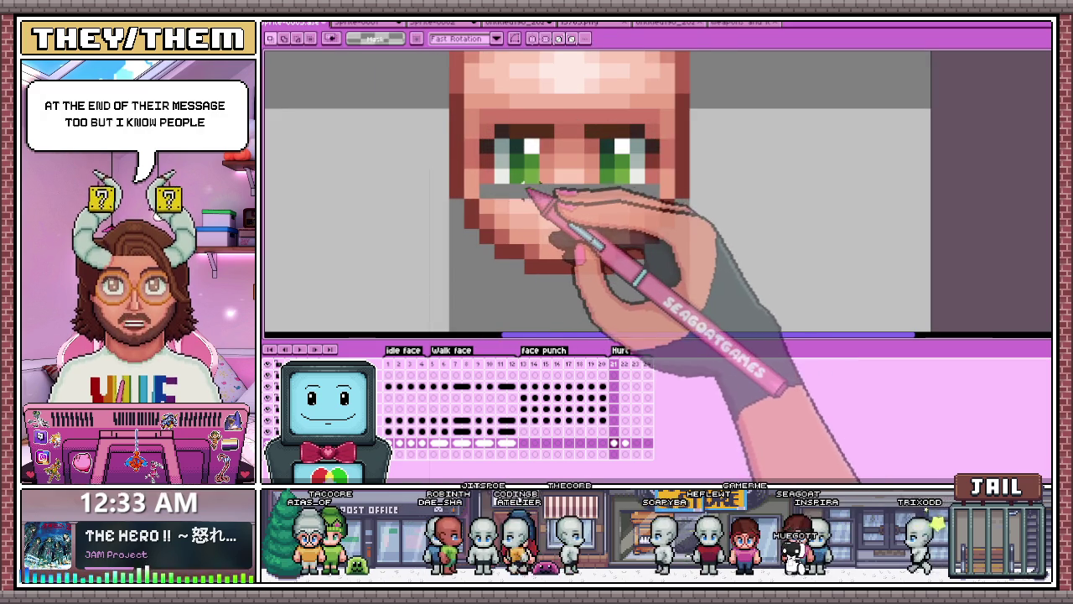
key(i)
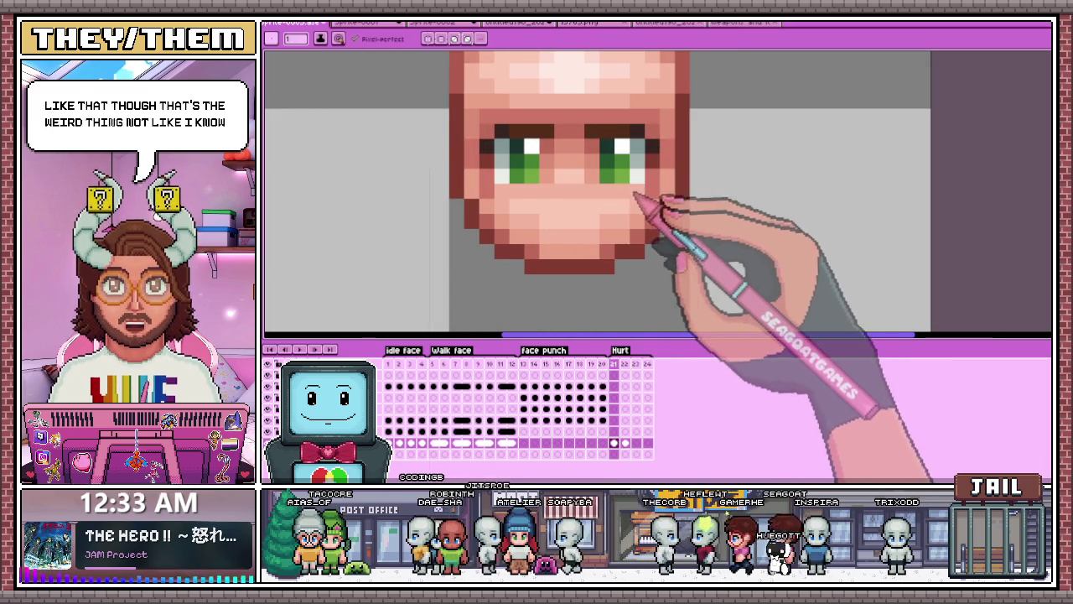
key(b)
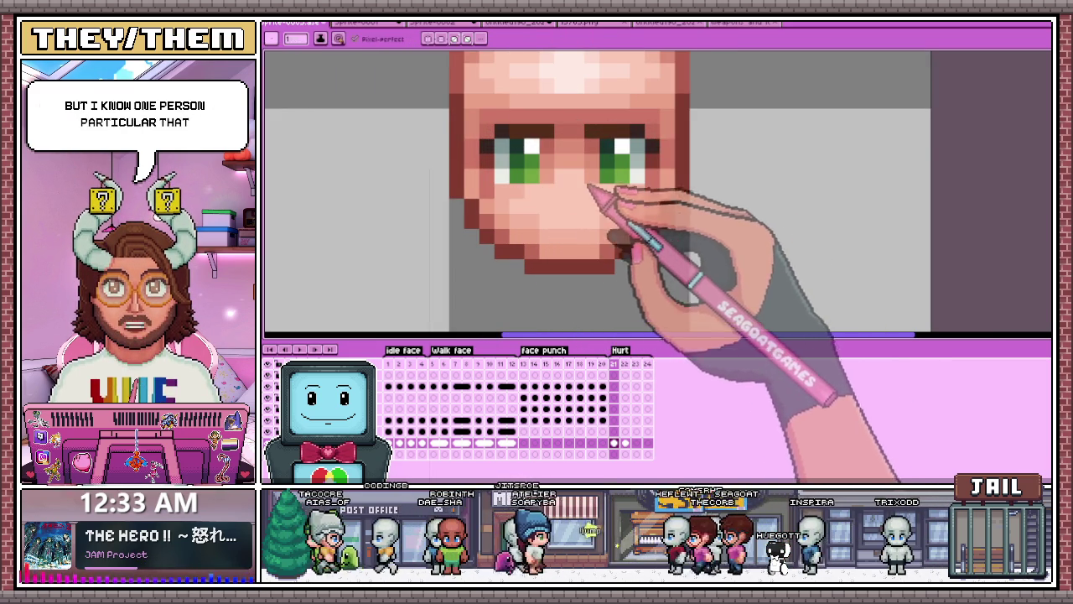
scroll(600, 195, down, 2)
scroll(537, 230, down, 2)
scroll(538, 278, down, 2)
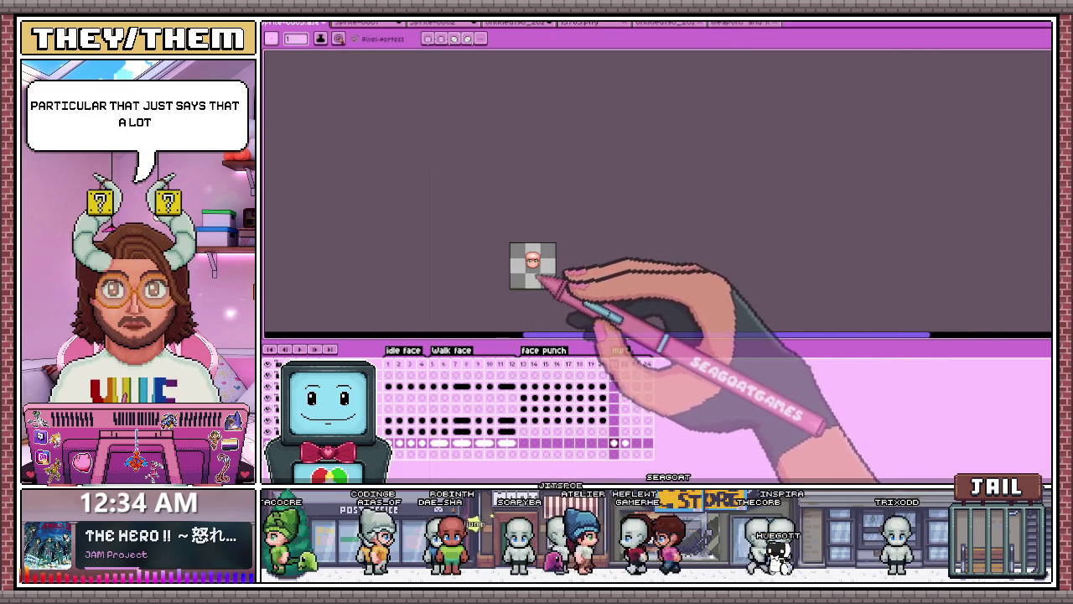
scroll(540, 280, up, 2)
scroll(546, 204, up, 2)
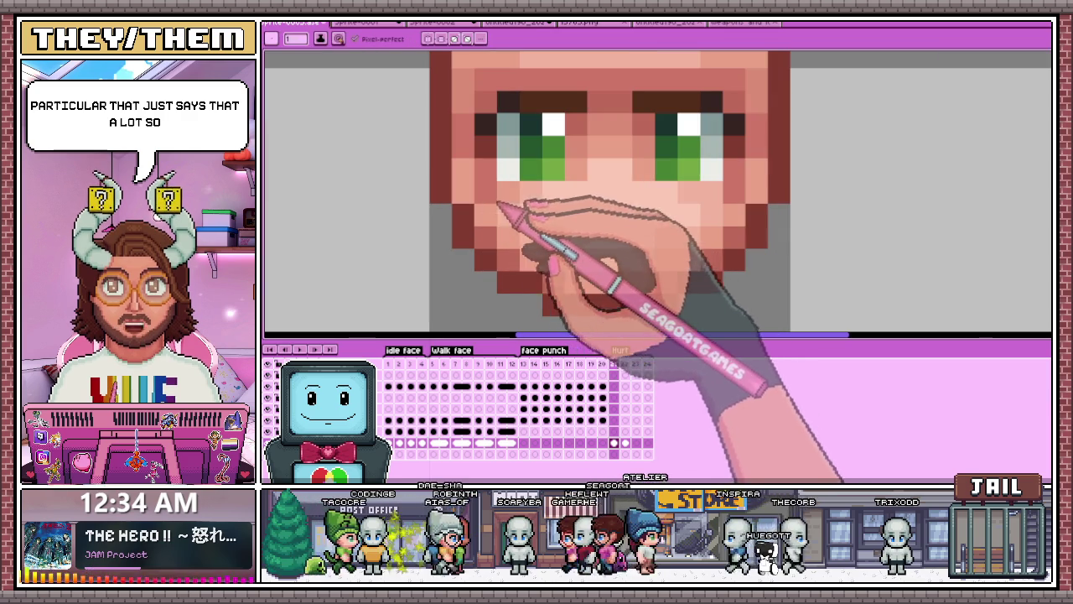
scroll(637, 181, down, 2)
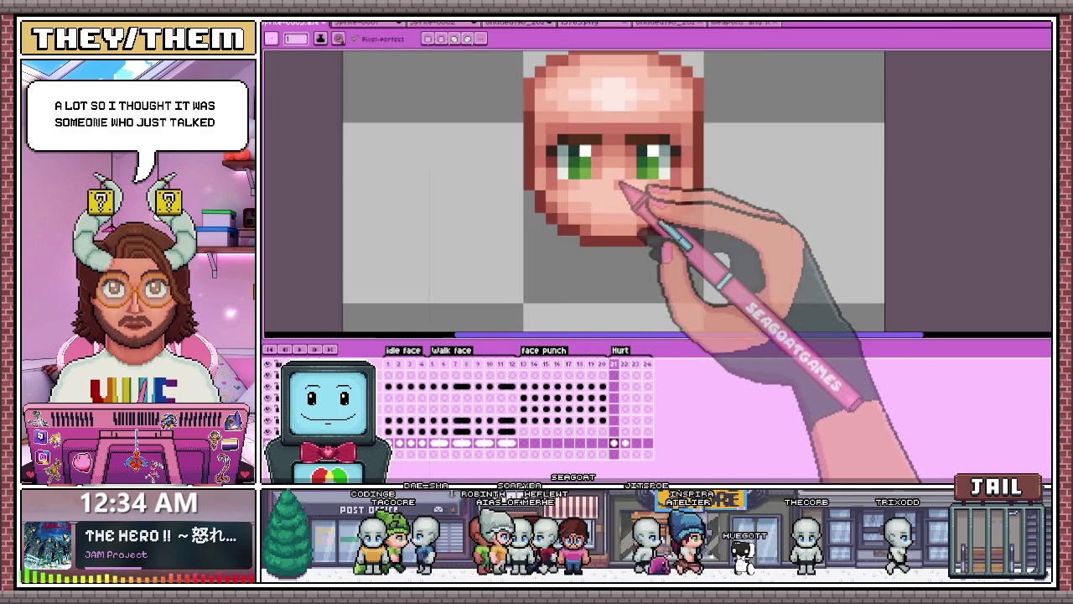
scroll(622, 186, down, 2)
scroll(616, 239, down, 1)
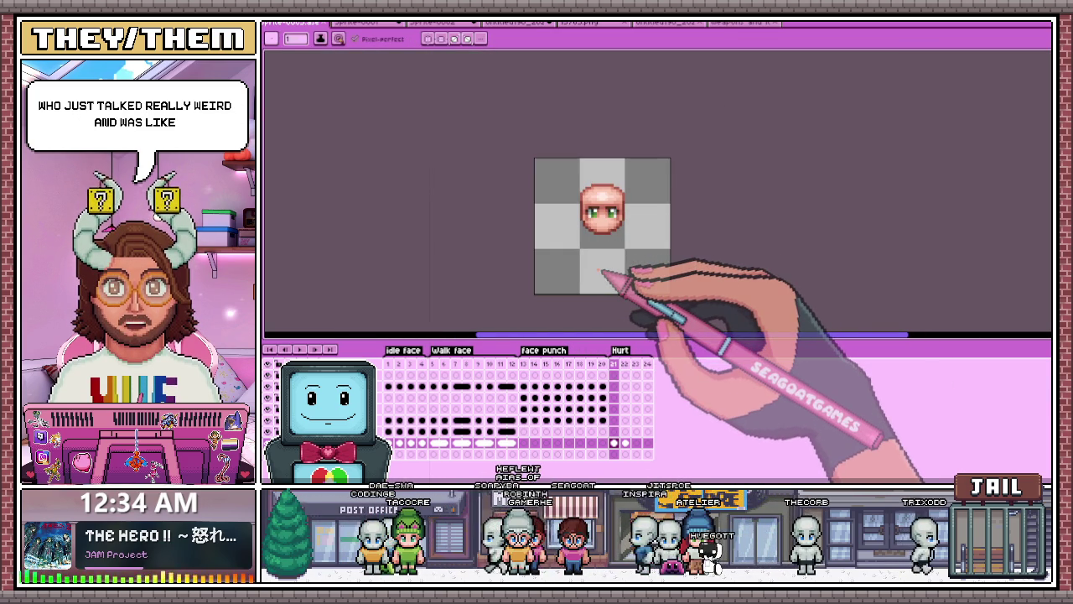
scroll(651, 211, up, 2)
scroll(570, 283, up, 2)
scroll(591, 283, up, 1)
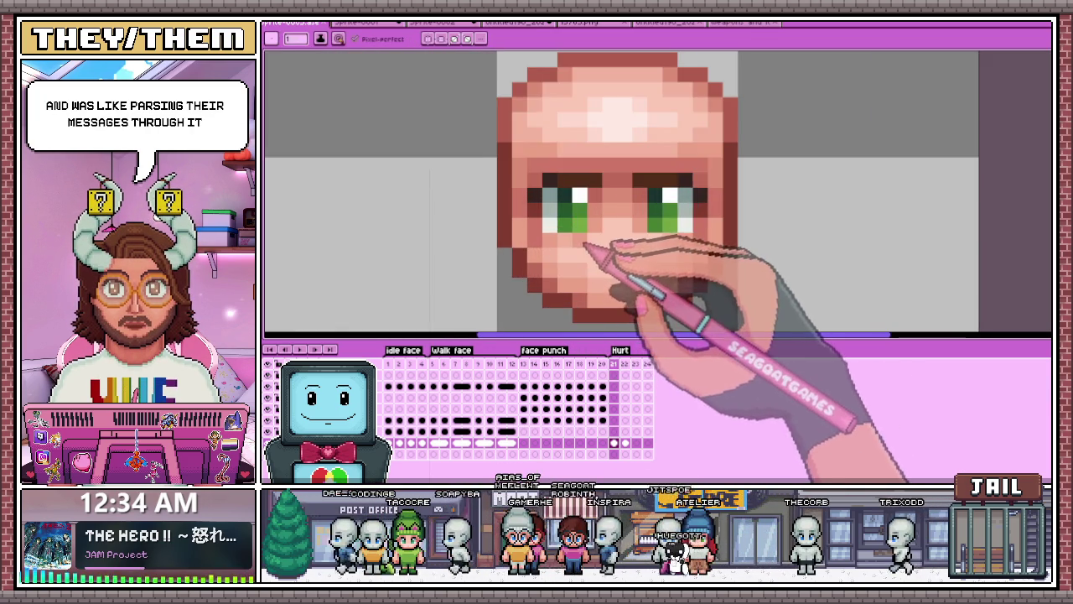
scroll(574, 172, down, 3)
scroll(587, 210, up, 1)
scroll(522, 179, up, 2)
scroll(506, 180, up, 2)
scroll(504, 163, down, 3)
scroll(536, 192, down, 1)
scroll(563, 239, down, 1)
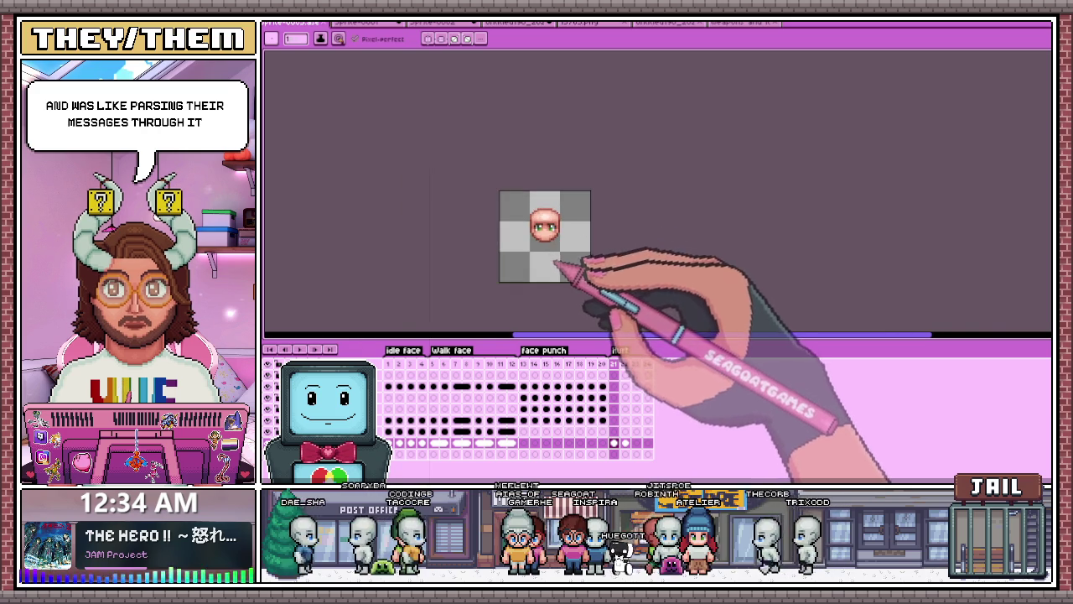
scroll(557, 245, up, 2)
scroll(551, 246, up, 3)
scroll(541, 267, down, 3)
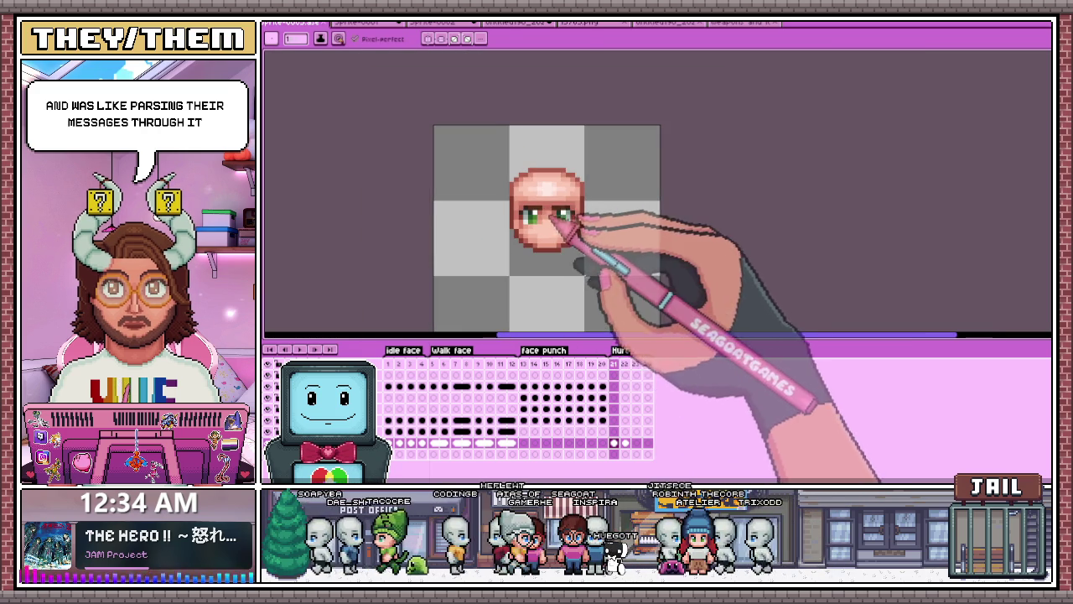
key(m)
click(625, 443)
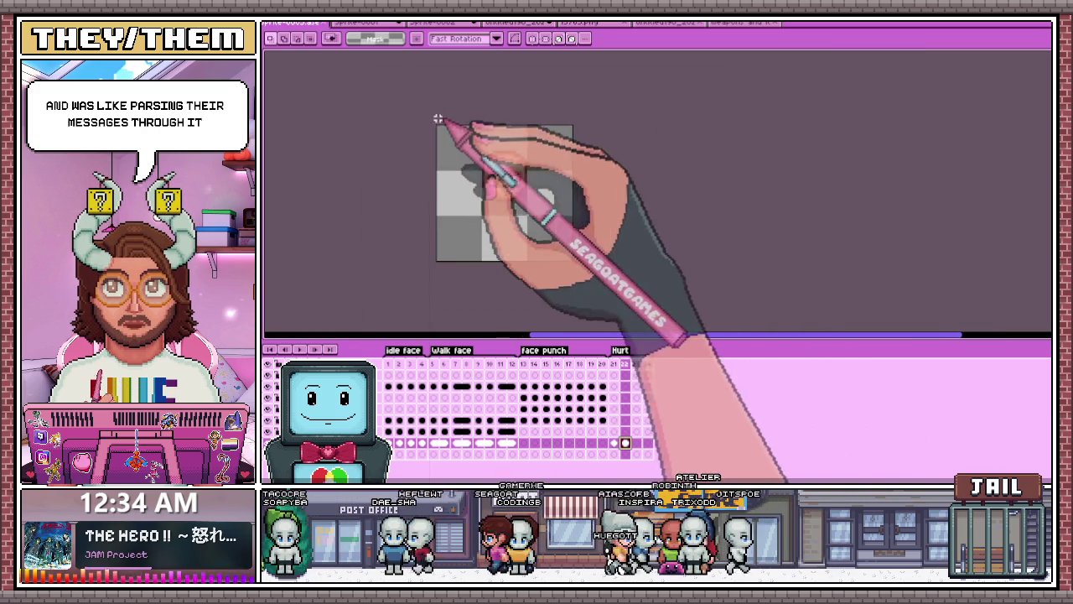
scroll(436, 126, down, 2)
key(ctrl+a)
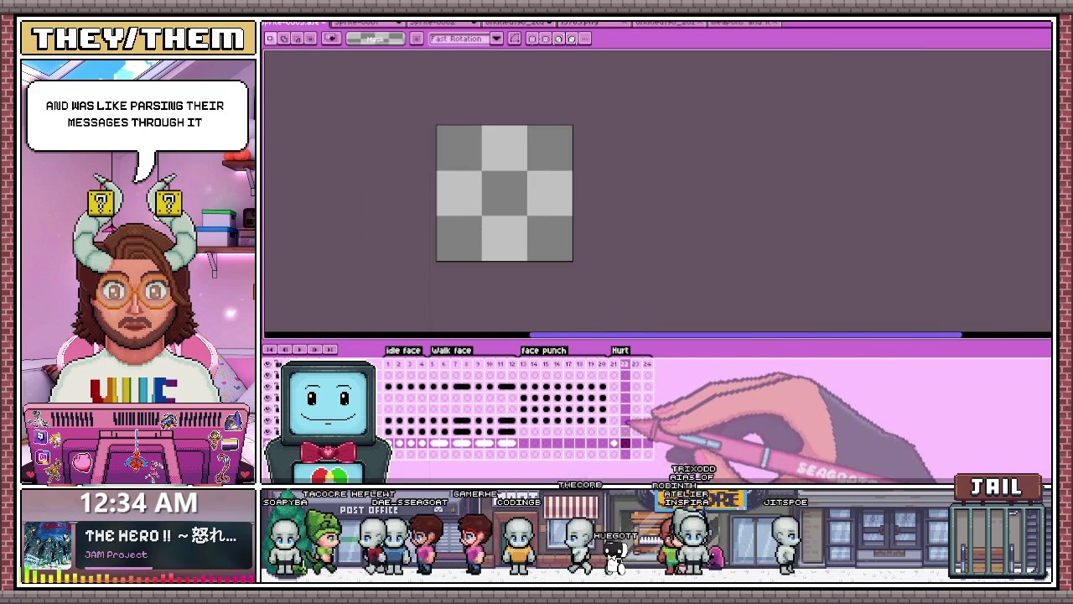
click(614, 443)
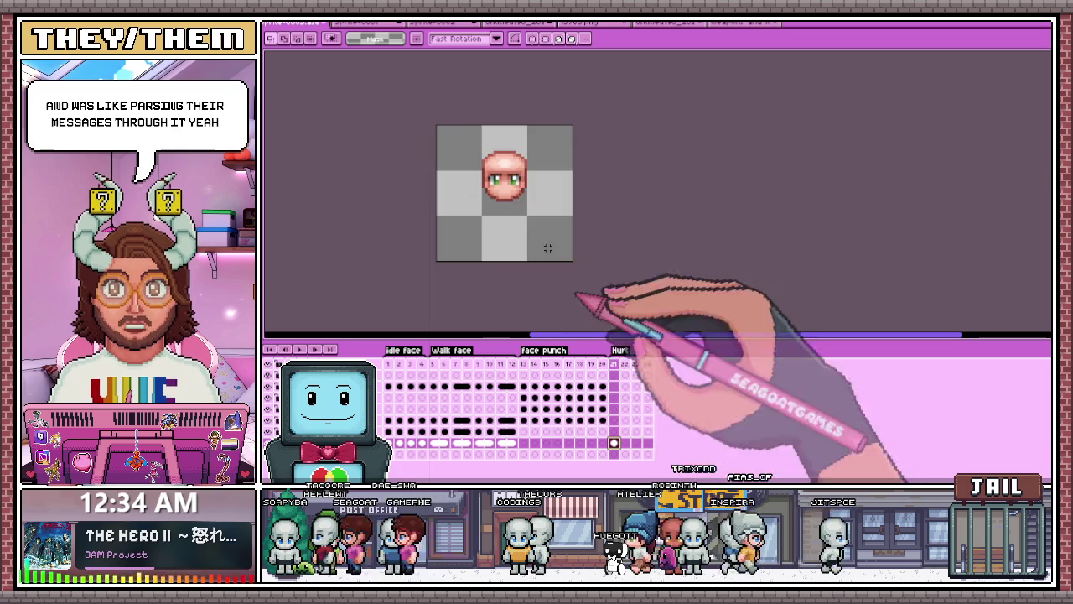
Step: Compare Hurt frames 21 and 22, then return to idle frame 1 with the full character
click(624, 440)
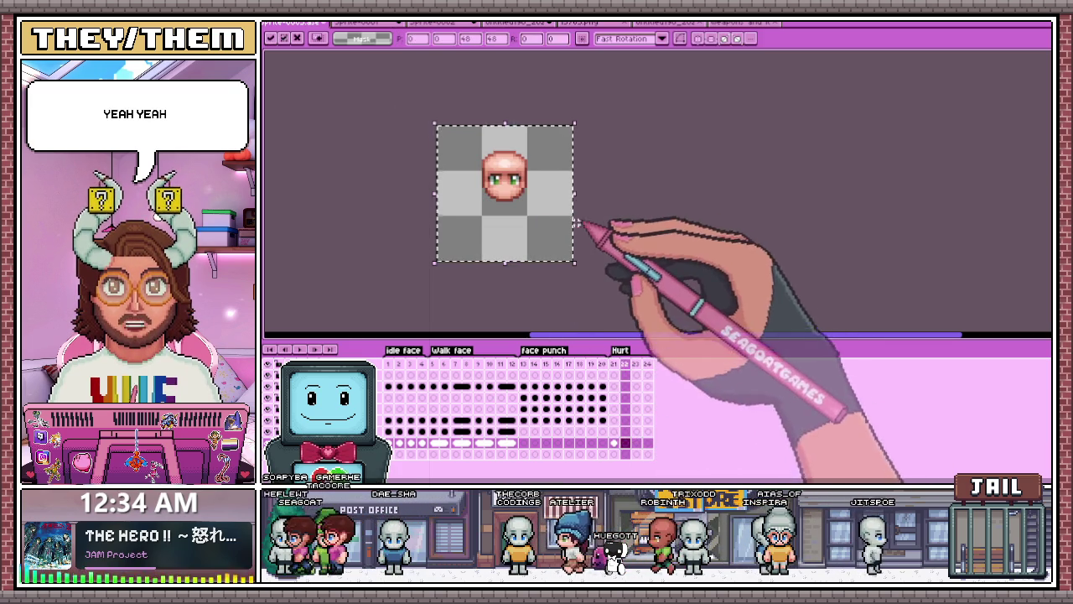
click(624, 442)
click(625, 442)
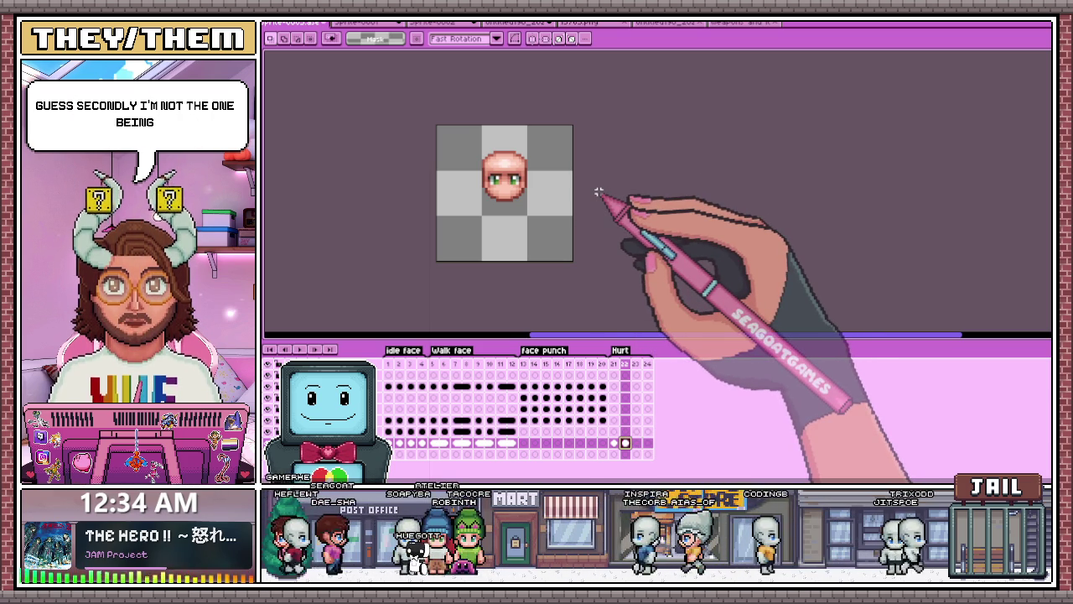
click(613, 364)
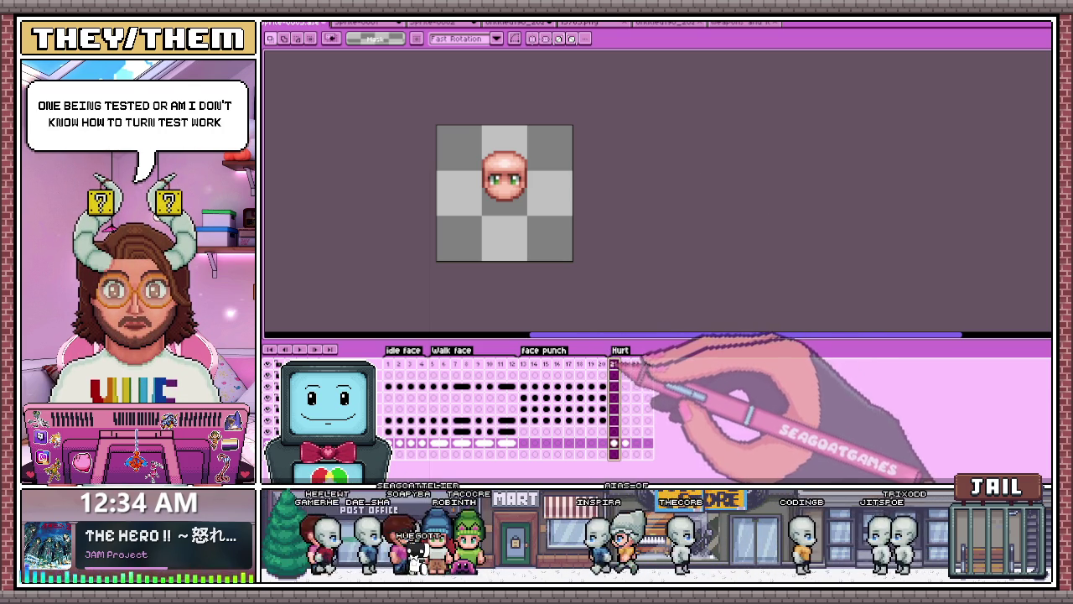
click(625, 363)
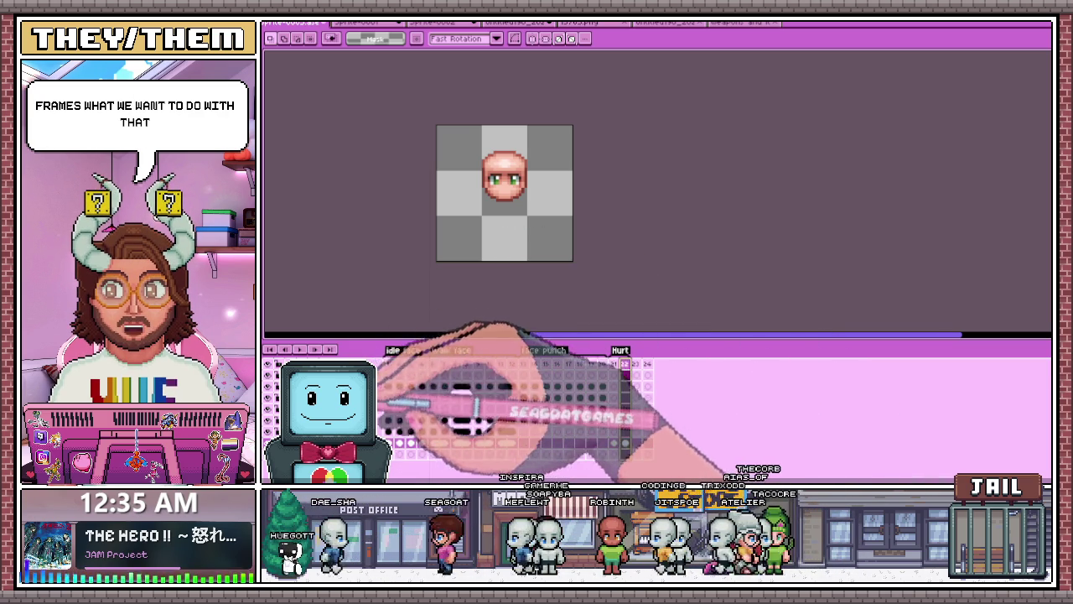
click(388, 363)
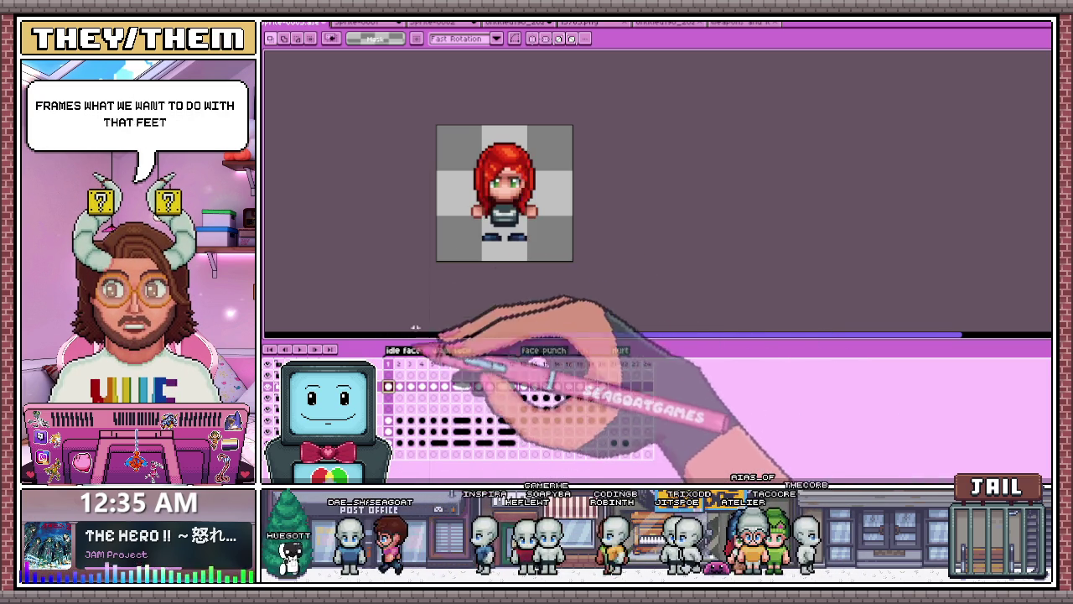
Step: Raise both hands up beside the head in the Hurt frame
drag(409, 126, 646, 334)
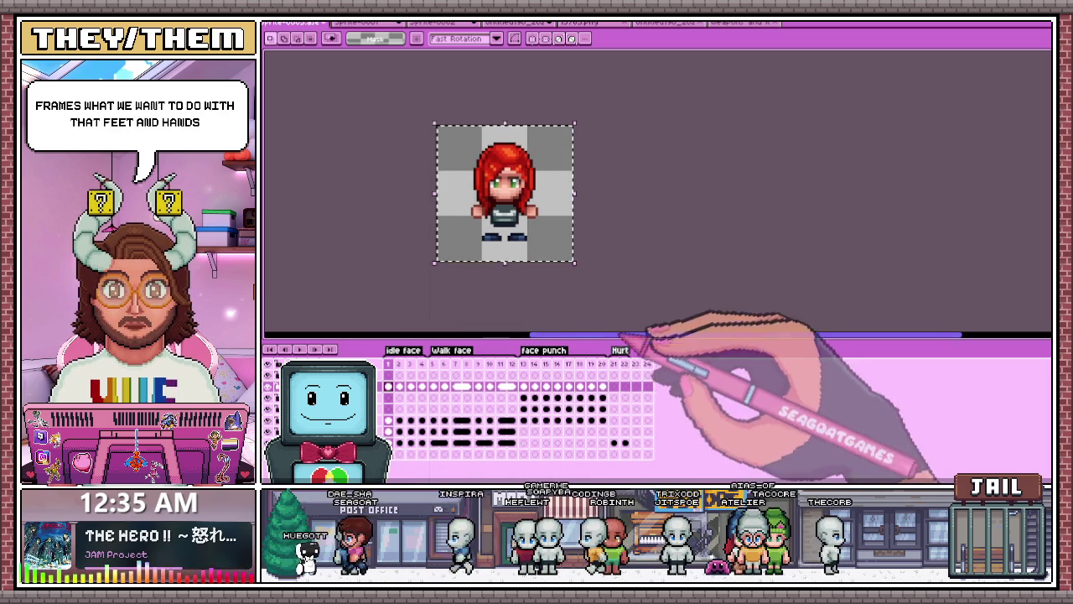
click(618, 386)
scroll(482, 220, up, 2)
scroll(470, 216, up, 1)
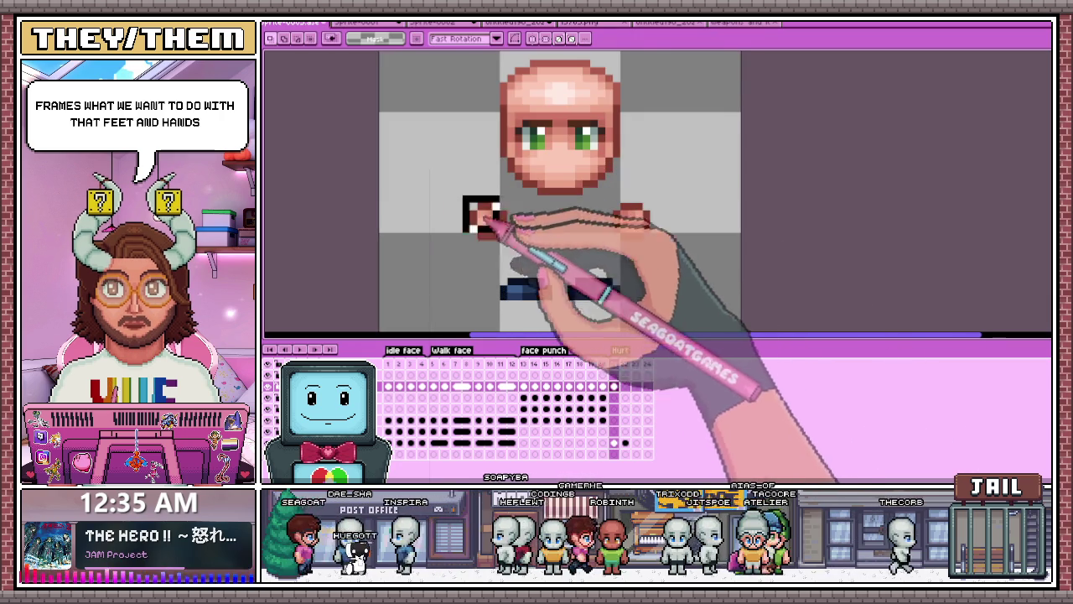
scroll(570, 225, down, 1)
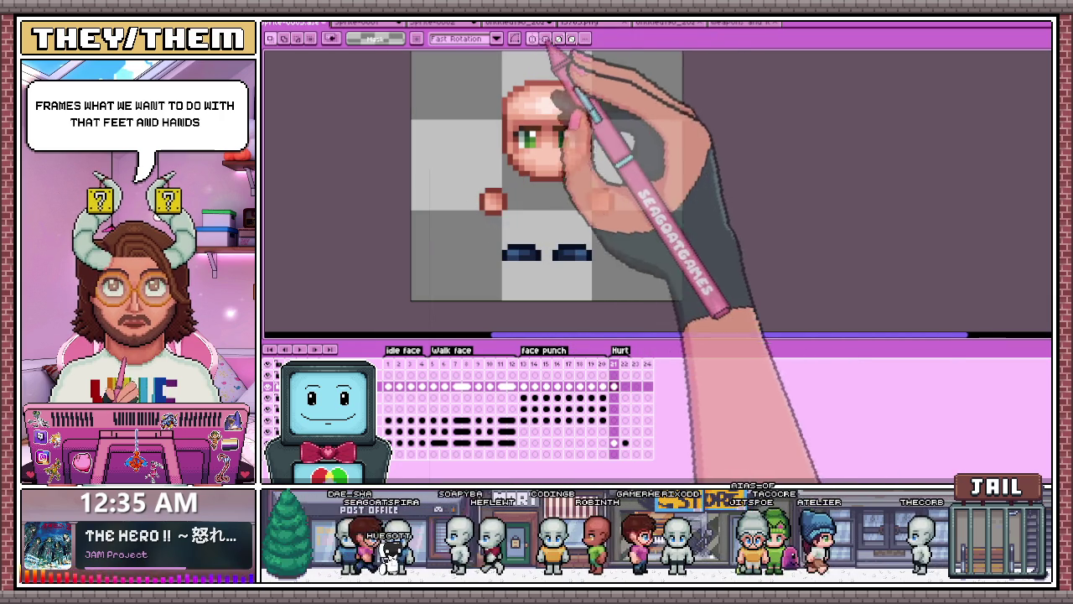
mouse_move(493, 201)
mouse_down()
mouse_move(480, 149)
mouse_move(500, 191)
mouse_up()
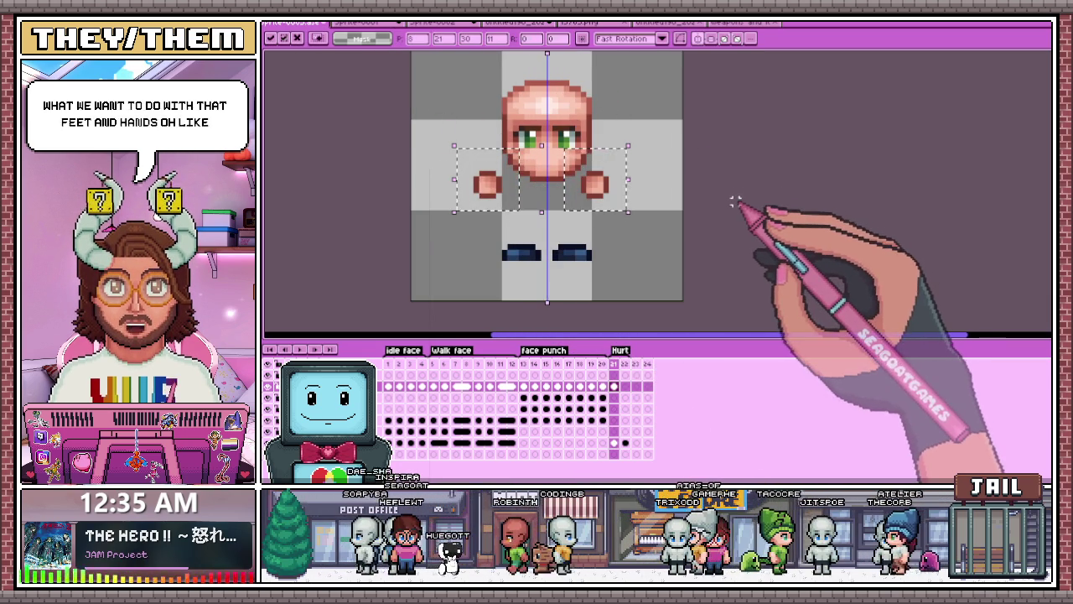
key(Escape)
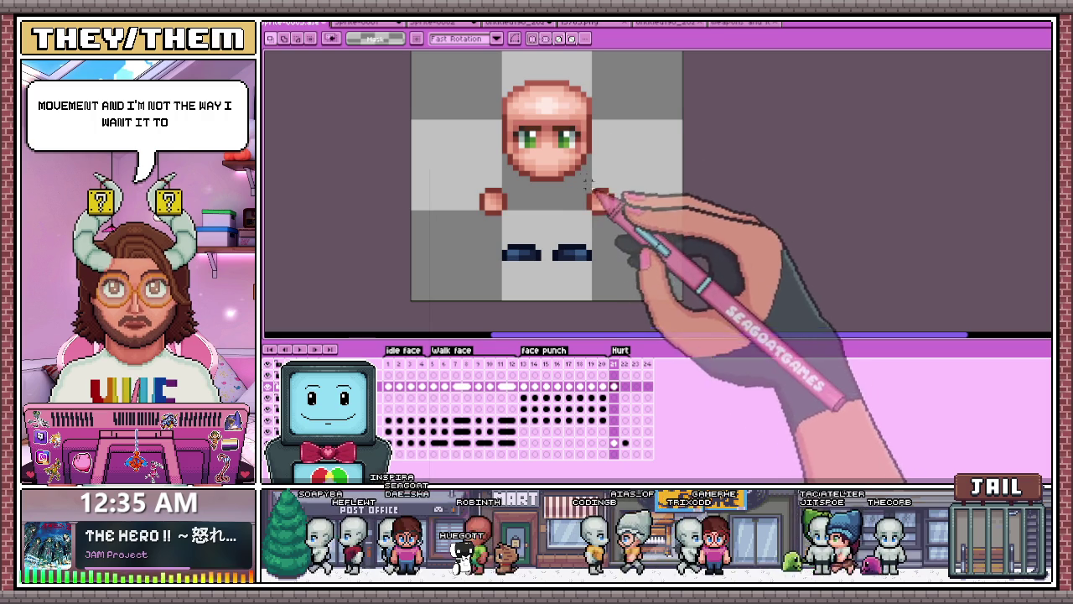
drag(611, 203, 634, 147)
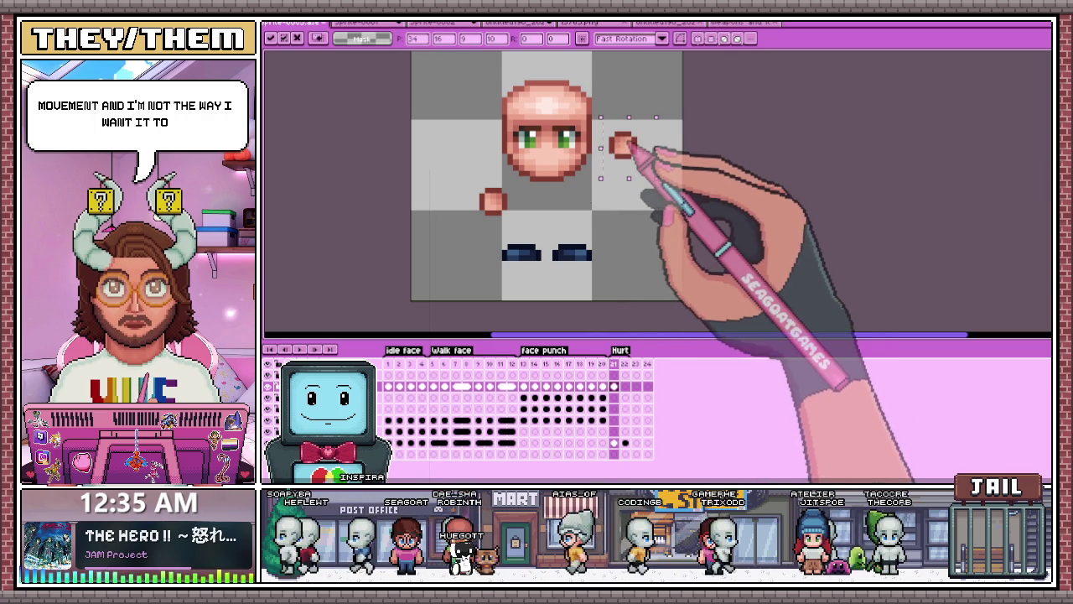
mouse_move(457, 174)
mouse_down()
mouse_move(513, 226)
mouse_move(470, 138)
mouse_up()
click(606, 218)
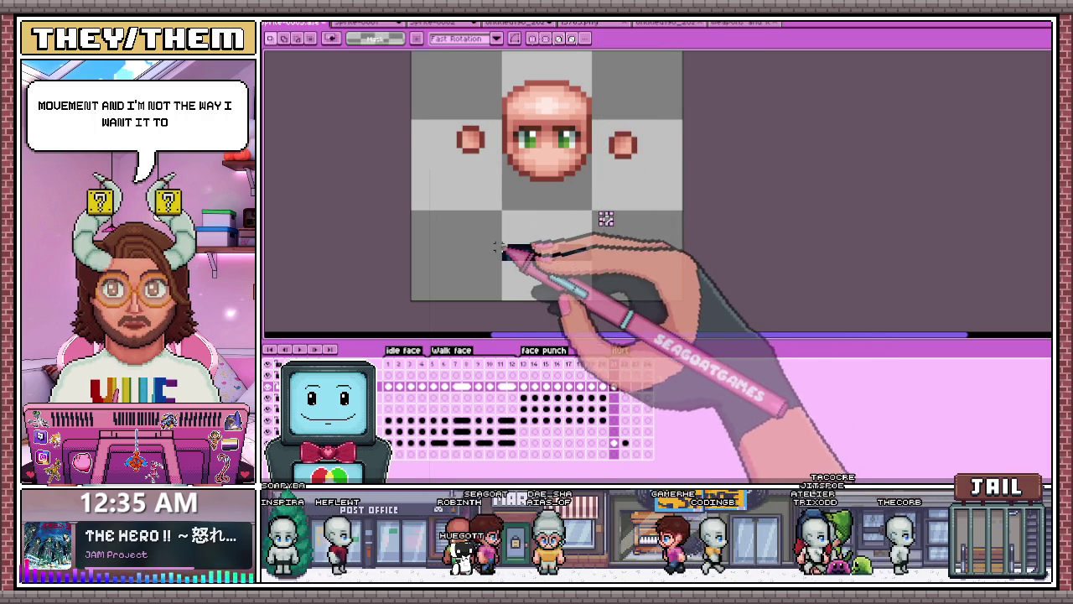
Step: Raise both feet slightly, drop the selection, and move to empty Hurt frame 23
drag(544, 260, 545, 249)
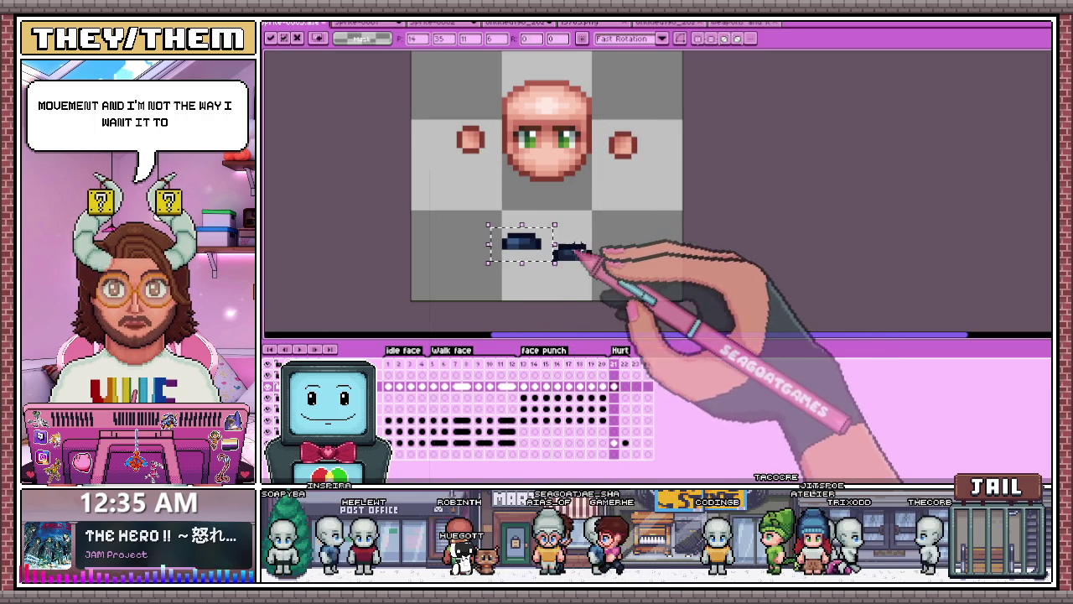
drag(608, 282, 595, 249)
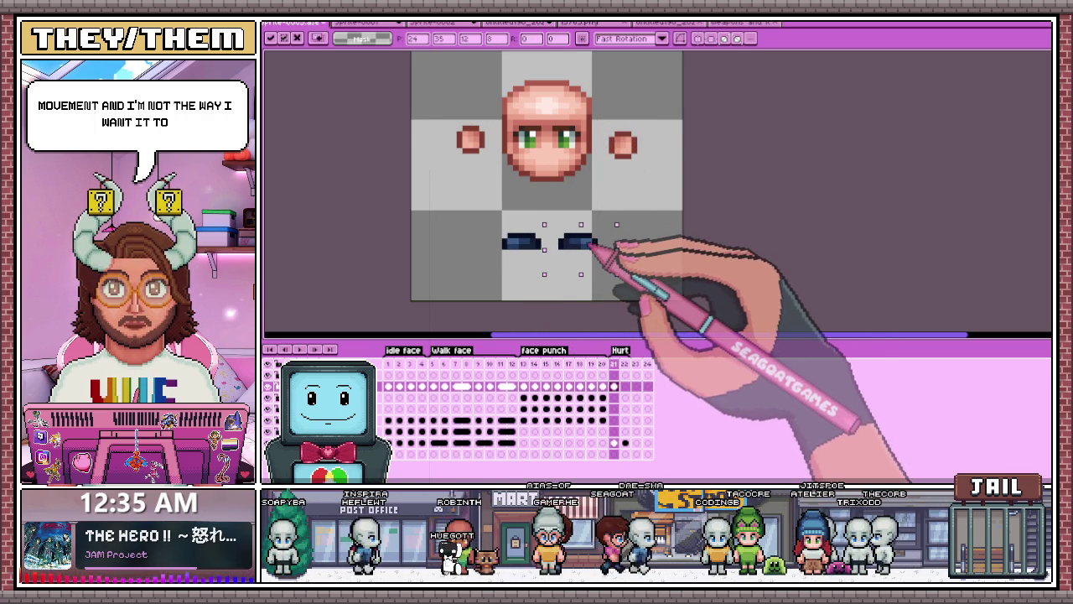
click(646, 235)
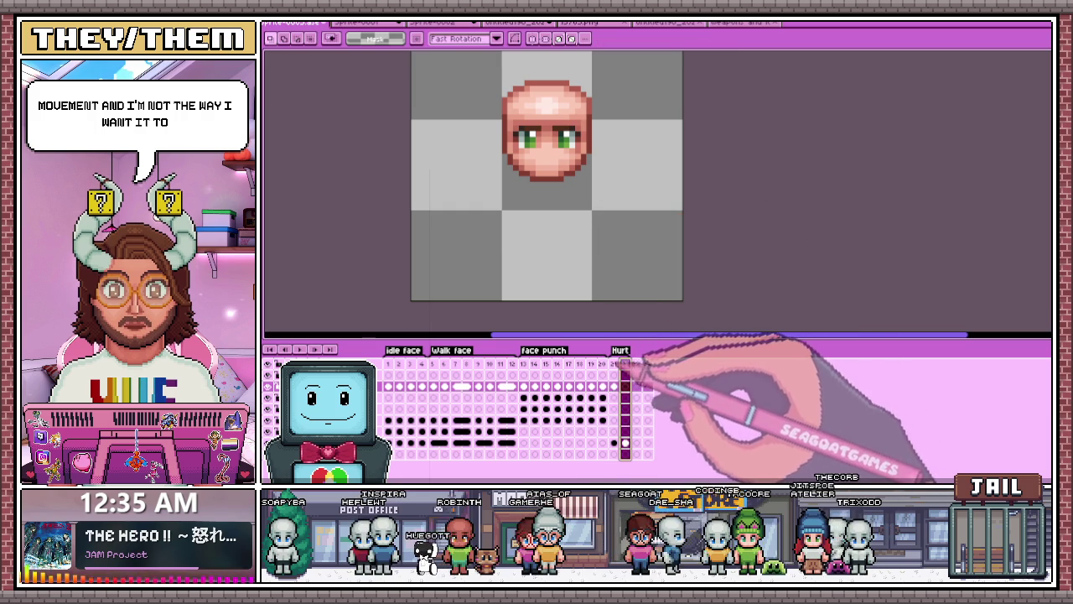
scroll(554, 224, down, 1)
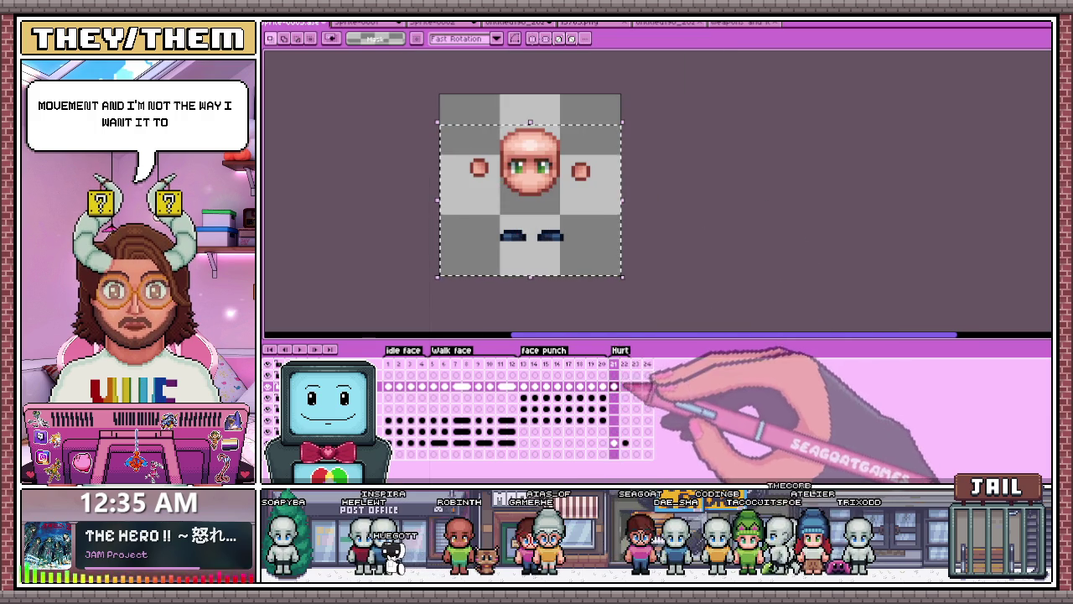
click(626, 303)
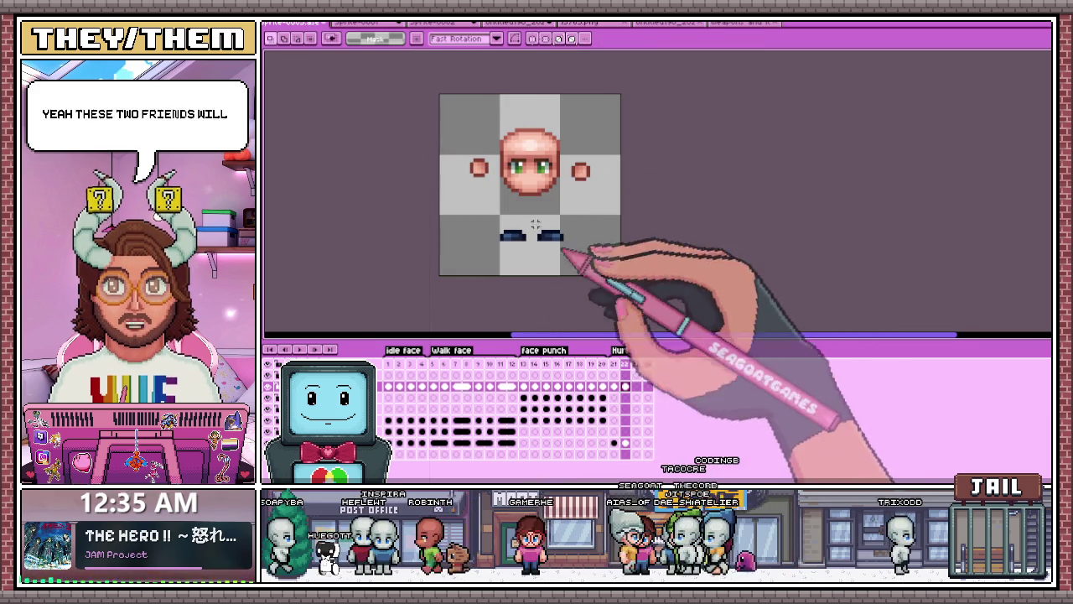
click(637, 366)
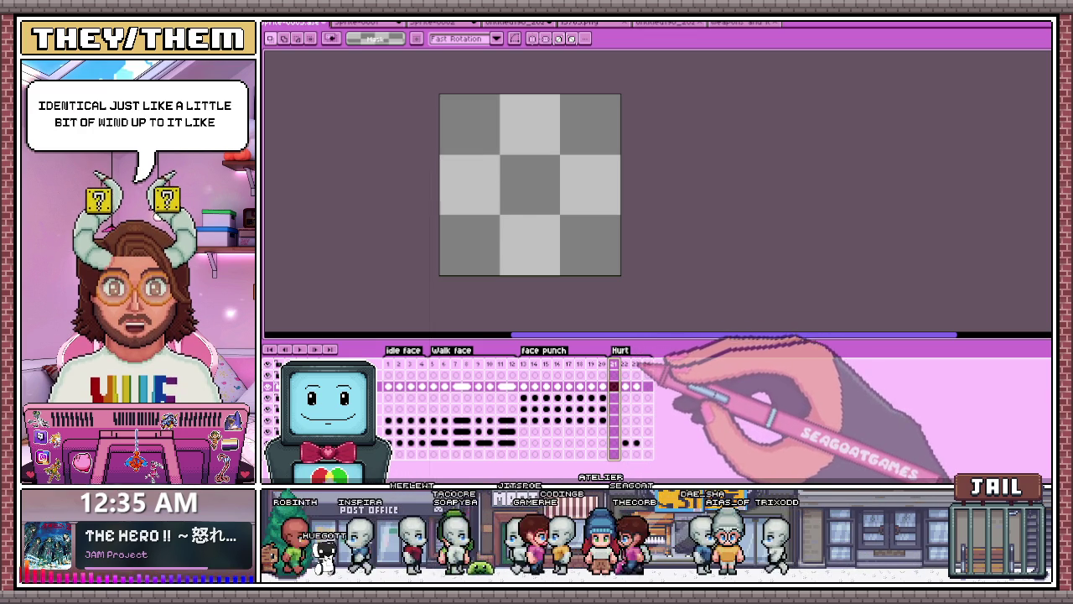
Step: Paste the copied hands and feet into Hurt frame 23
click(637, 366)
drag(433, 92, 676, 363)
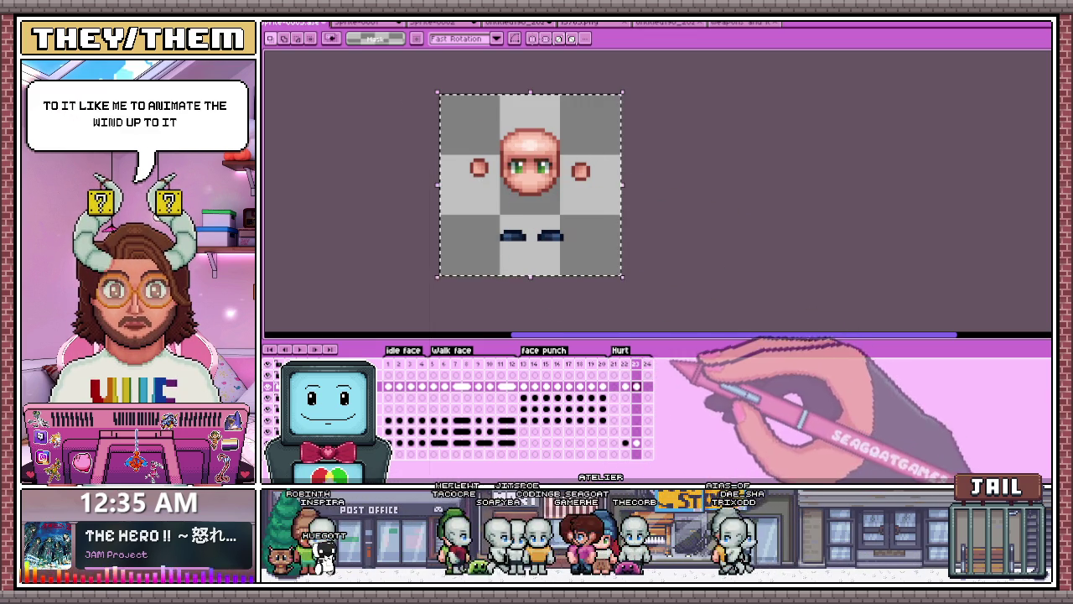
key(ctrl+v)
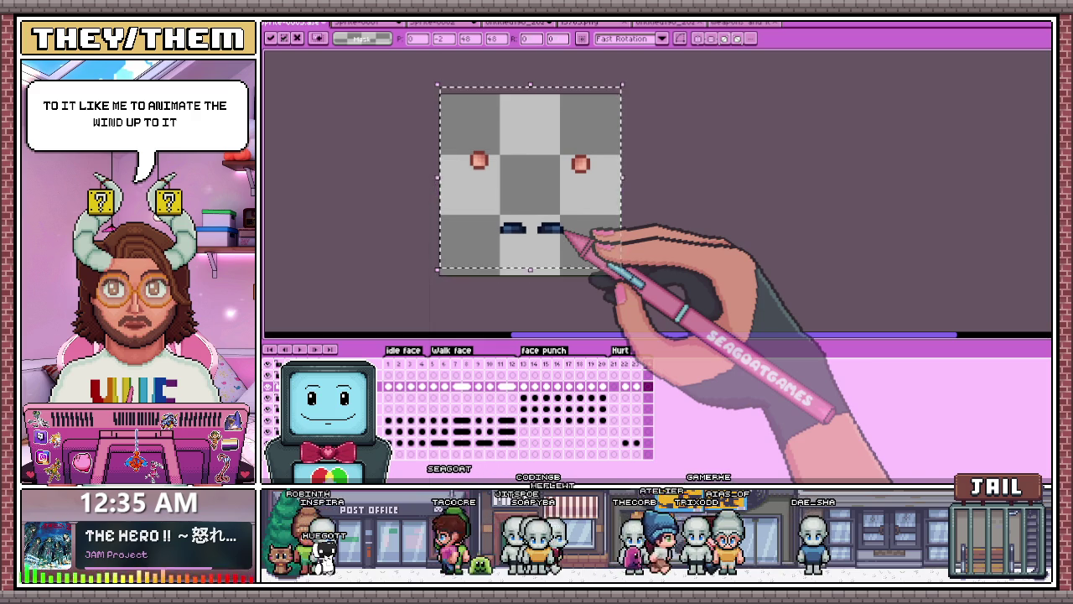
click(719, 252)
Step: Nudge the left and right hands outward and down with the arrow keys on frame 23
drag(489, 201, 533, 250)
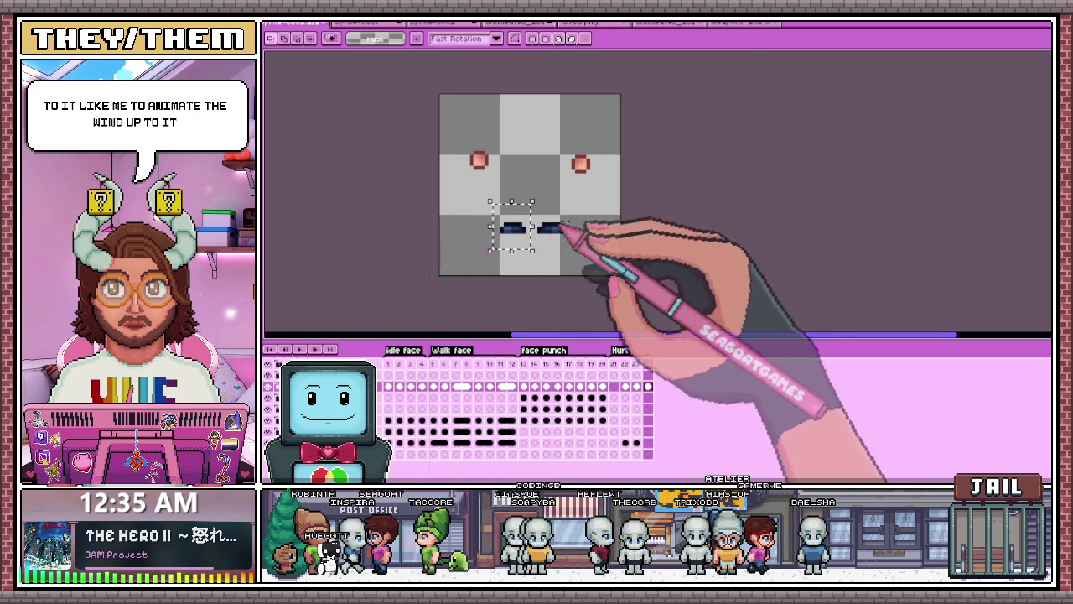
key(Left)
key(ctrl+d)
key(Right)
key(ctrl+d)
drag(561, 145, 617, 186)
key(Right)
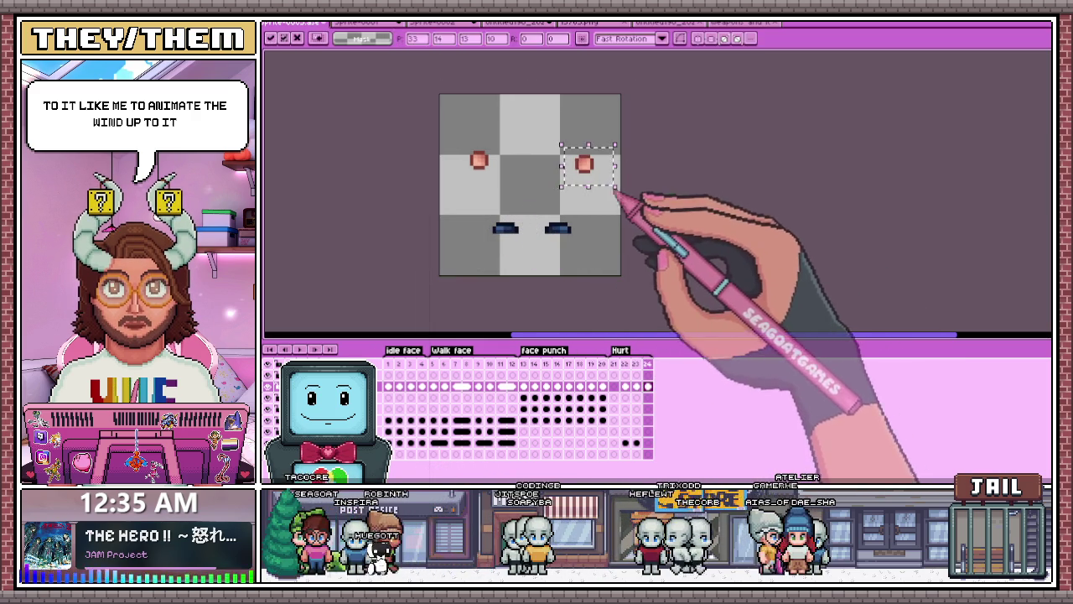
key(ctrl+d)
drag(463, 141, 496, 178)
key(Down)
key(ctrl+d)
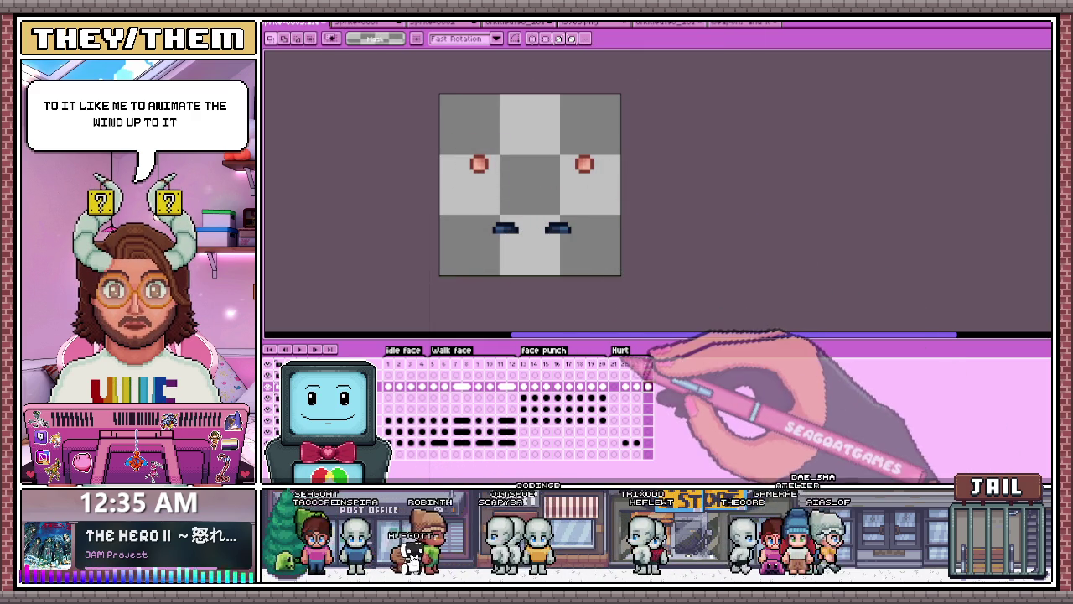
key(Right)
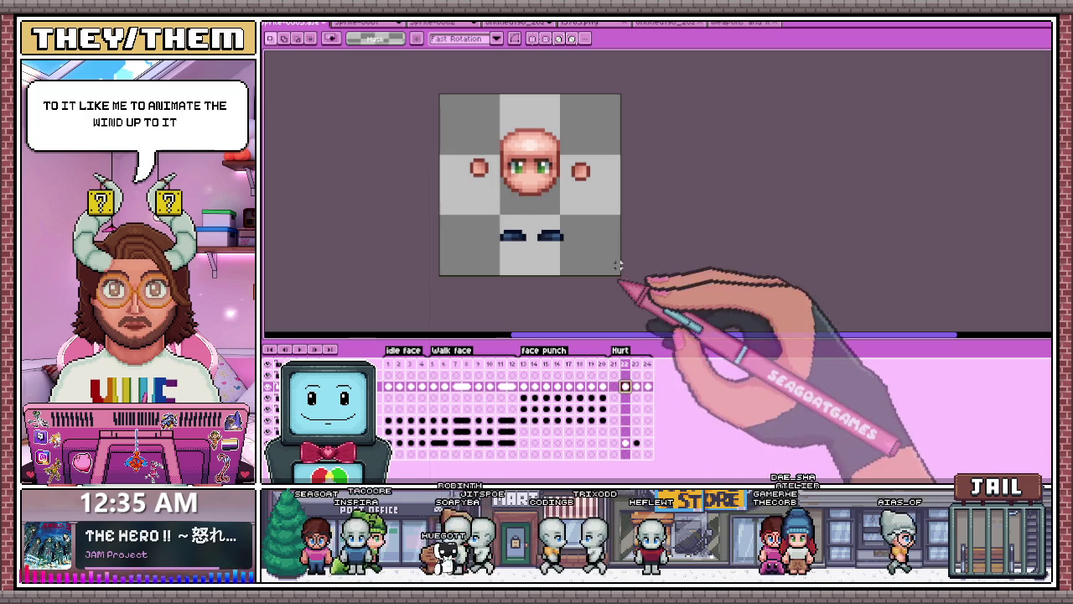
Step: Copy the hands and feet from frame 1 into Hurt frame 21 and select each piece
click(388, 385)
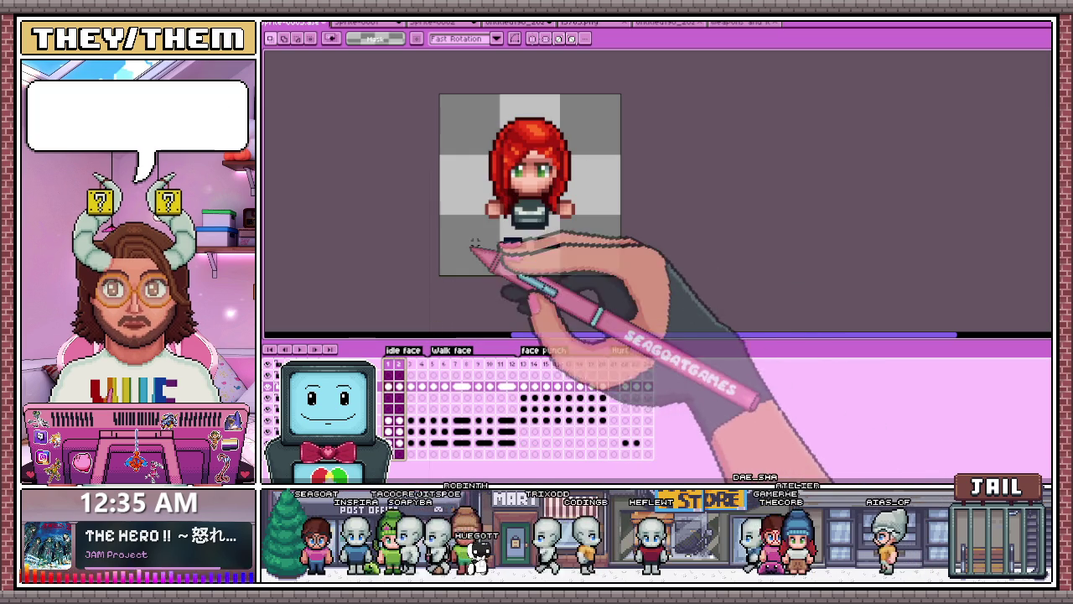
drag(459, 183, 622, 275)
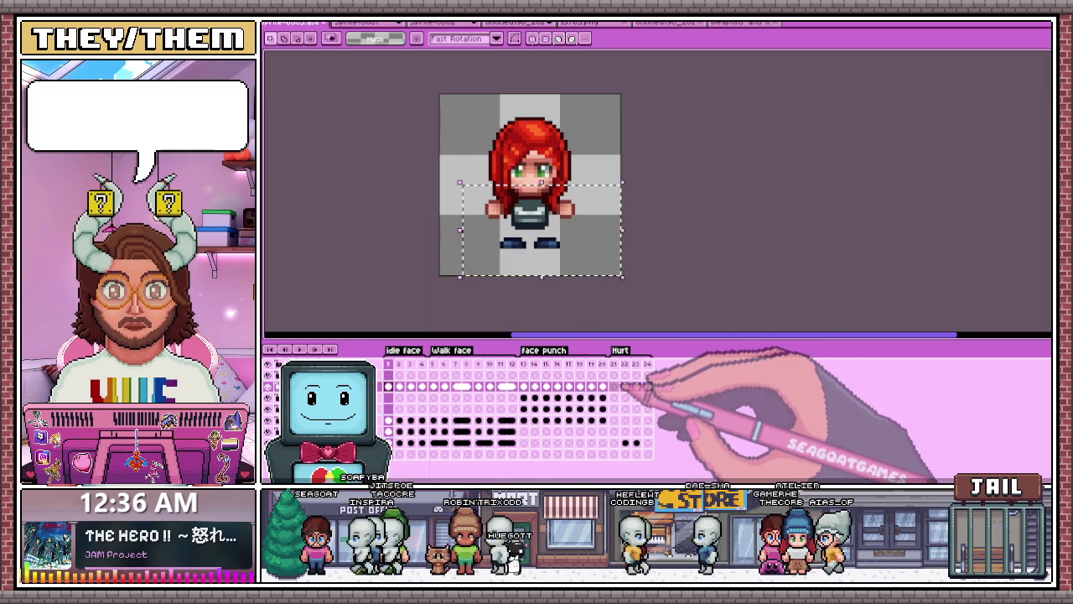
click(614, 386)
key(ctrl+v)
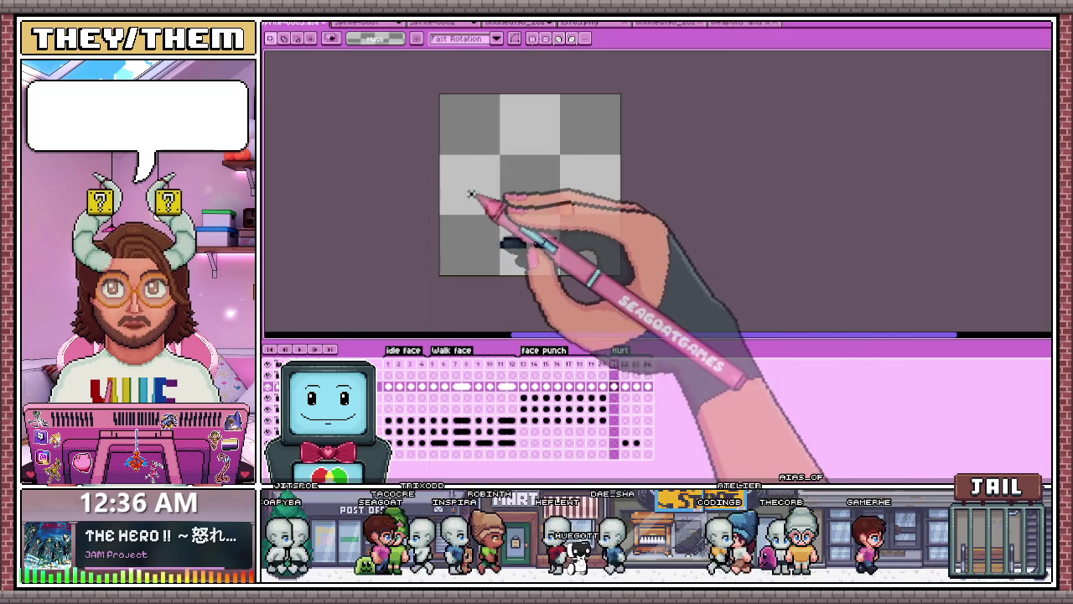
drag(464, 191, 514, 228)
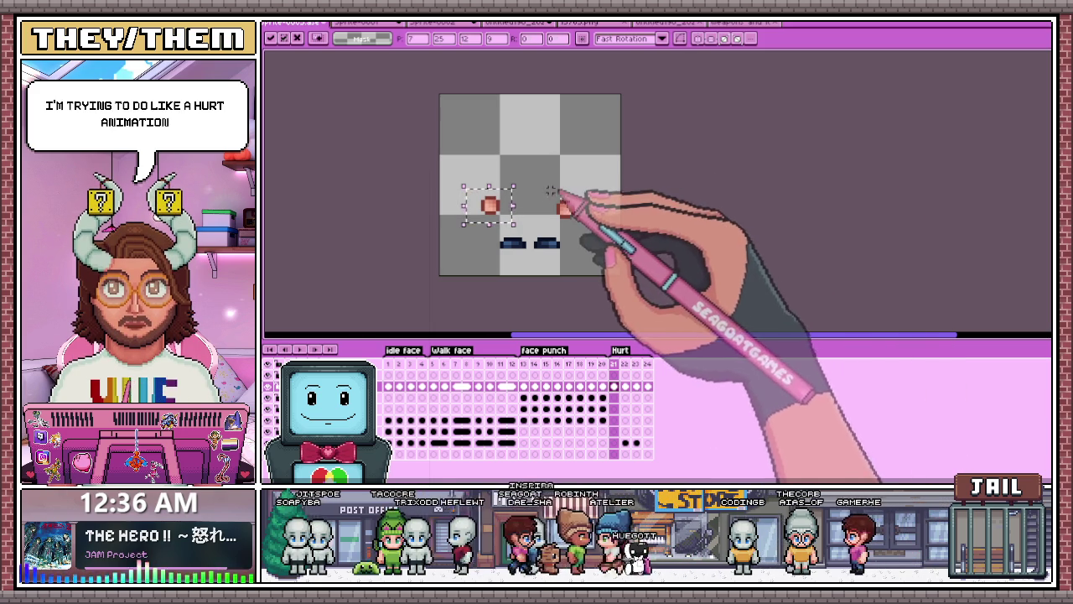
drag(543, 191, 600, 227)
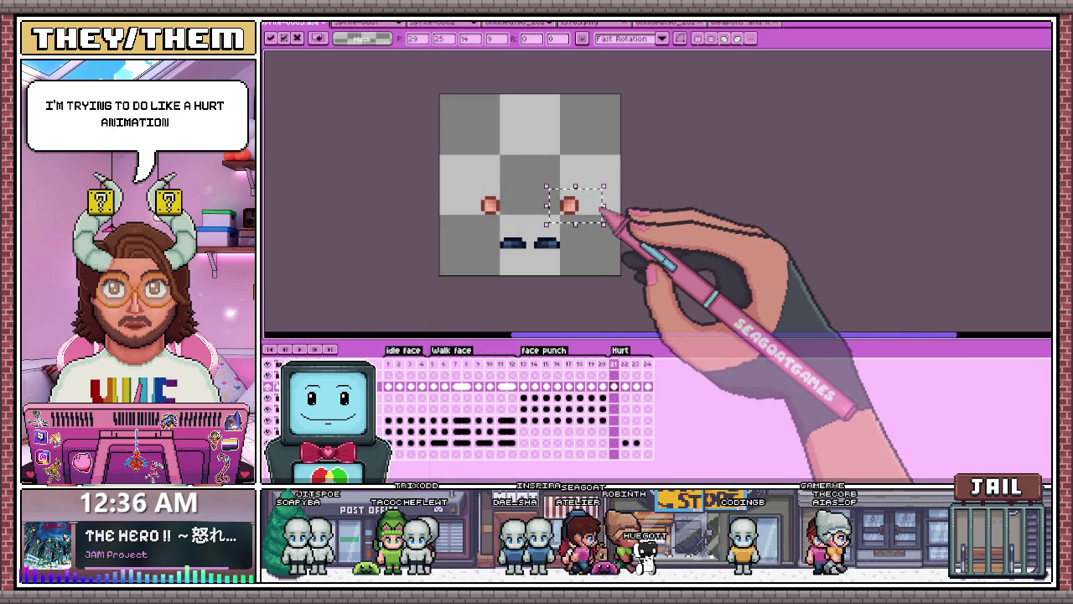
drag(493, 225, 567, 255)
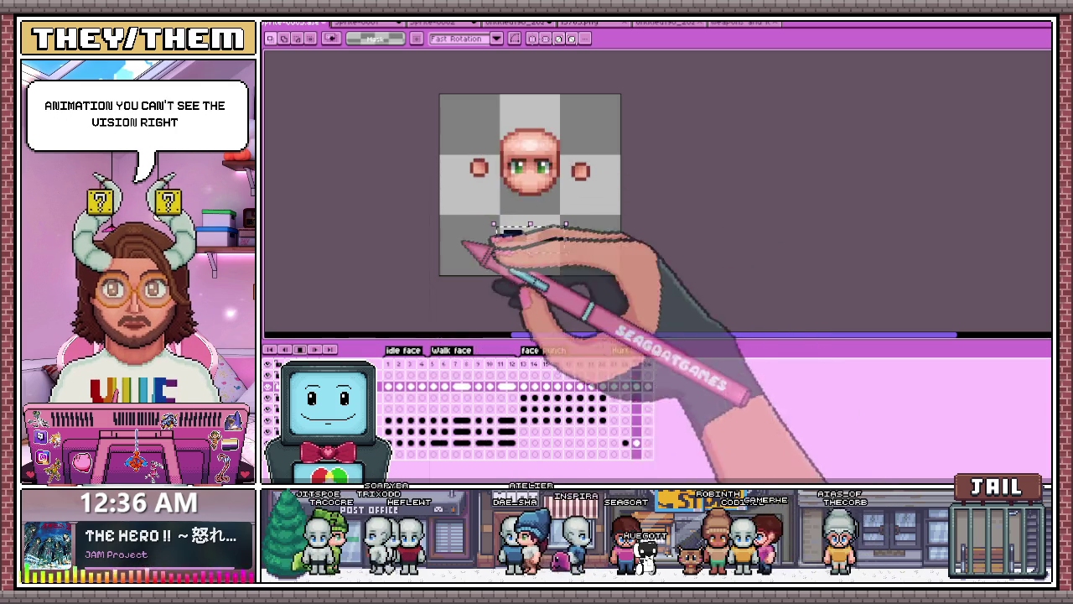
Step: Add a new frame 24 to Hurt and compare frames 21 and 22
key(alt+n)
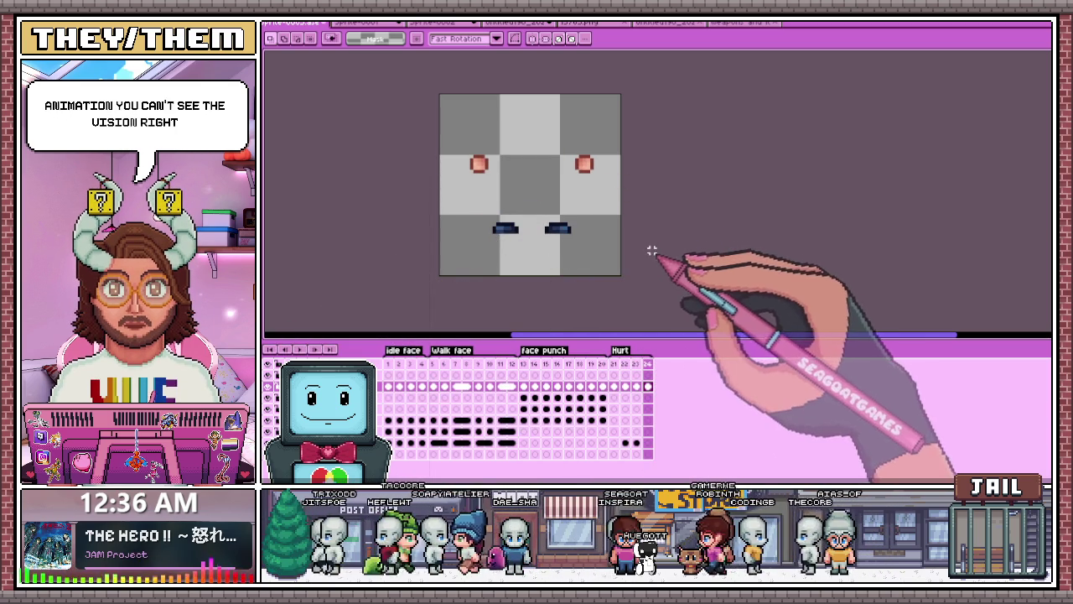
key(Right)
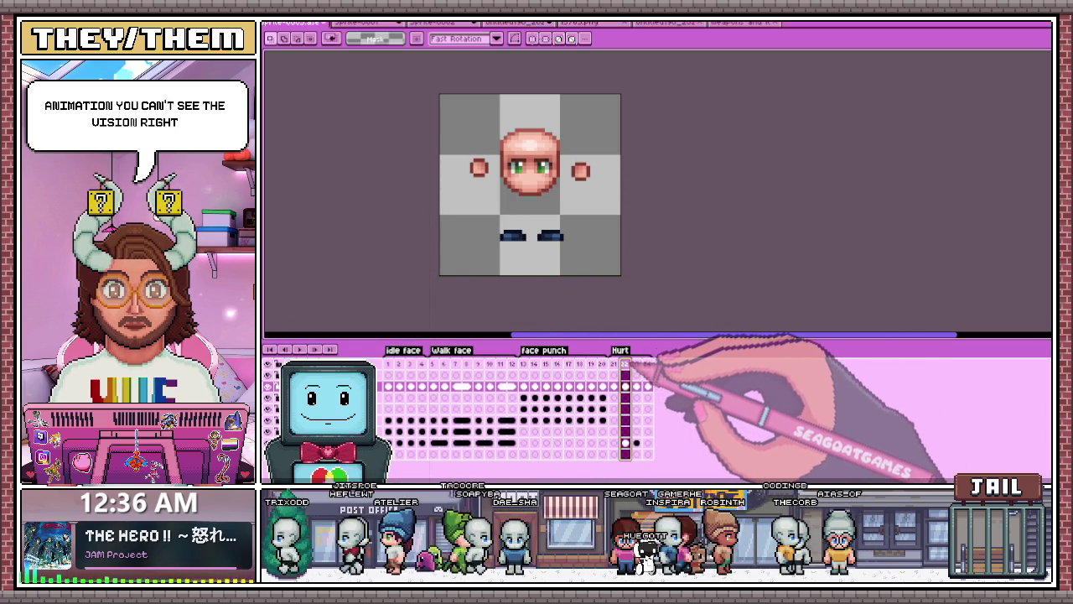
key(Left)
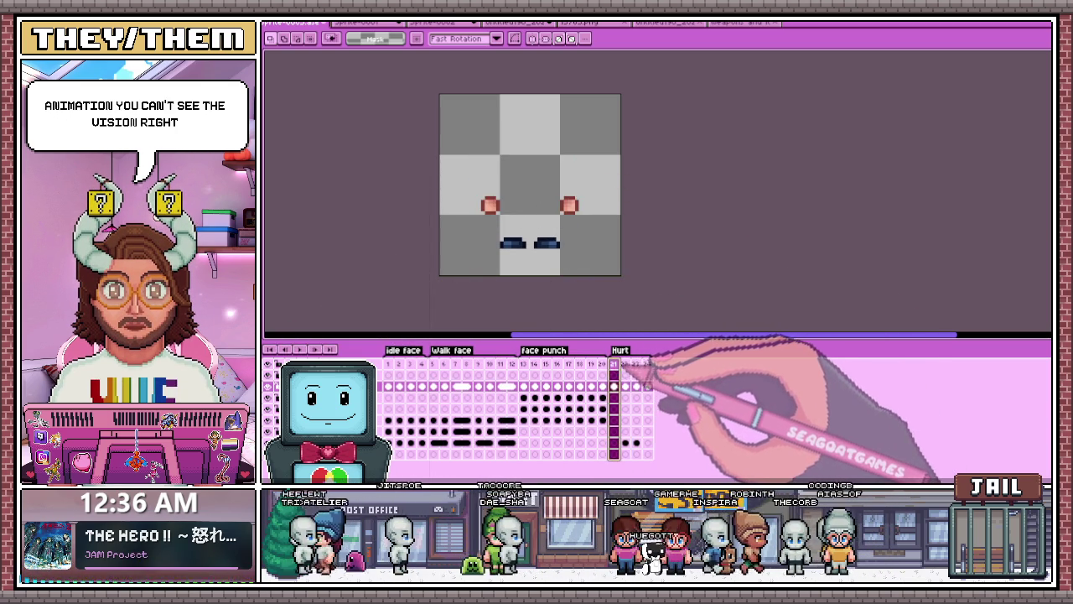
key(Right)
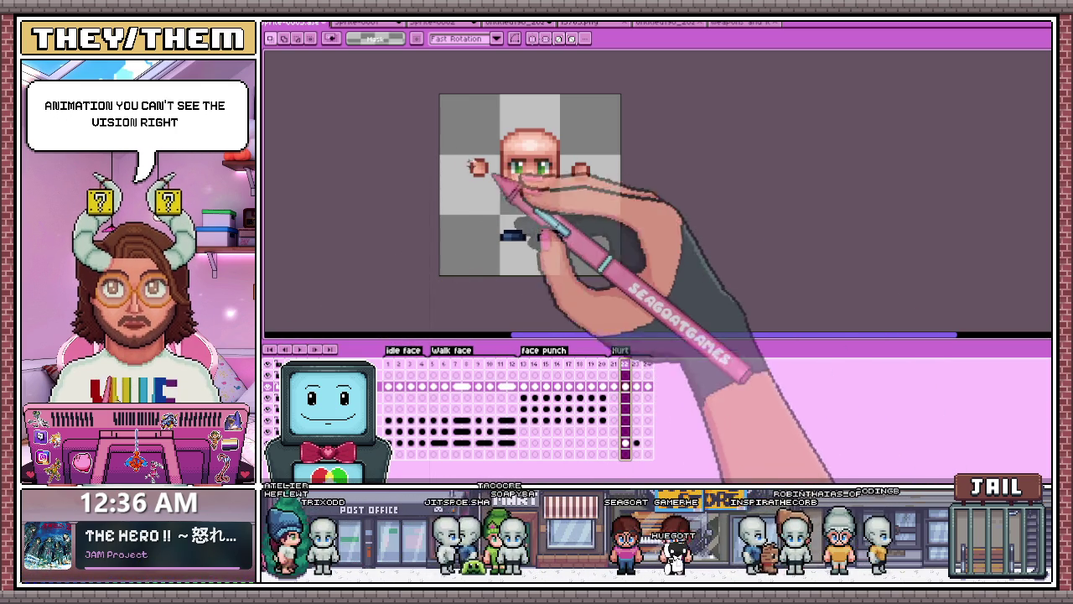
Step: Lower both hands and move both feet up slightly in the Hurt frame
scroll(528, 181, up, 1)
drag(449, 139, 509, 219)
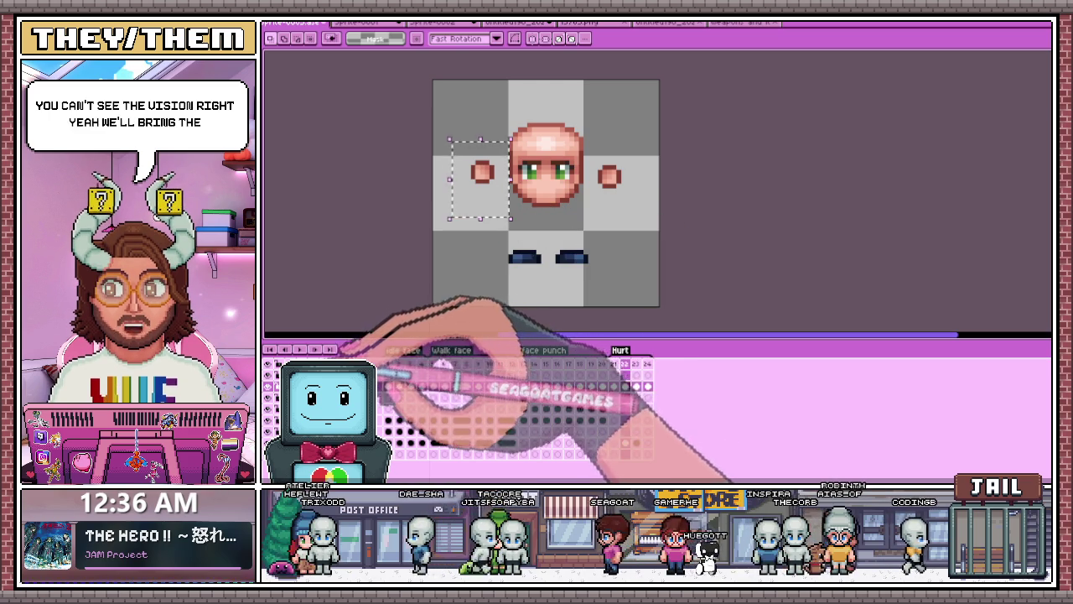
mouse_move(444, 144)
mouse_down()
mouse_move(492, 214)
mouse_move(496, 196)
mouse_up()
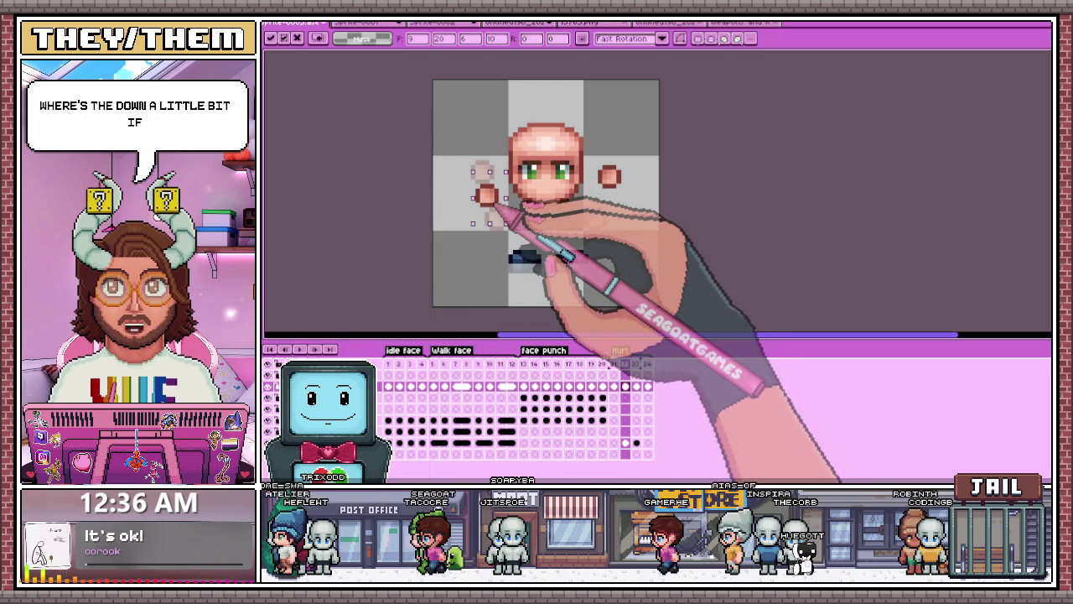
mouse_move(585, 145)
mouse_down()
mouse_move(637, 208)
mouse_move(617, 201)
mouse_up()
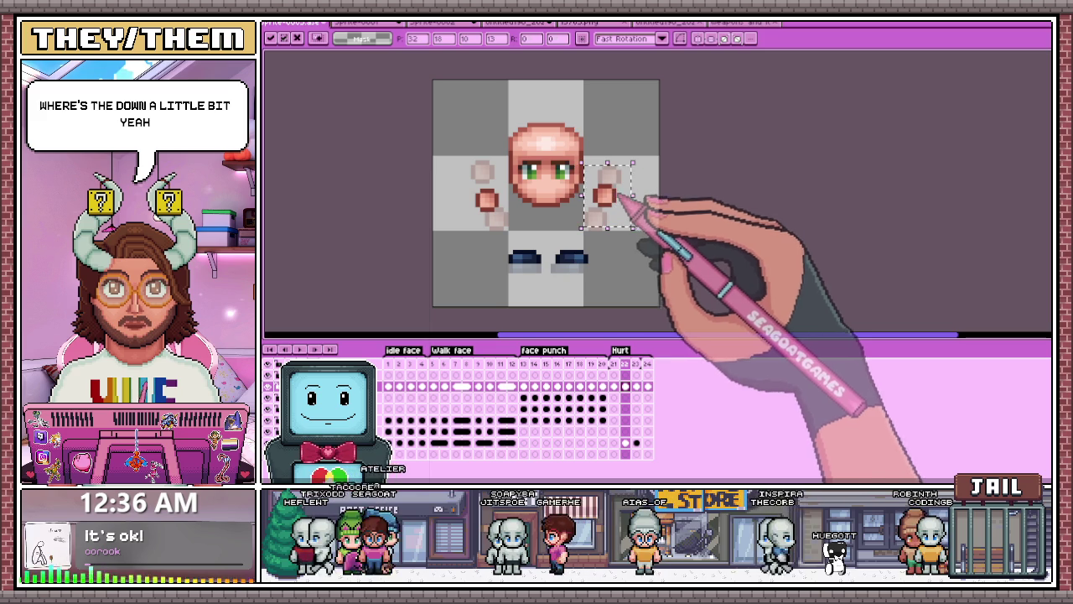
drag(459, 172, 515, 219)
click(635, 254)
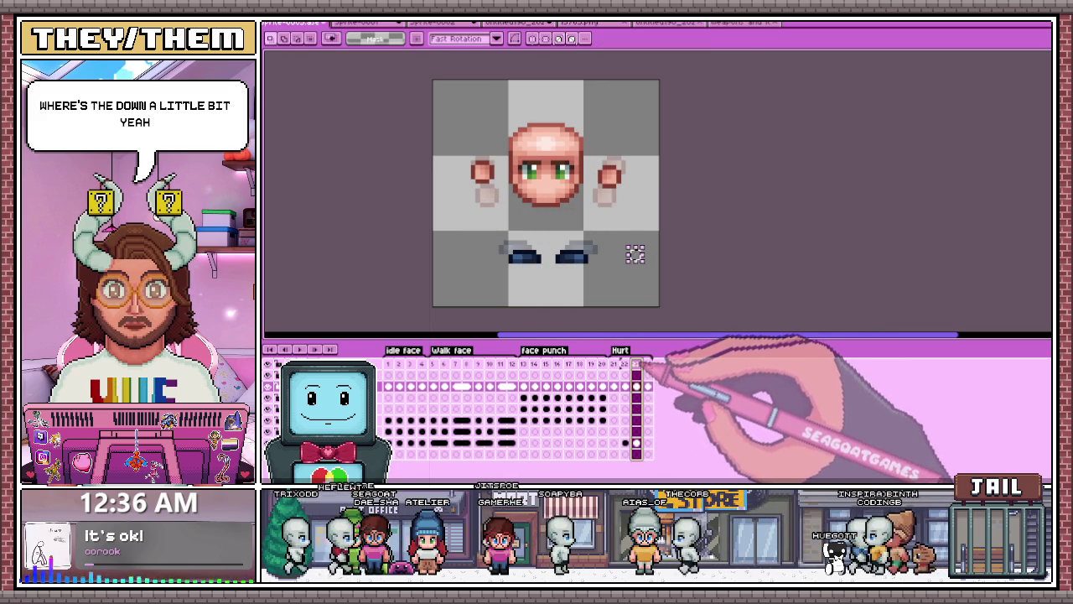
mouse_move(545, 240)
mouse_down()
mouse_move(604, 270)
mouse_move(586, 243)
mouse_up()
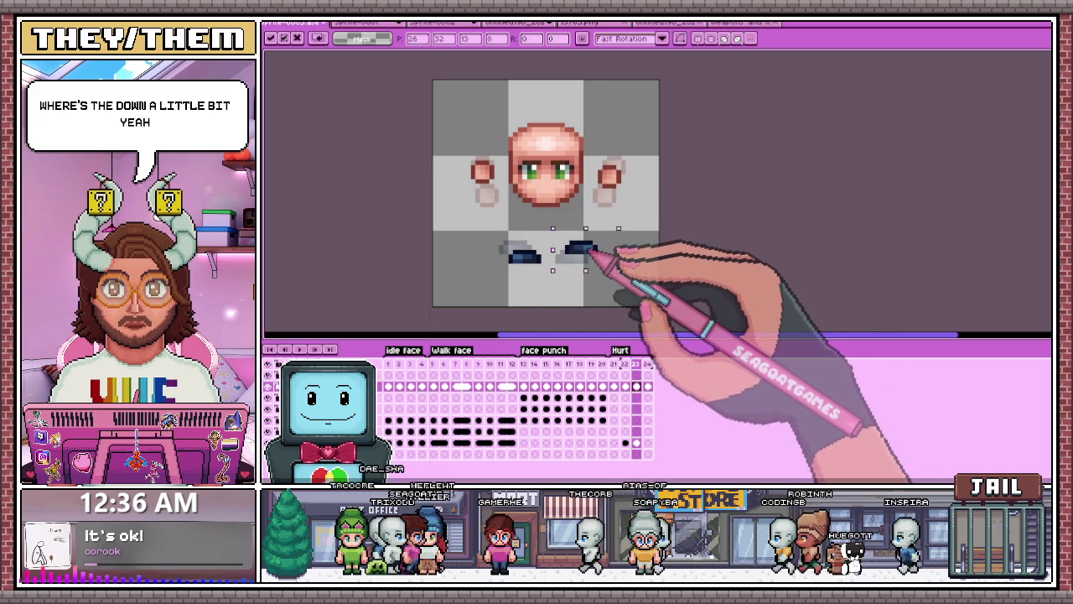
mouse_move(488, 234)
mouse_down()
mouse_move(553, 270)
mouse_move(514, 250)
mouse_up()
click(647, 363)
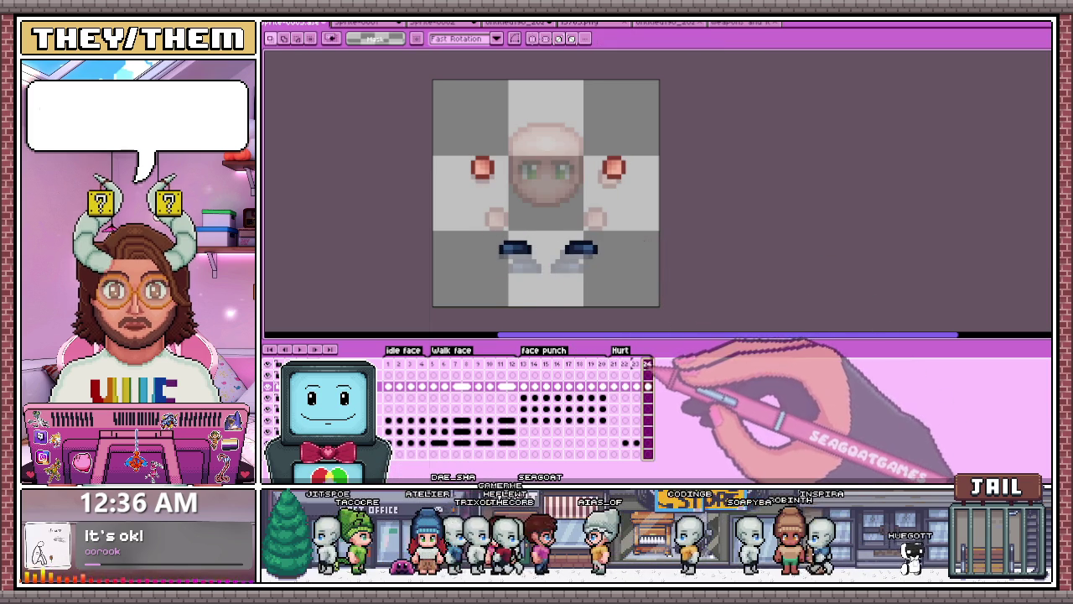
Step: Shift the hurt pose on frames 21 and 24, checking it against frame 1
click(636, 442)
click(613, 442)
click(388, 386)
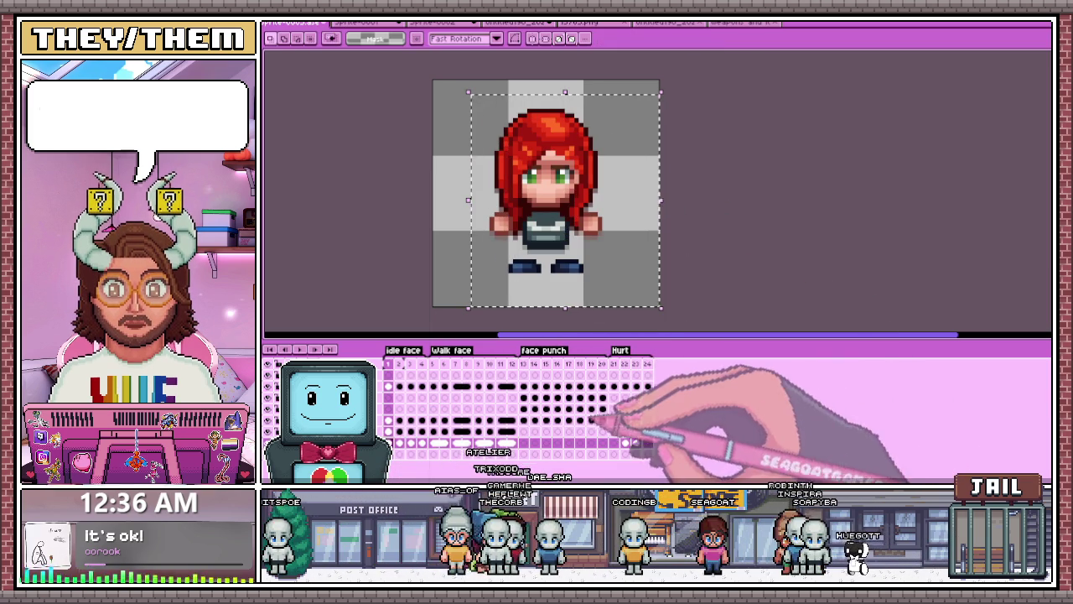
click(614, 385)
drag(566, 217, 570, 205)
click(637, 443)
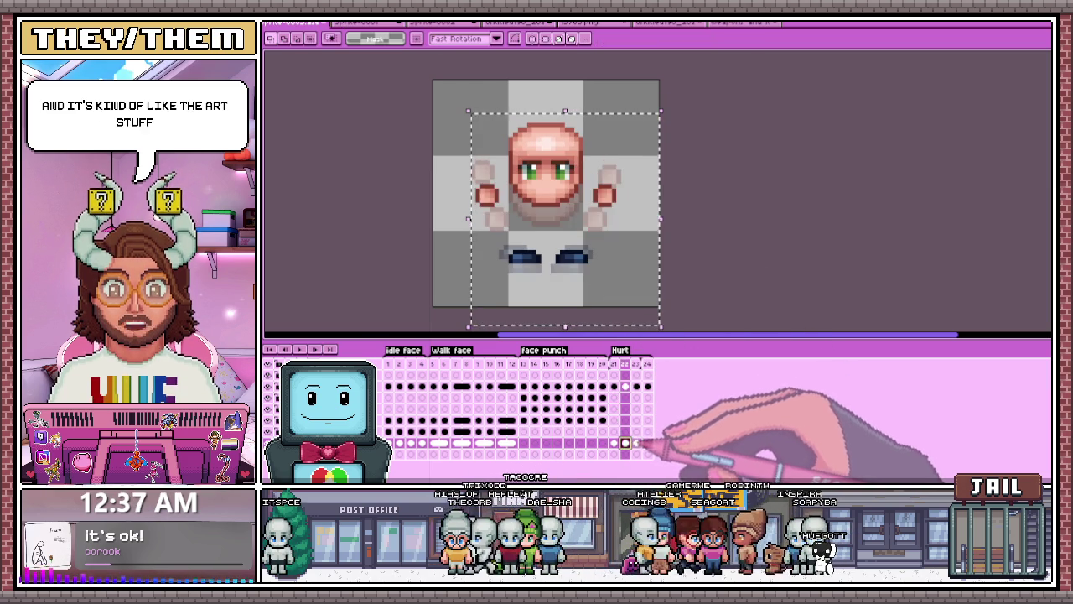
click(647, 442)
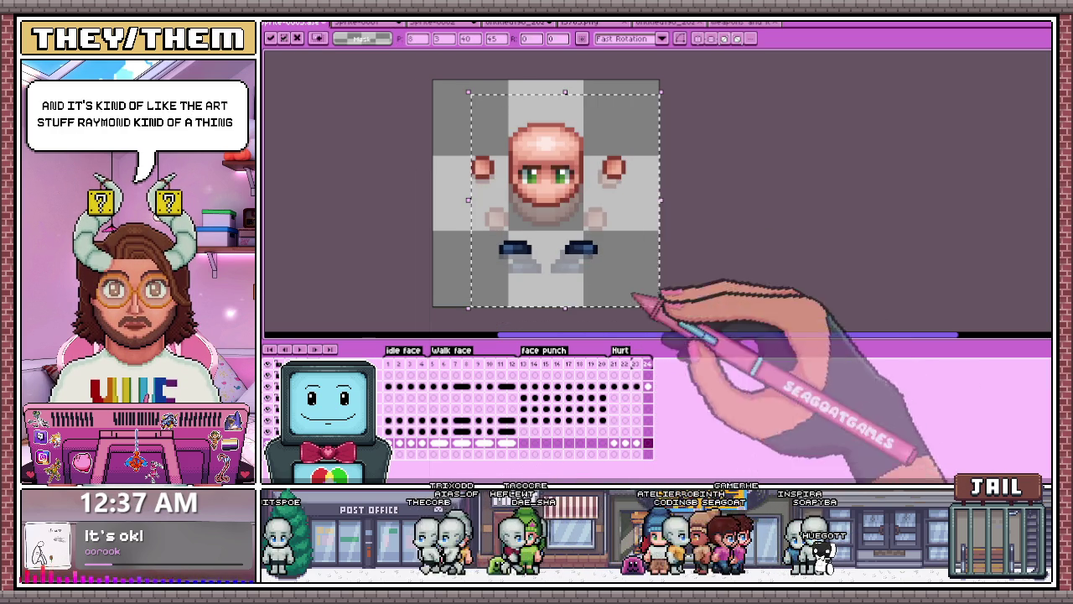
mouse_move(551, 179)
mouse_down()
mouse_move(553, 194)
mouse_move(567, 167)
mouse_up()
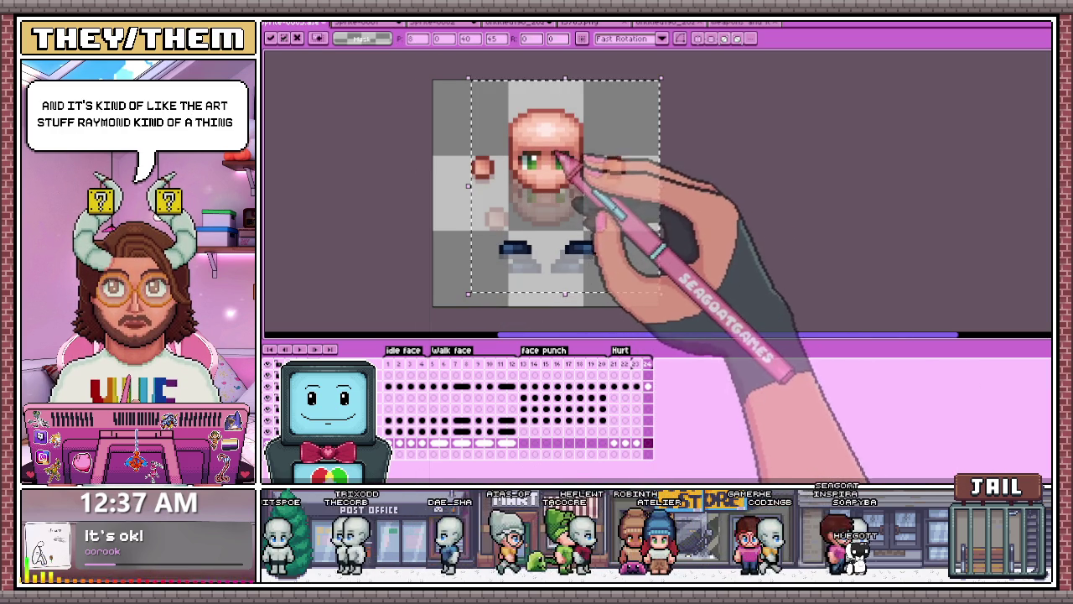
click(677, 176)
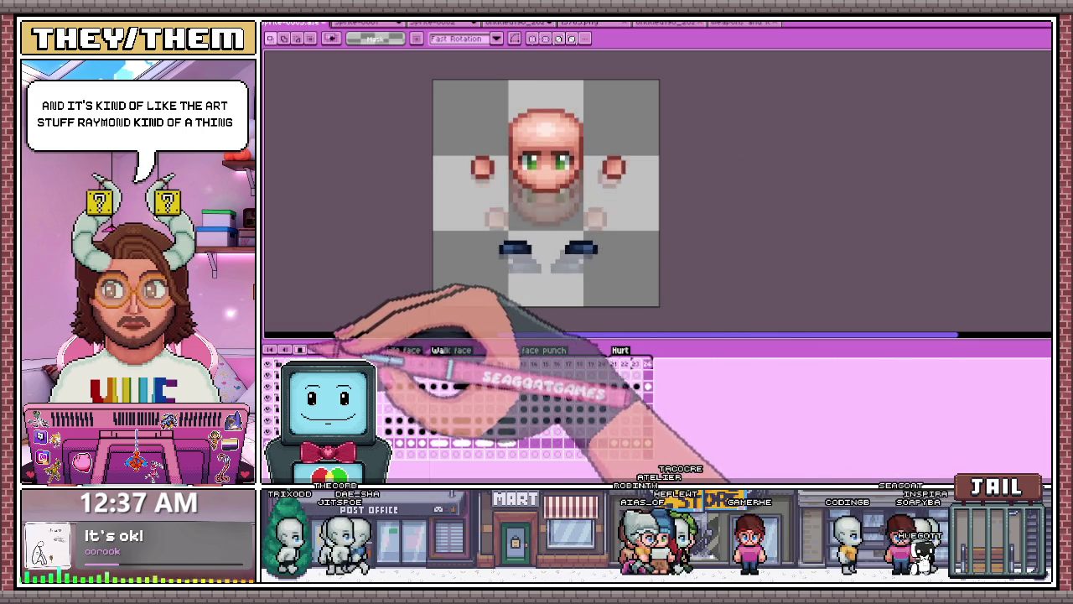
click(625, 400)
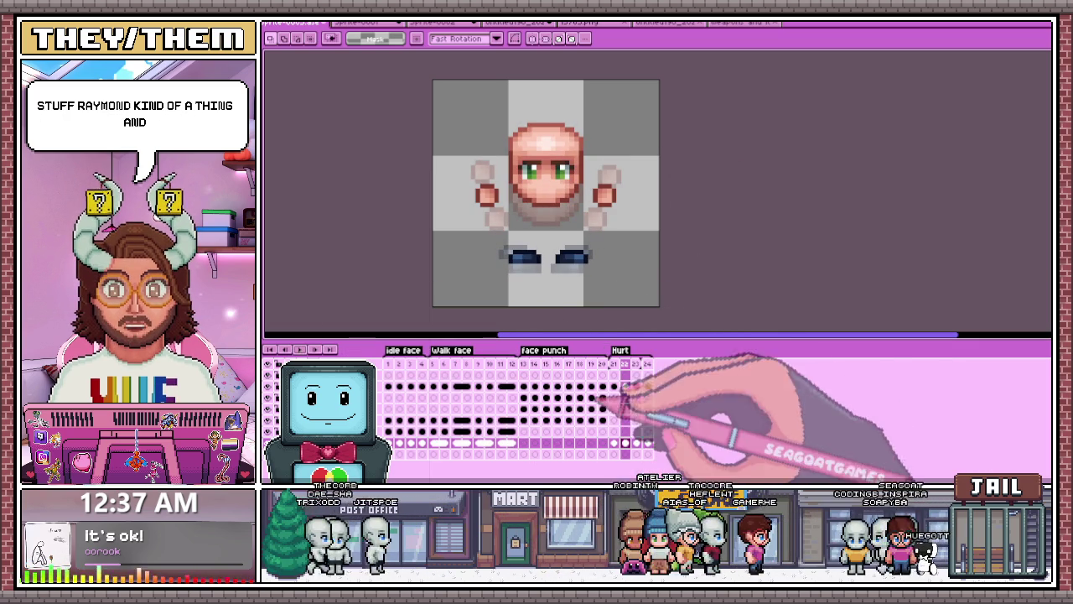
click(647, 364)
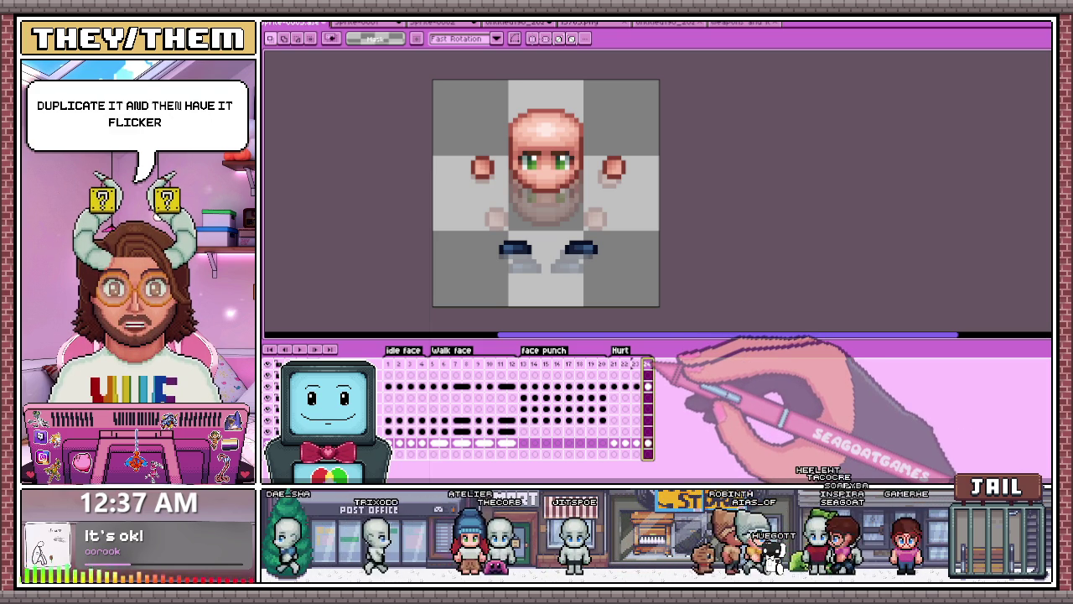
Step: Add two frames after Hurt, paste the face pose in, and link frame 25's cels
key(alt+b)
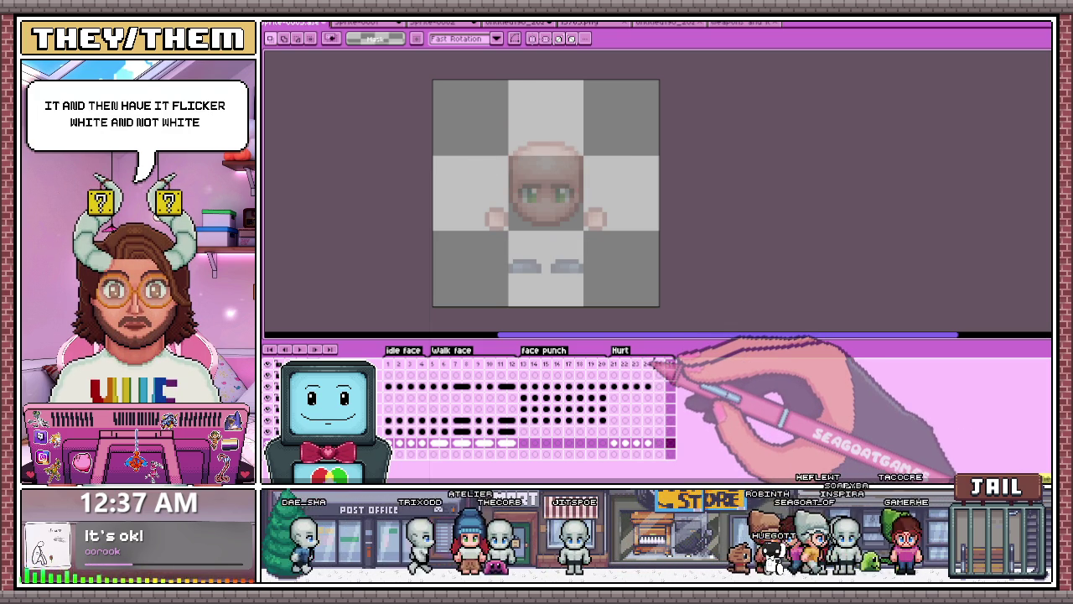
key(ctrl+v)
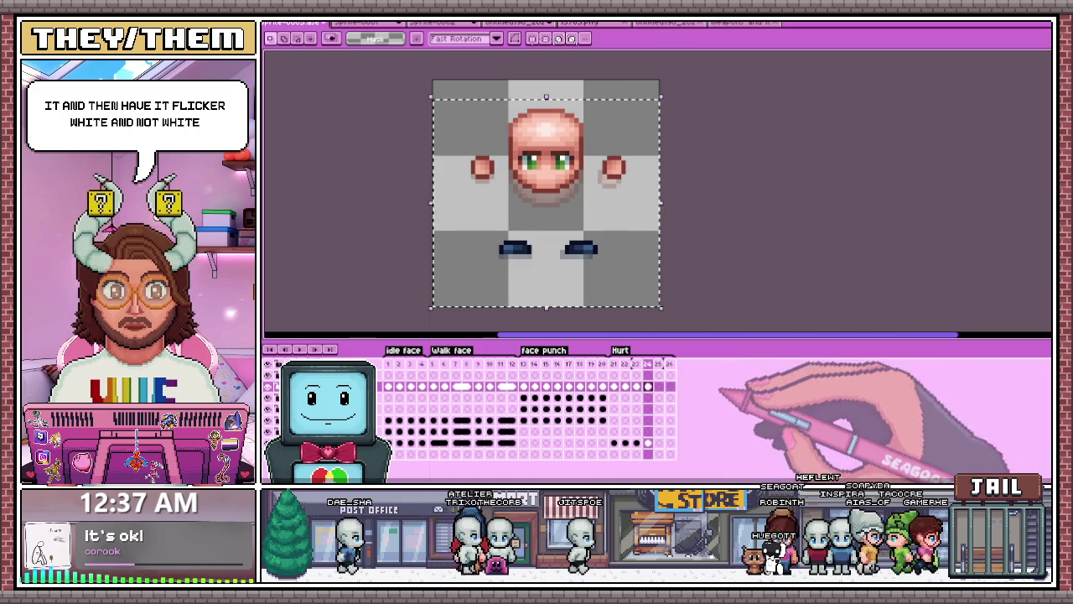
key(alt+b)
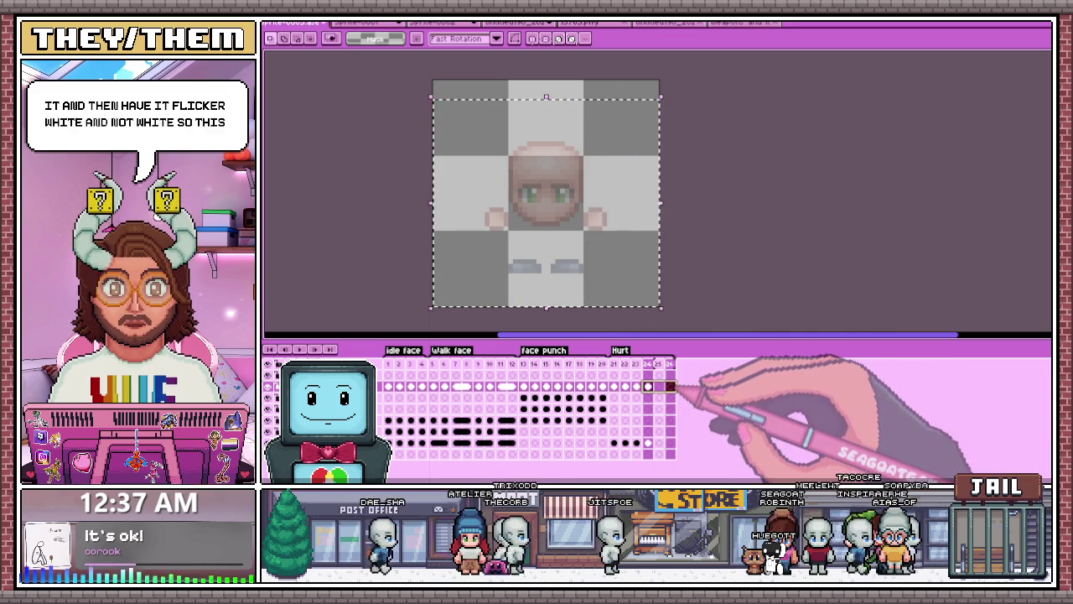
click(691, 428)
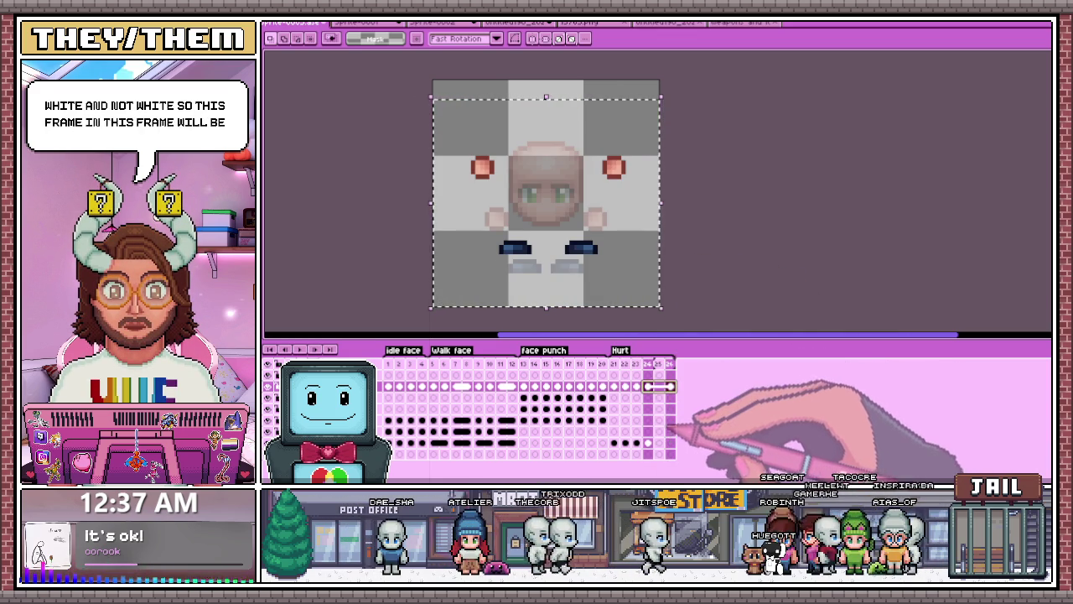
click(669, 443)
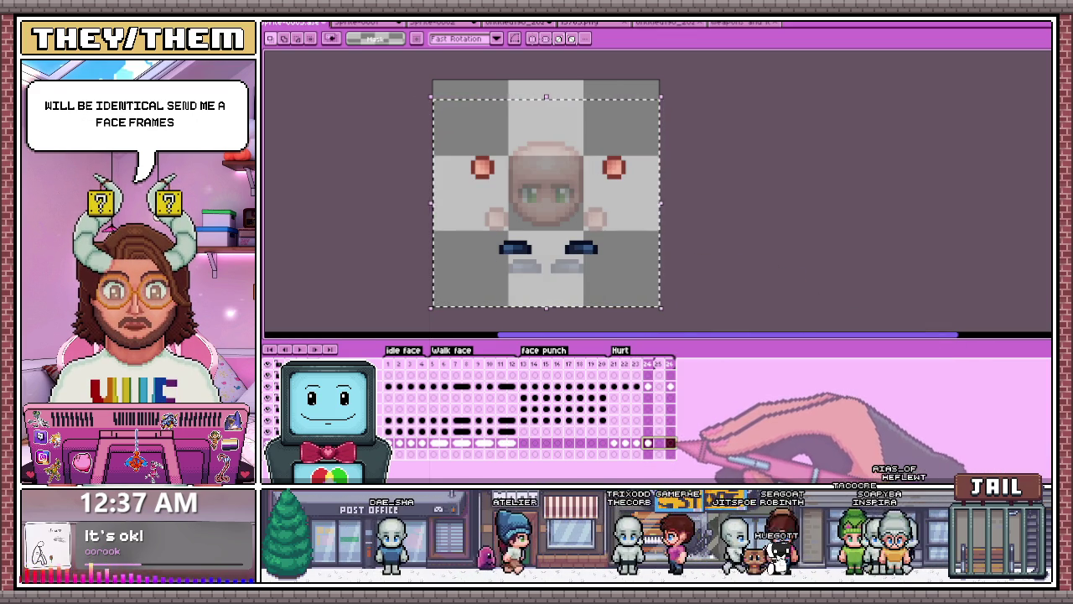
click(689, 468)
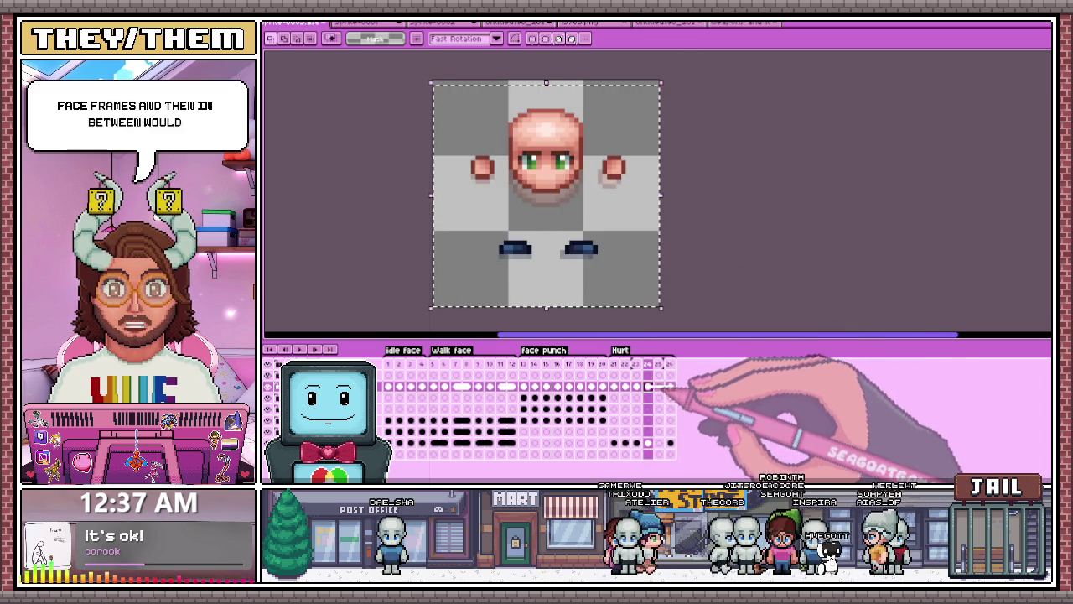
key(ctrl+a)
key(ctrl+d)
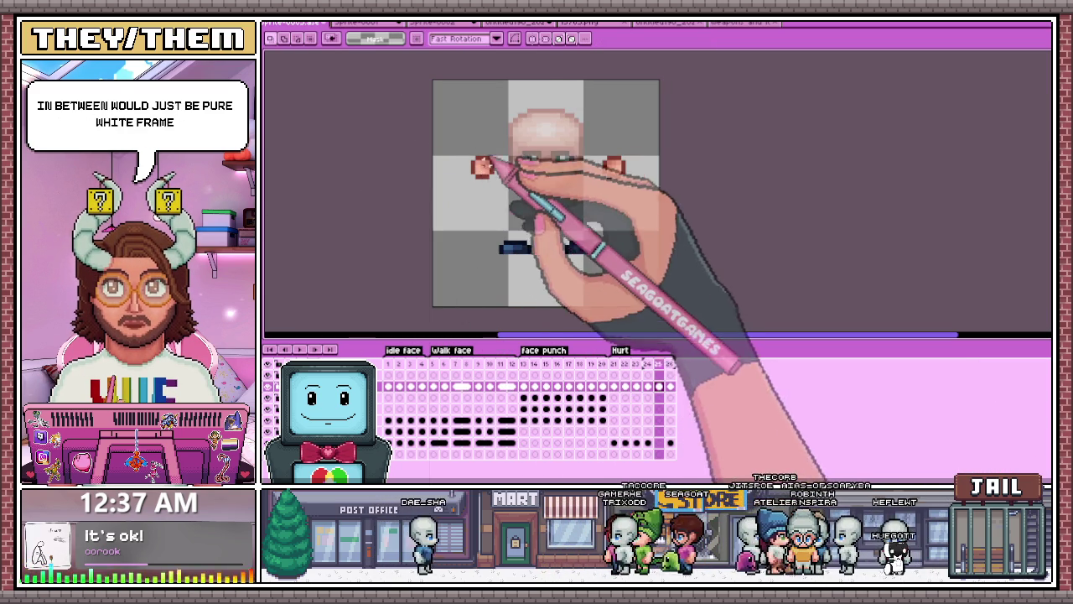
Step: Paint both hands solid white with the pencil on the new Hurt frame
key(b)
scroll(478, 176, up, 3)
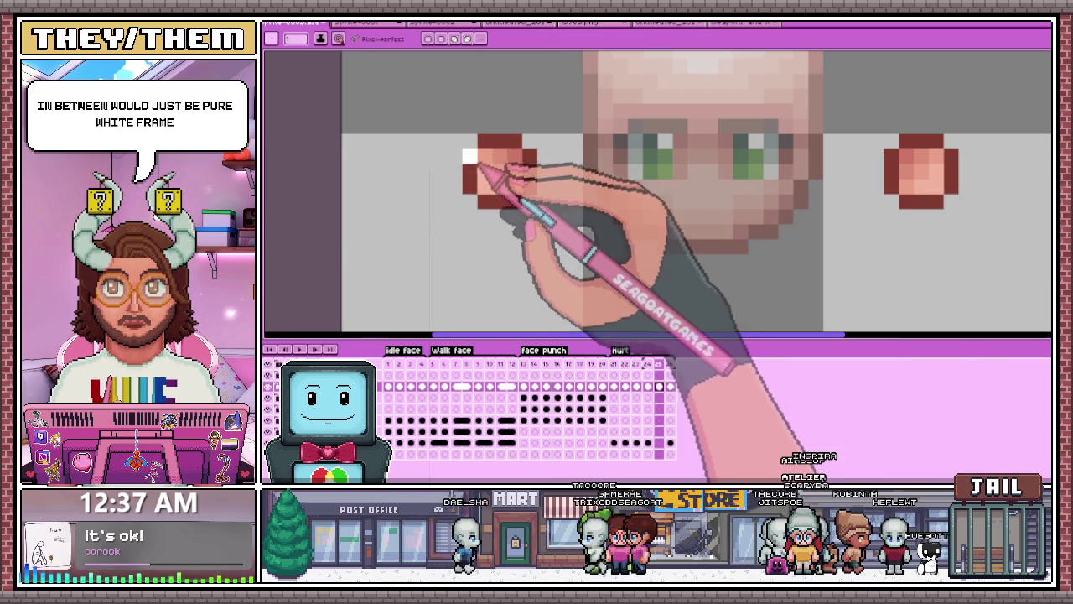
drag(479, 172, 511, 180)
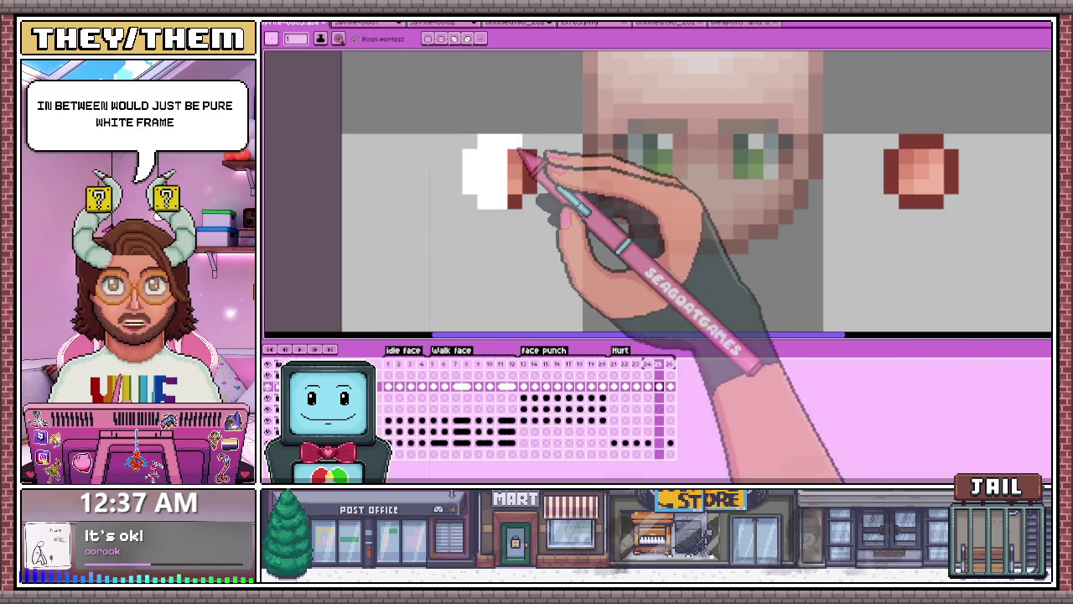
drag(528, 164, 519, 185)
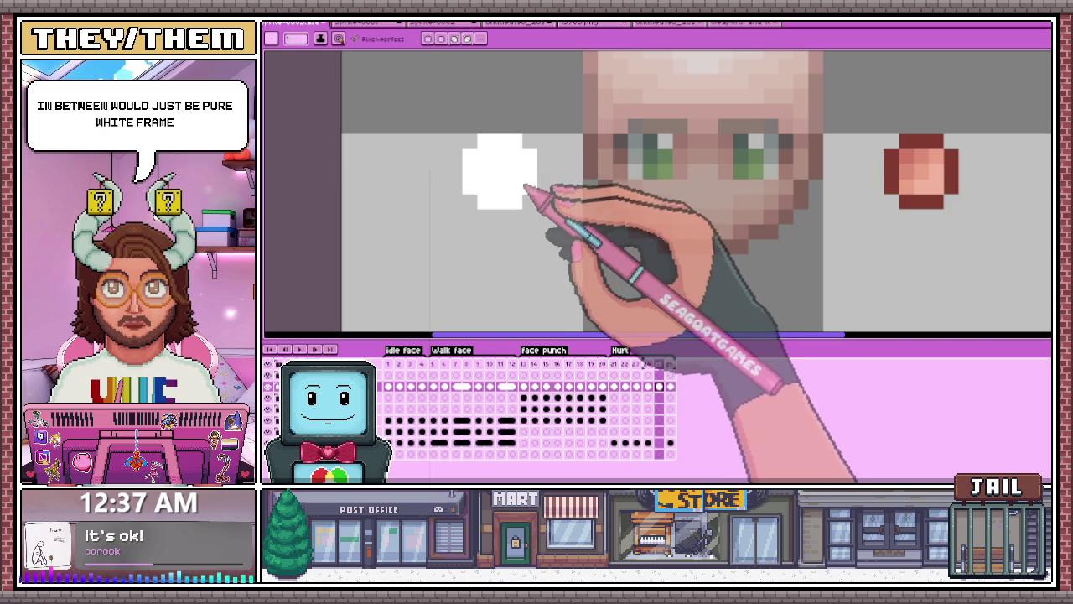
scroll(641, 173, down, 3)
scroll(639, 174, up, 3)
mouse_move(663, 180)
mouse_down()
mouse_move(700, 171)
mouse_move(704, 197)
mouse_up()
Step: Paint the left foot white and start whitening the right foot
scroll(658, 134, down, 2)
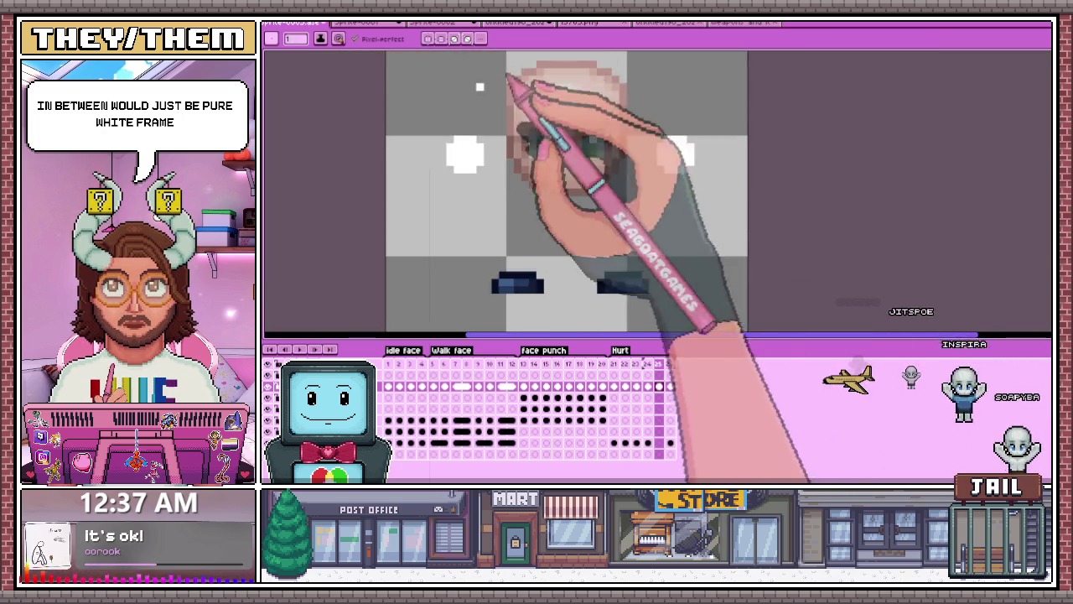
scroll(509, 238, up, 2)
mouse_move(507, 240)
mouse_down()
mouse_move(548, 259)
mouse_move(570, 246)
mouse_up()
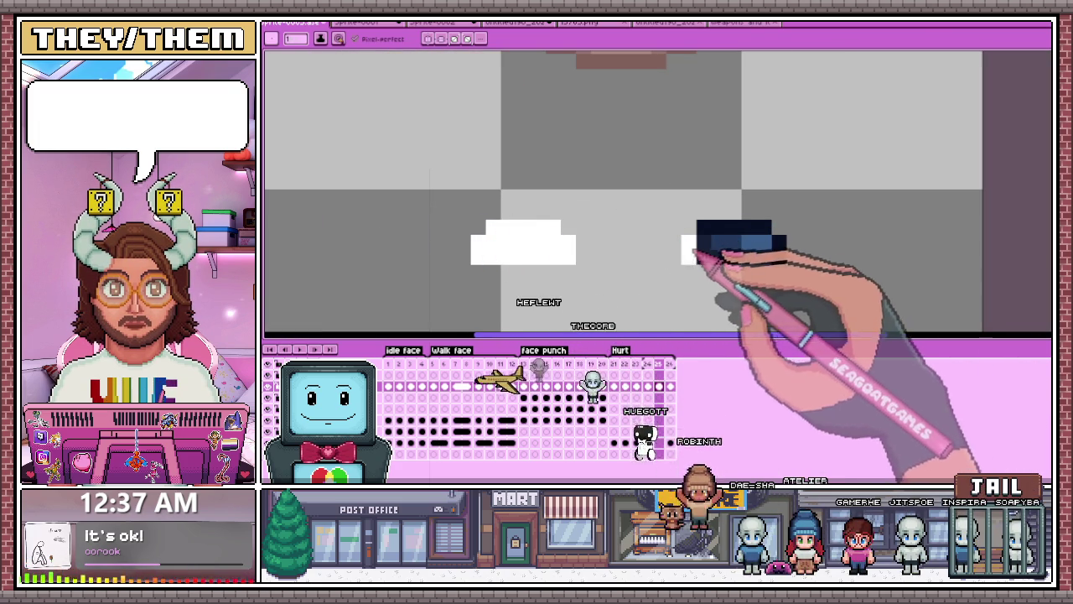
mouse_move(695, 249)
mouse_down()
mouse_move(761, 243)
mouse_move(770, 256)
mouse_move(780, 245)
mouse_up()
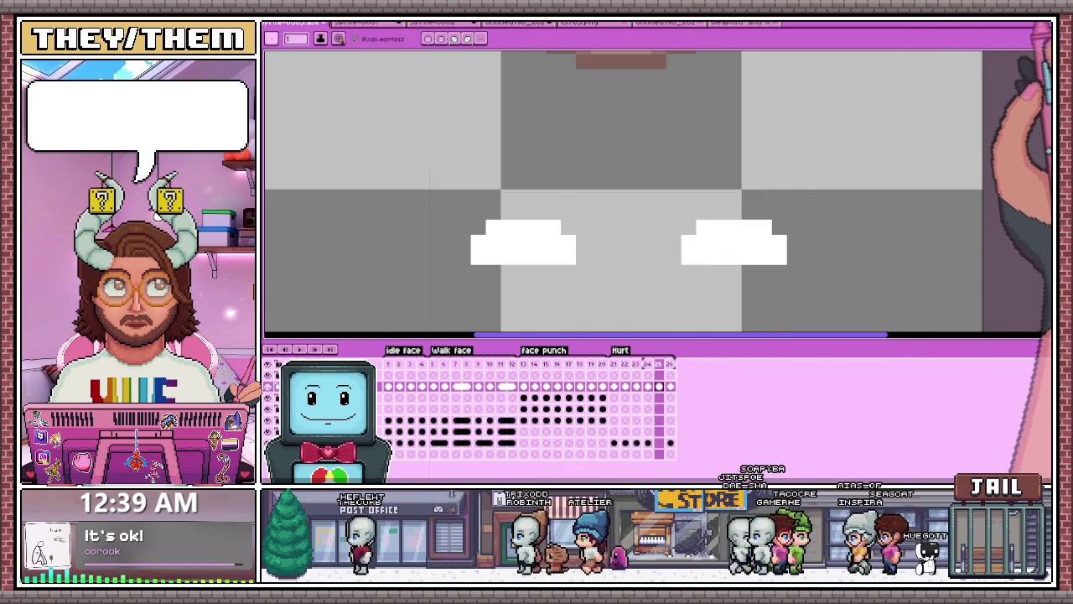
Step: Check the coloured face frame for reference, then return to the flash frame with the pencil
scroll(595, 192, down, 1)
scroll(570, 251, down, 2)
scroll(580, 199, down, 1)
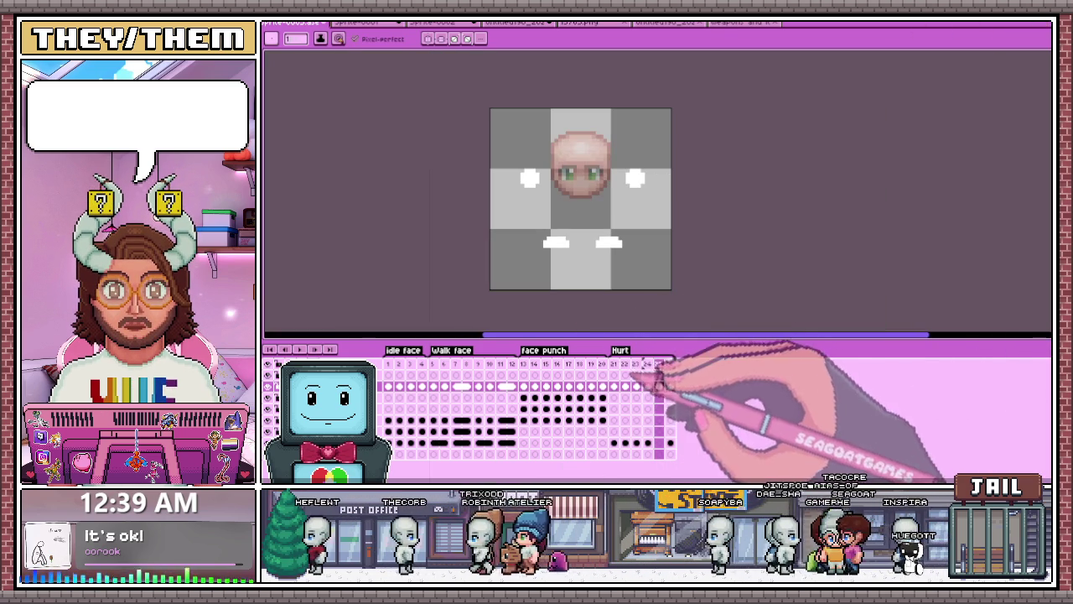
click(648, 443)
key(m)
key(ctrl+a)
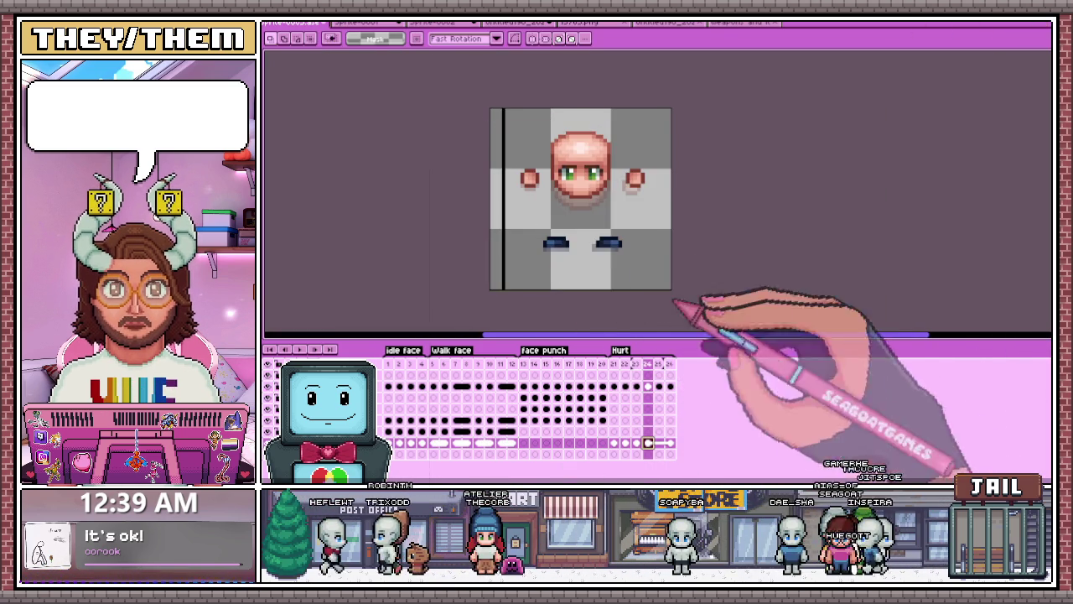
click(658, 443)
key(ctrl+d)
key(b)
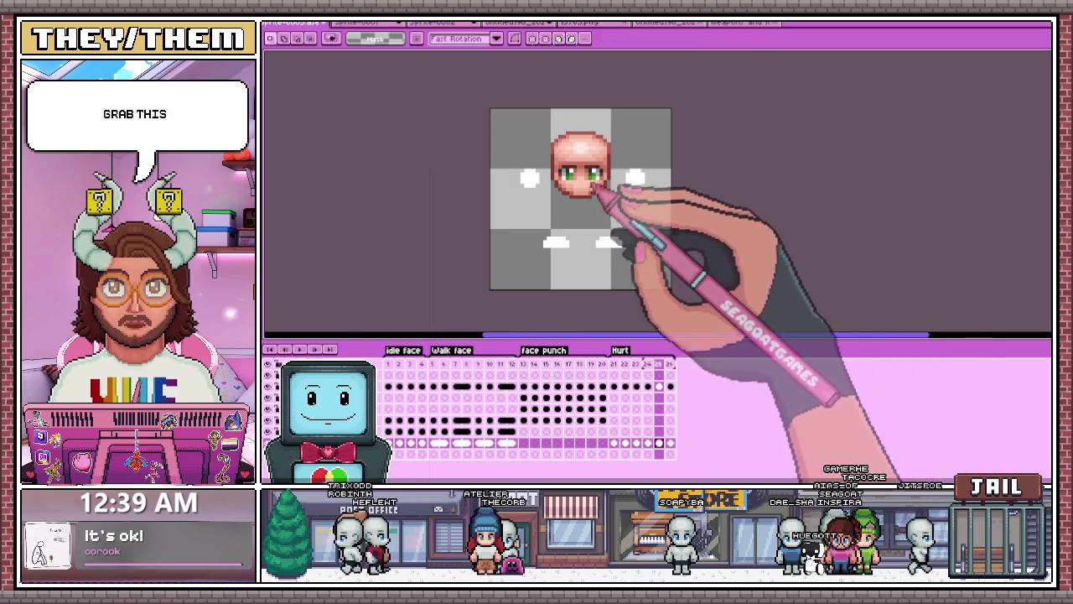
Step: Paint the left edge and top-left of the head white
scroll(616, 166, up, 1)
scroll(611, 163, up, 3)
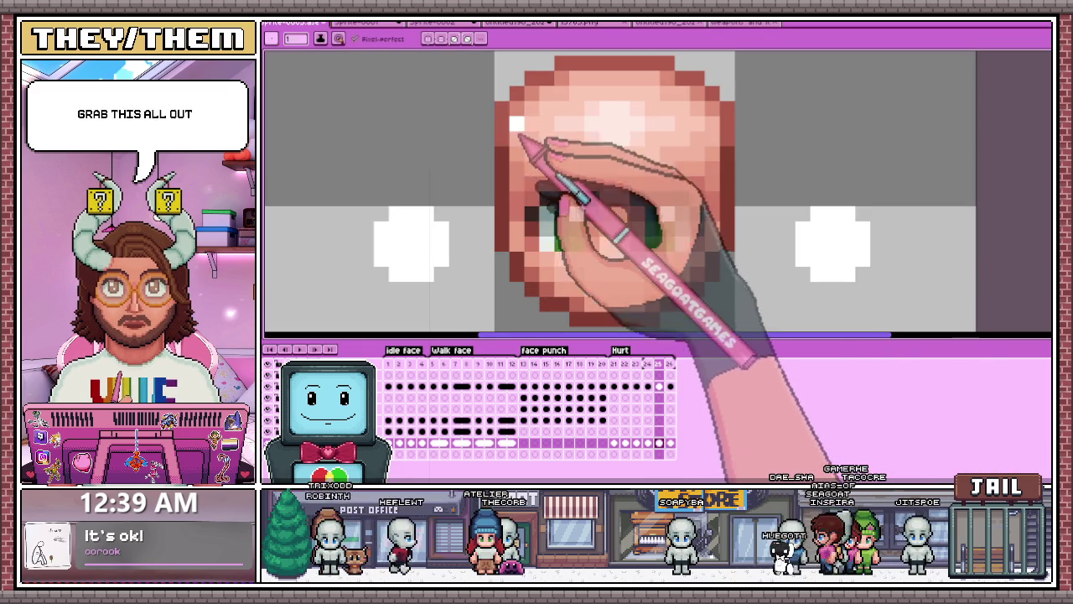
drag(509, 111, 507, 251)
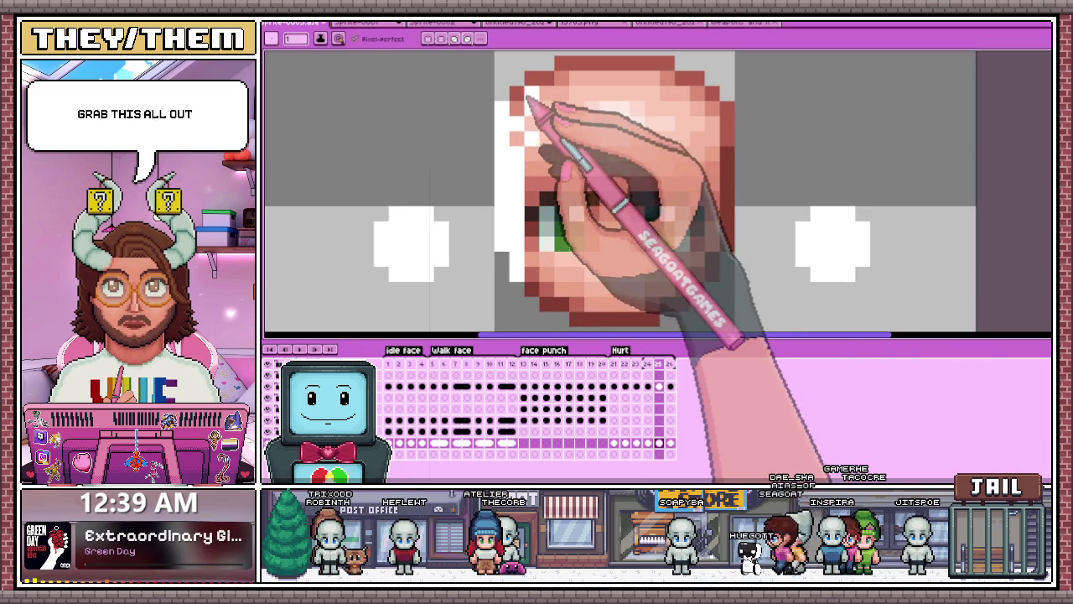
drag(523, 126, 558, 65)
Step: Paint the head's right edge white, zooming in and out to check
scroll(556, 108, down, 1)
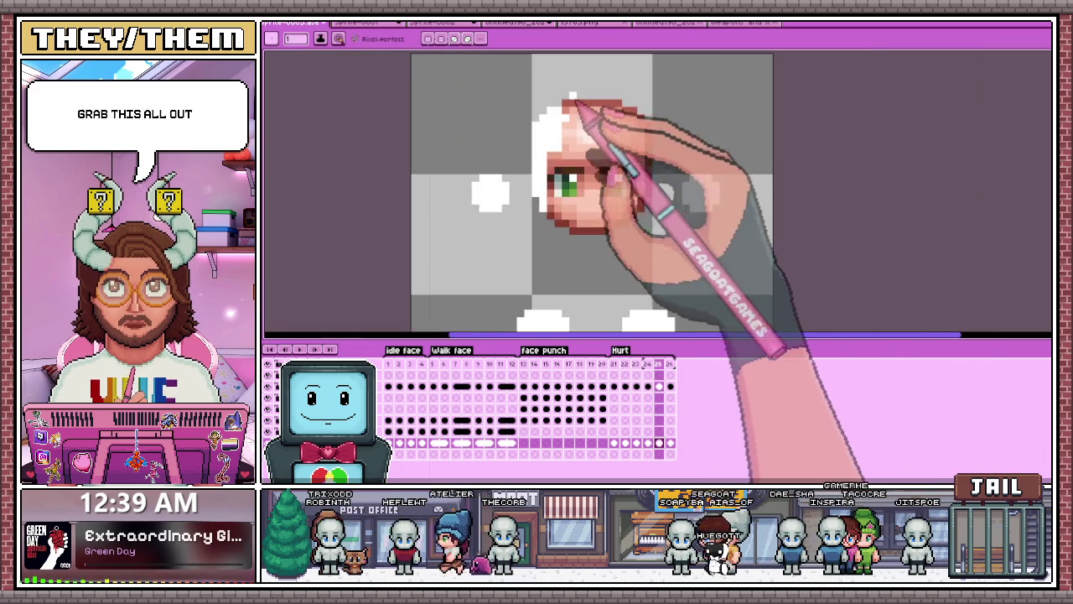
scroll(568, 151, up, 1)
scroll(570, 156, down, 2)
scroll(577, 151, up, 1)
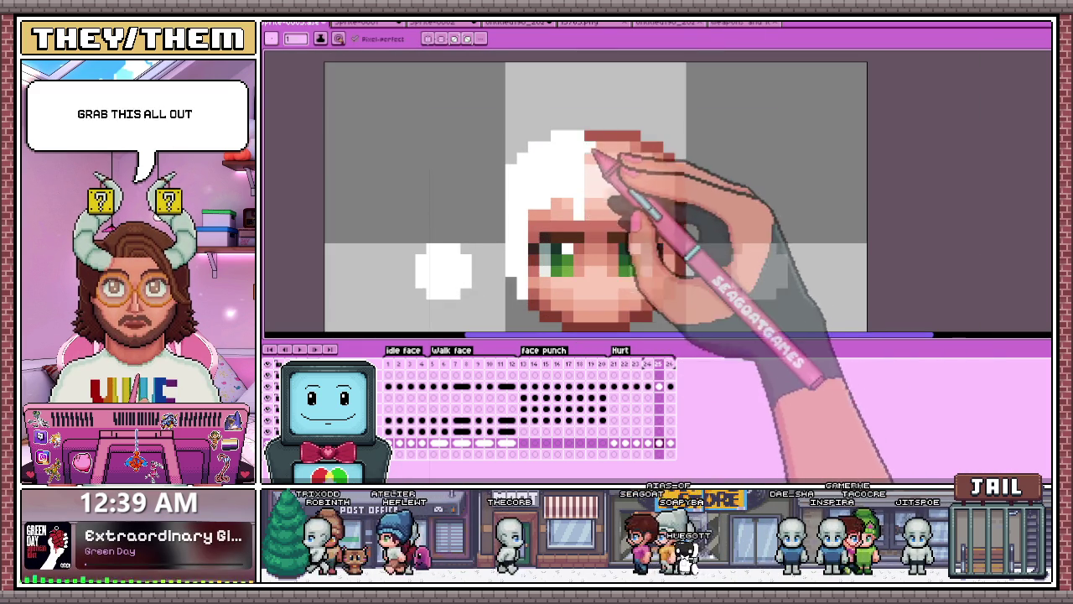
scroll(608, 144, down, 1)
scroll(592, 181, up, 1)
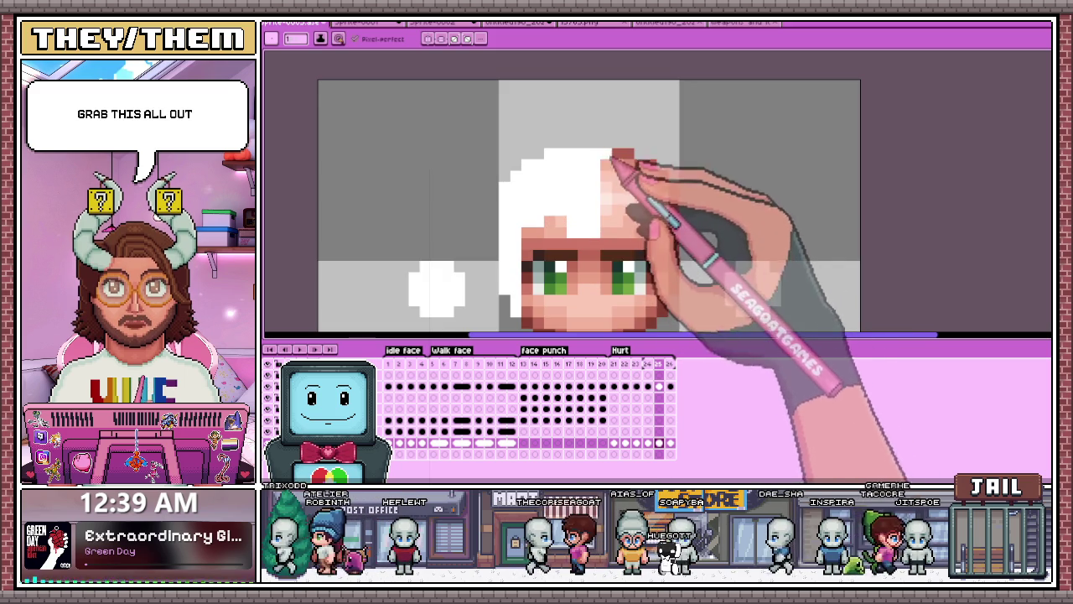
scroll(638, 197, down, 3)
scroll(646, 226, up, 1)
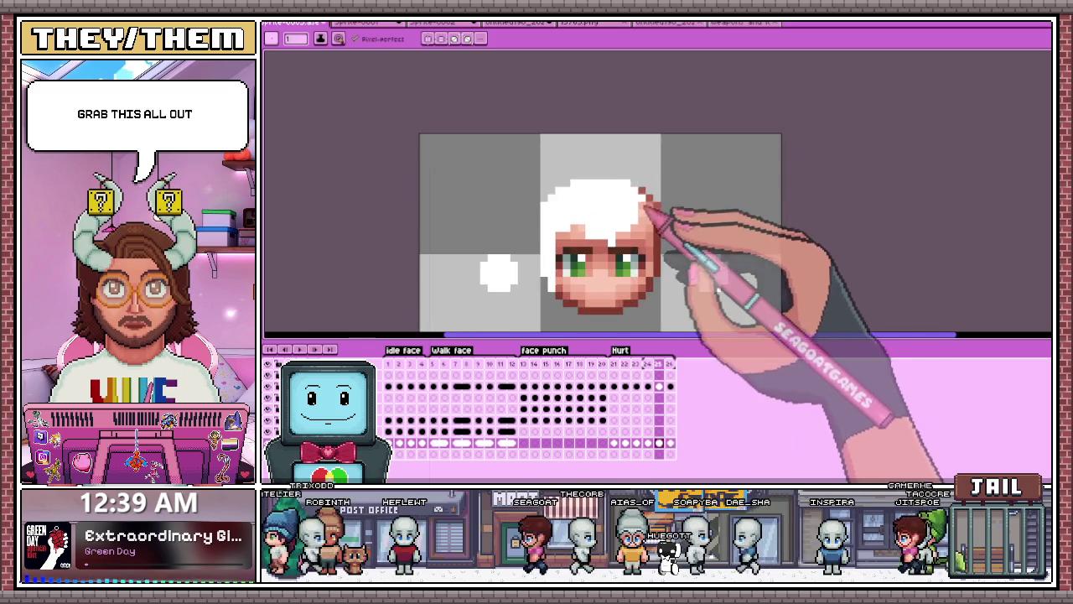
scroll(651, 105, down, 4)
scroll(654, 184, up, 3)
scroll(656, 188, up, 2)
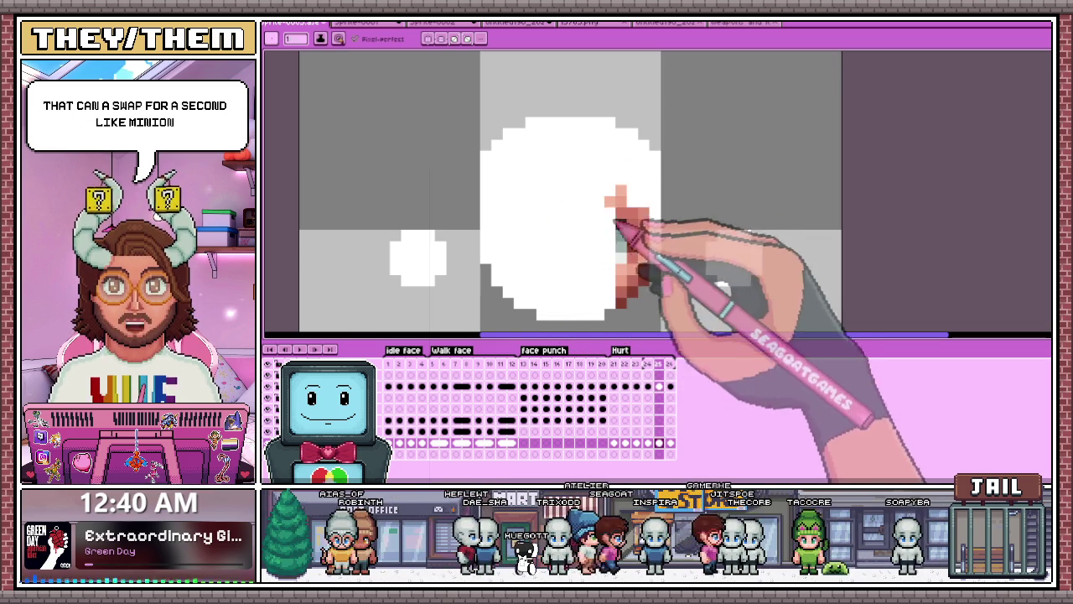
drag(629, 214, 624, 300)
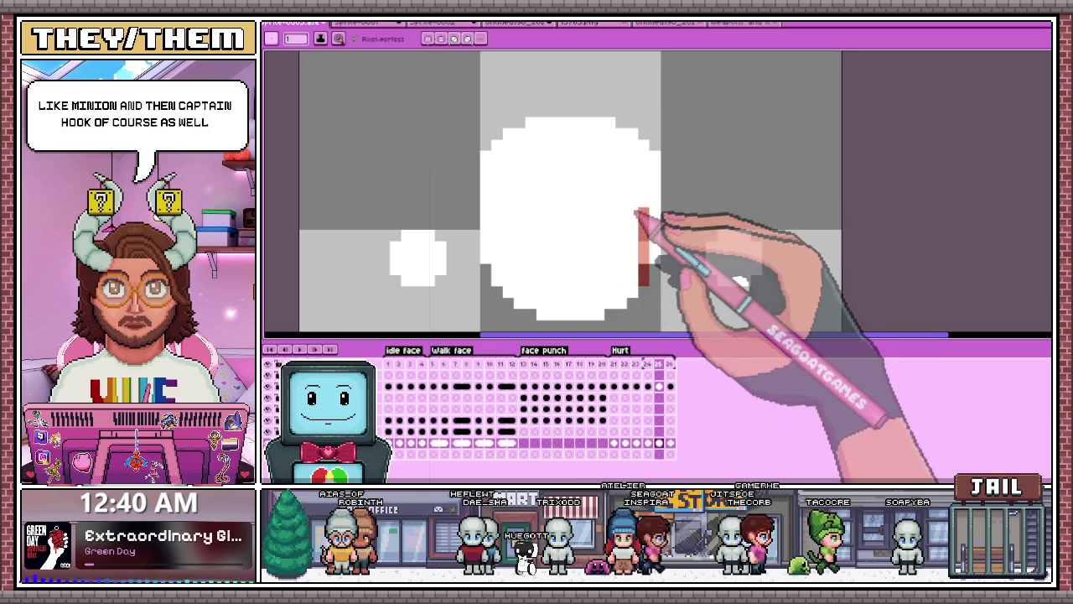
scroll(524, 151, down, 3)
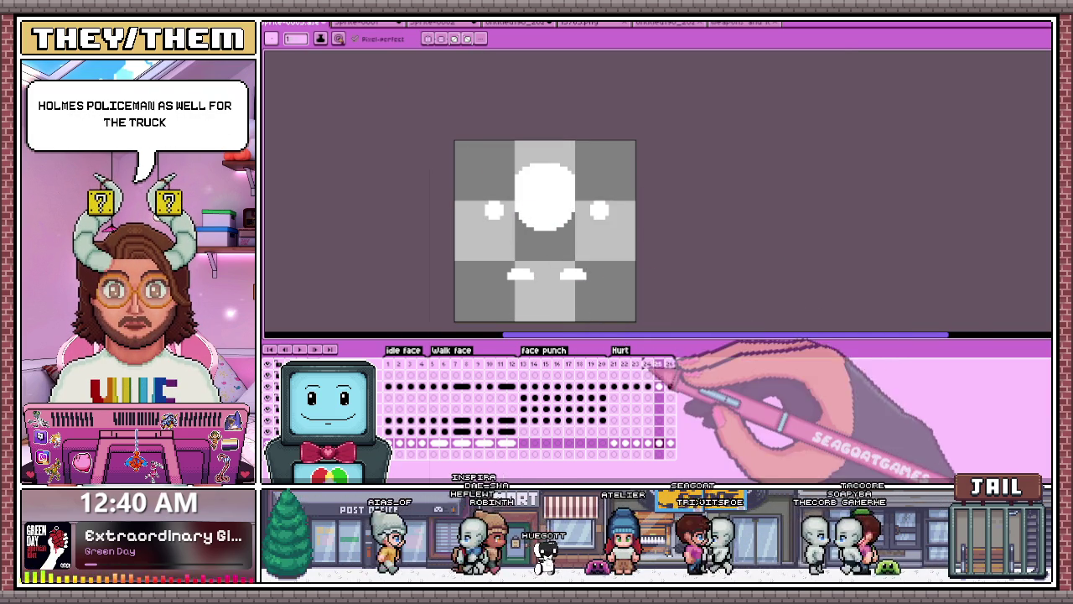
Step: Preview the animation flash starting from the coloured face frame
click(670, 364)
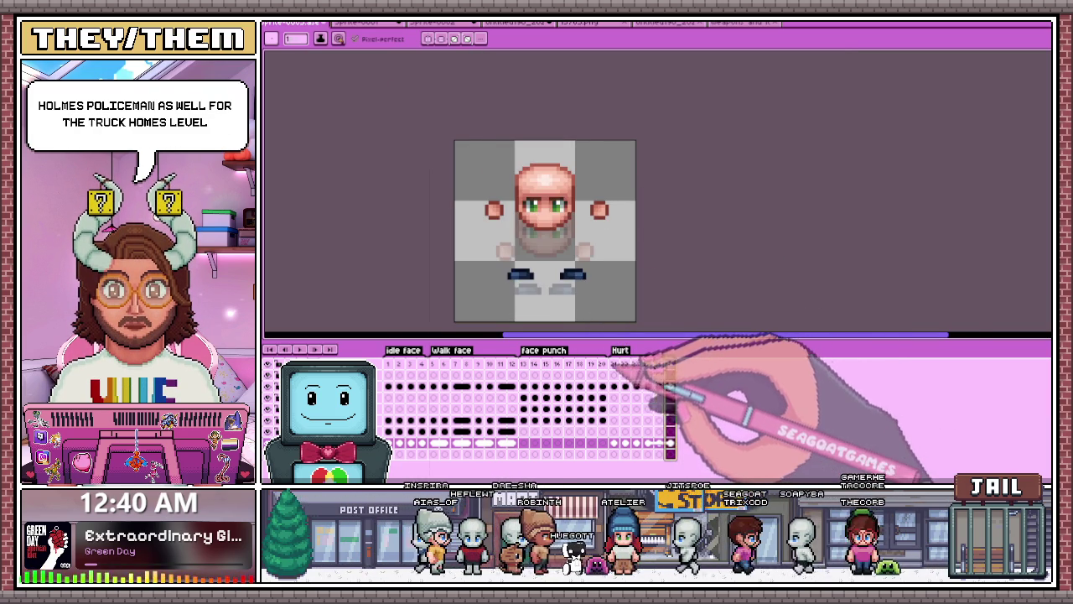
click(299, 349)
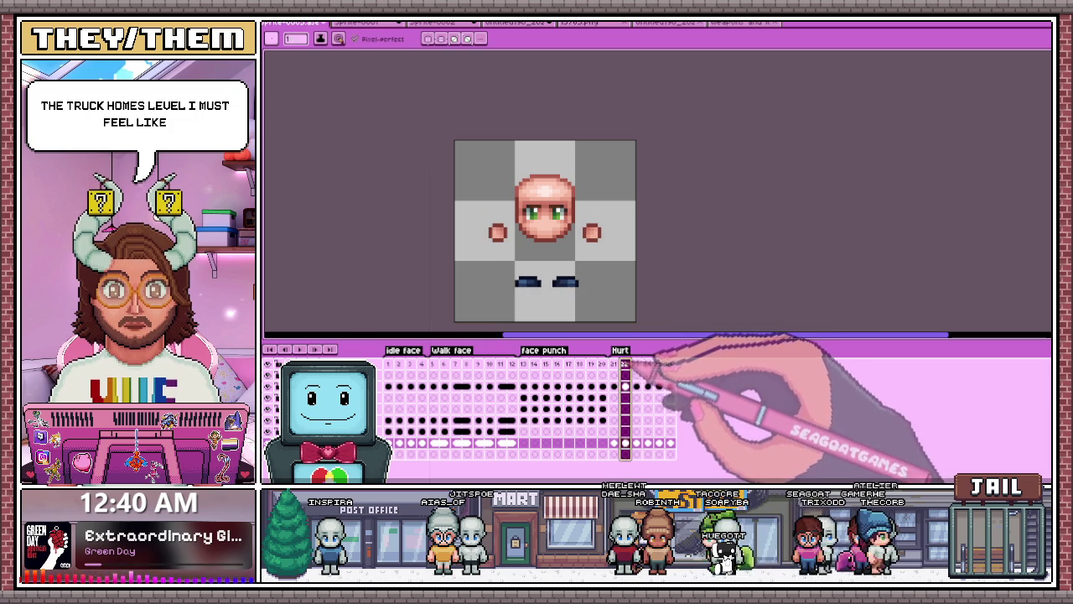
scroll(498, 230, up, 3)
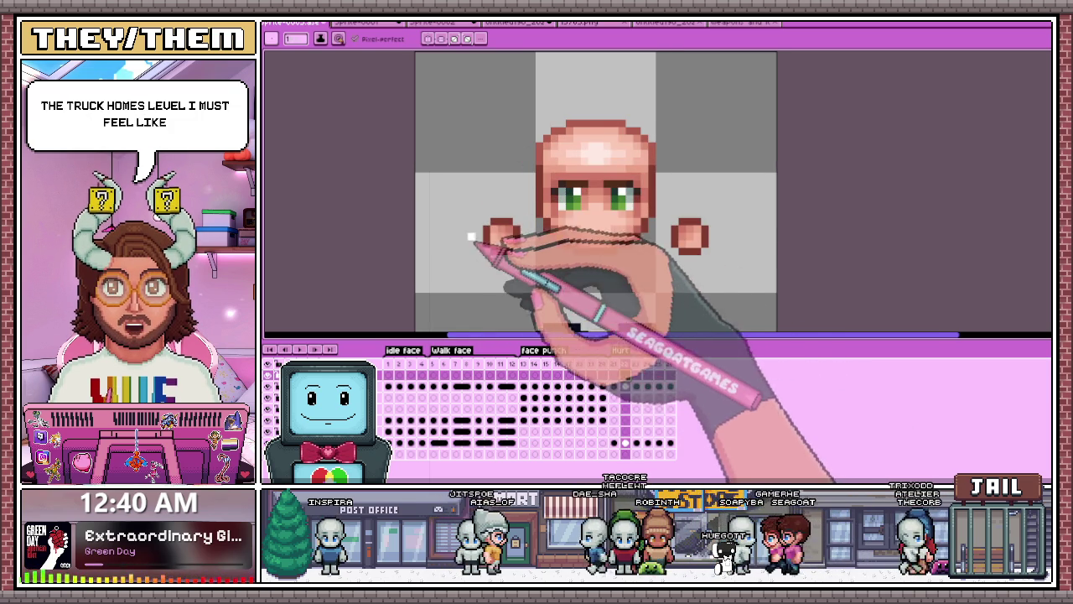
scroll(482, 235, up, 1)
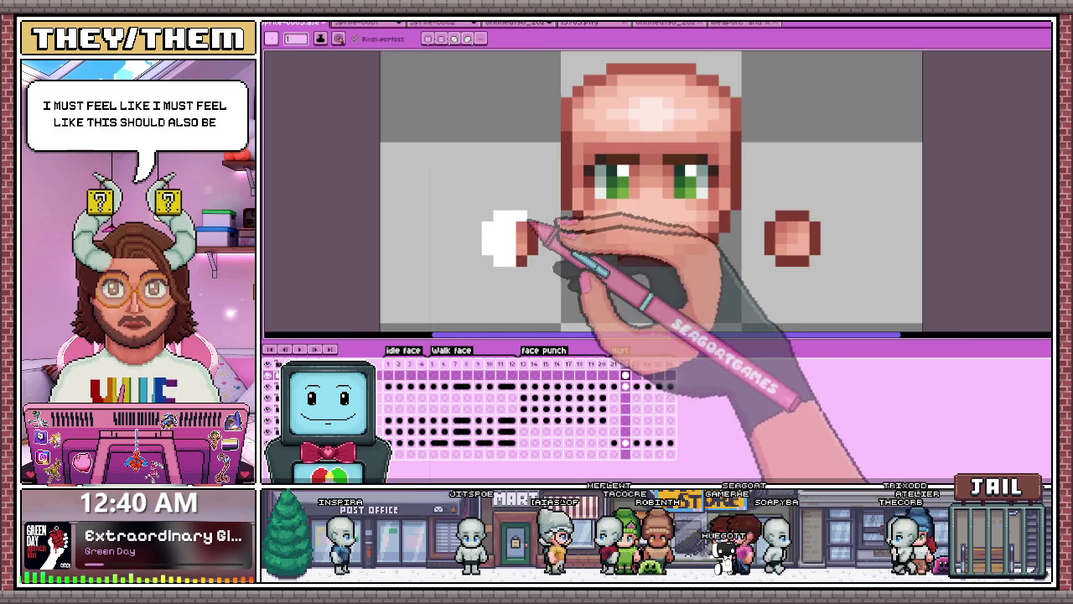
Step: Paint the left and right hands white on the flash frame
drag(520, 226, 540, 236)
scroll(545, 237, down, 2)
scroll(670, 228, up, 1)
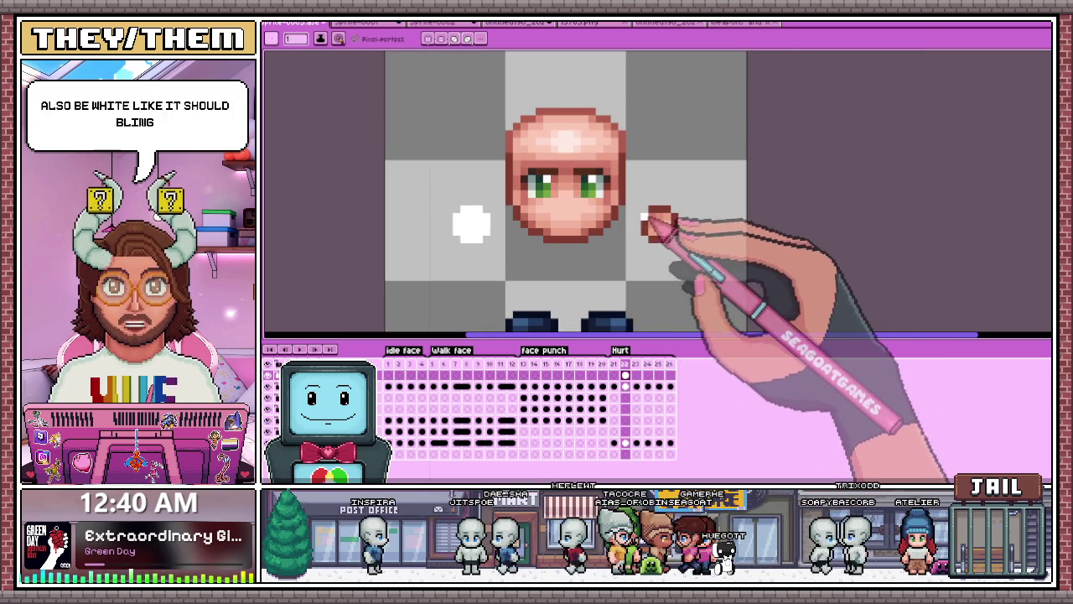
scroll(671, 226, up, 1)
mouse_move(669, 223)
mouse_down()
mouse_move(677, 217)
mouse_move(676, 235)
mouse_up()
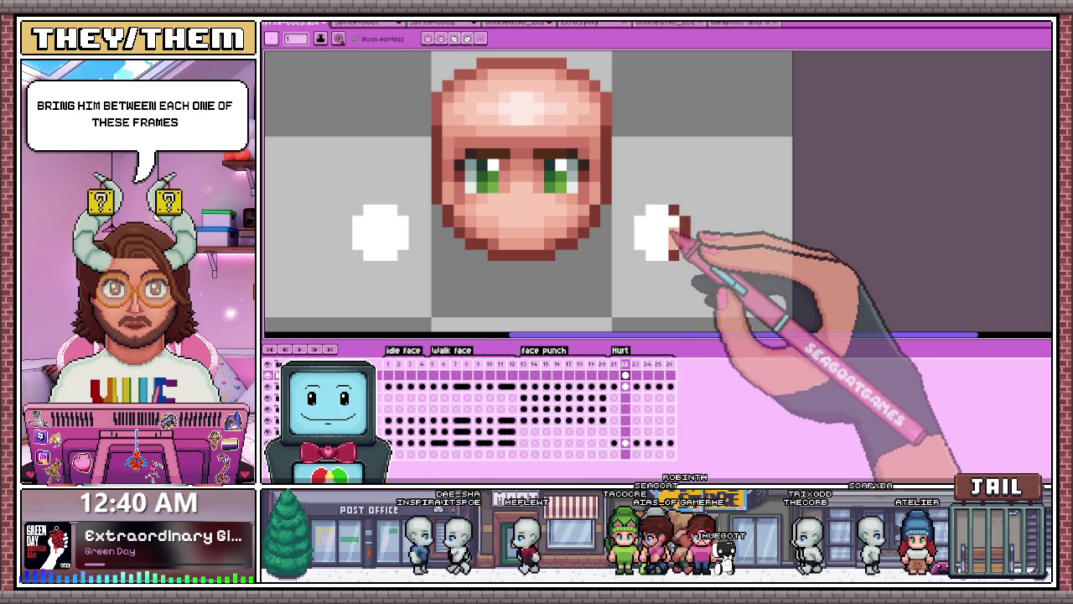
Step: Paint the dark pixels of both feet white
scroll(671, 243, down, 2)
scroll(637, 272, up, 1)
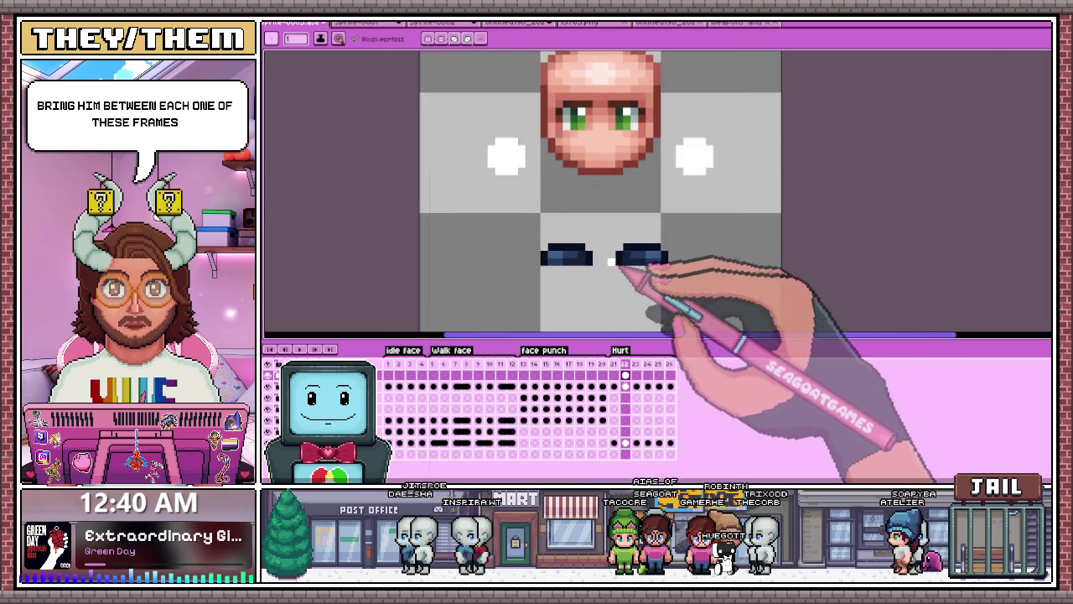
scroll(570, 260, up, 2)
mouse_move(536, 264)
mouse_down()
mouse_move(557, 250)
mouse_move(611, 262)
mouse_up()
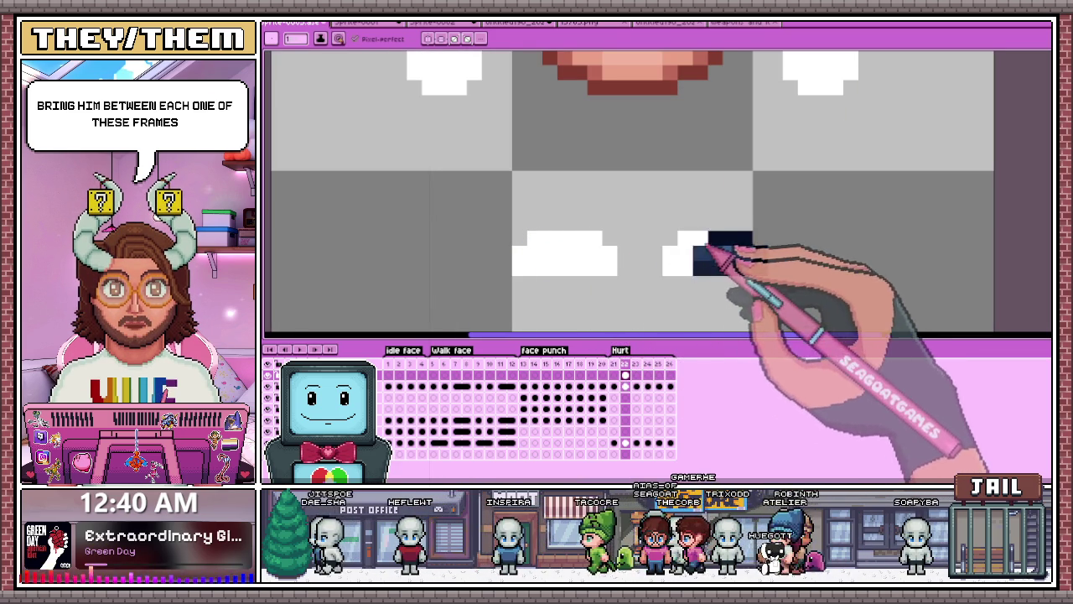
drag(743, 243, 758, 267)
Step: Paint the dark red top of the head white
scroll(759, 269, down, 2)
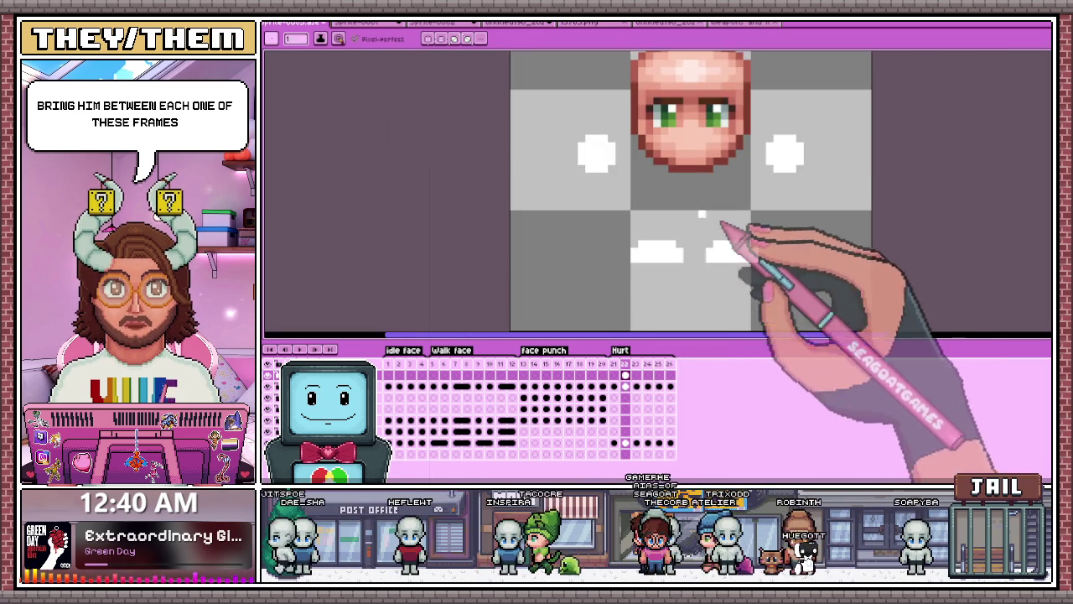
scroll(729, 285, down, 1)
scroll(654, 172, up, 2)
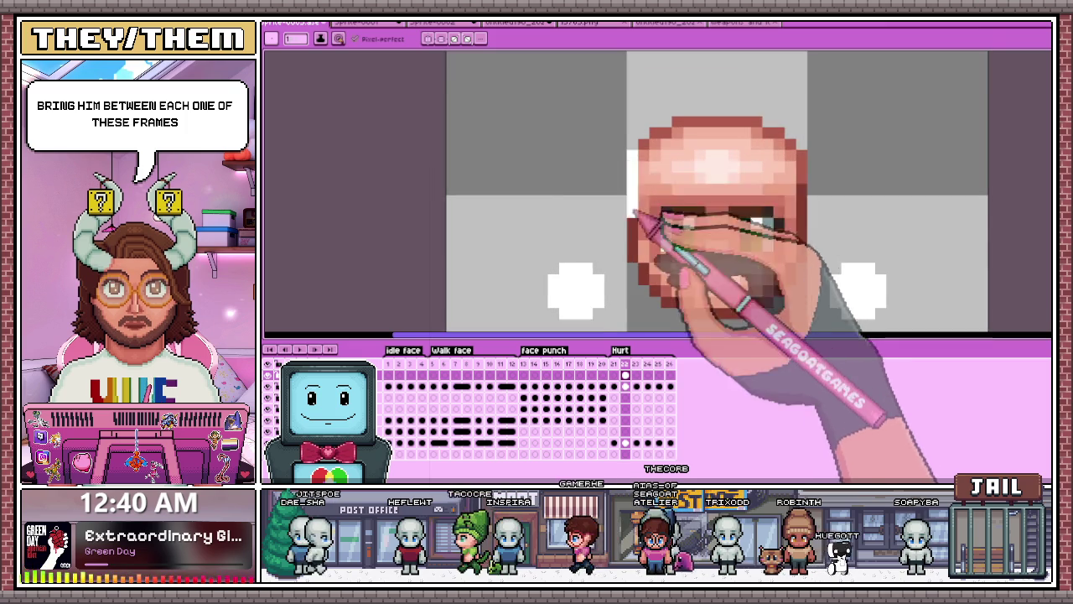
scroll(650, 232, down, 1)
scroll(621, 239, down, 2)
scroll(625, 182, up, 1)
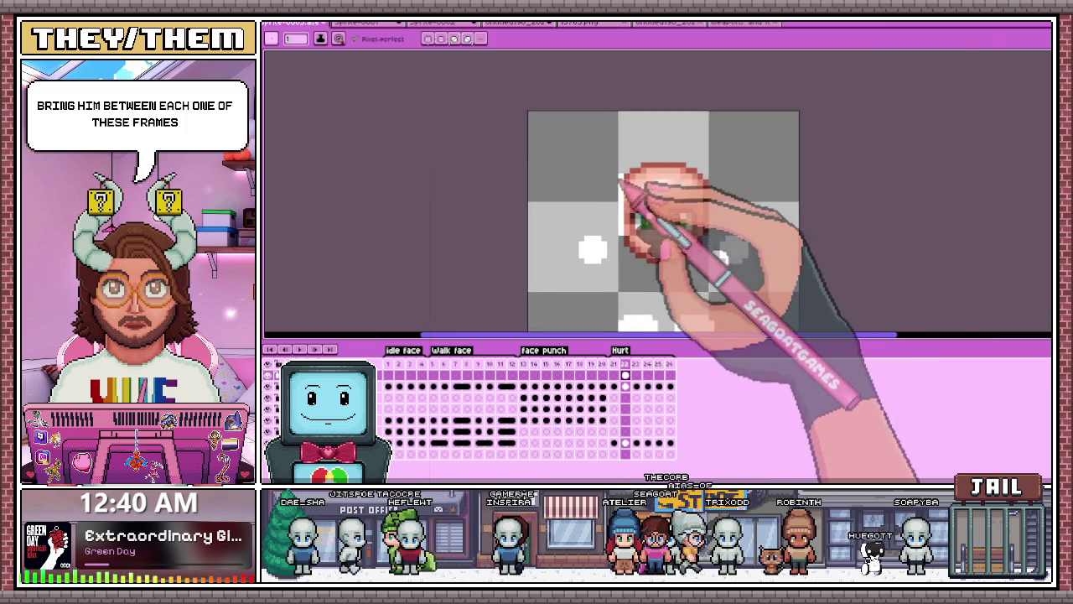
scroll(627, 182, up, 2)
scroll(503, 213, down, 2)
scroll(553, 227, up, 1)
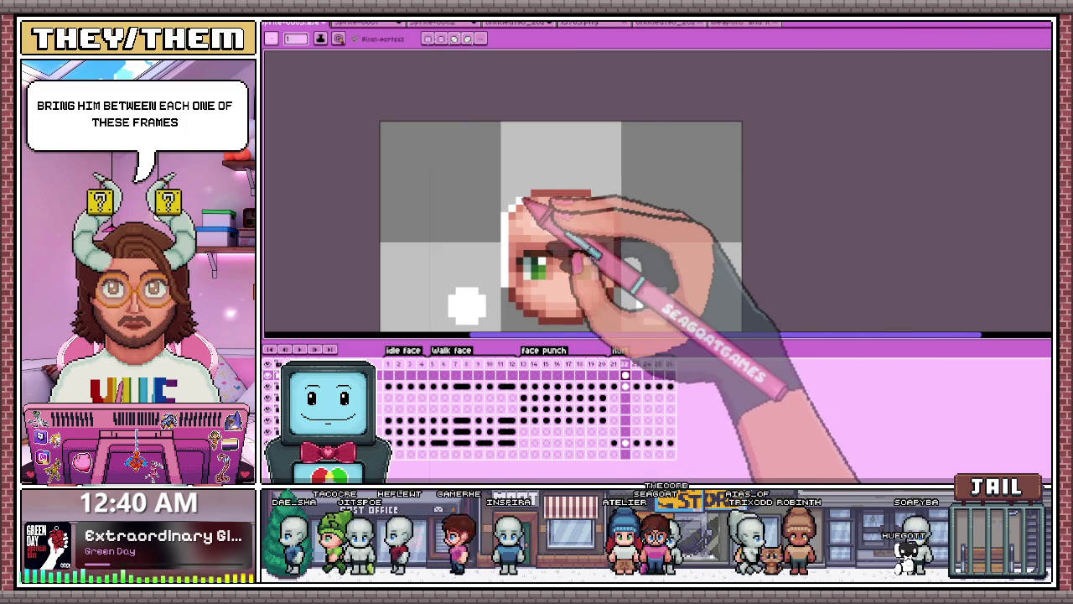
scroll(603, 205, up, 1)
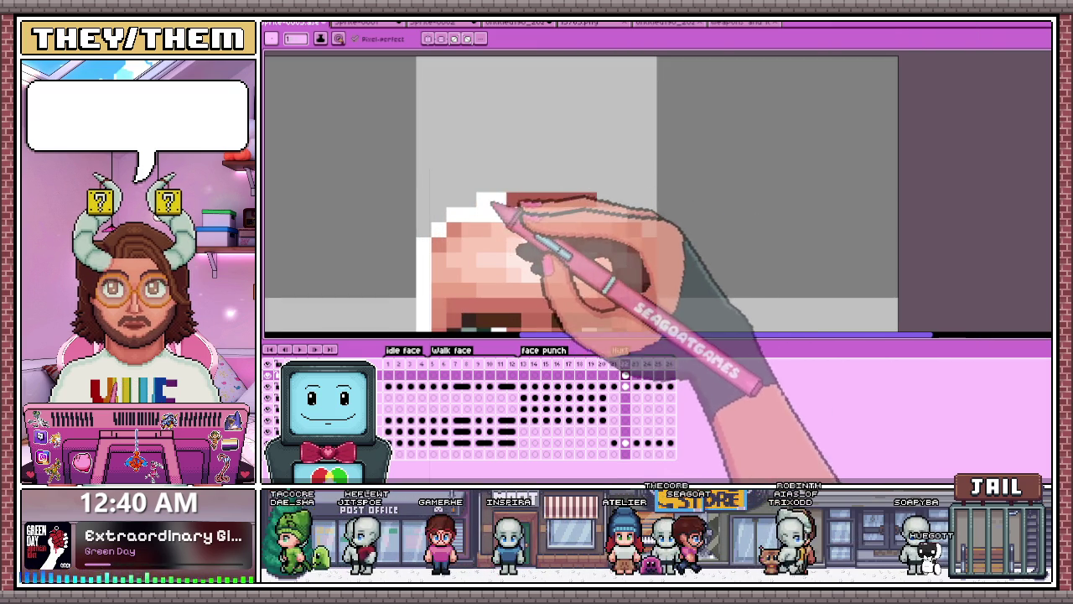
drag(486, 204, 594, 215)
scroll(594, 215, down, 1)
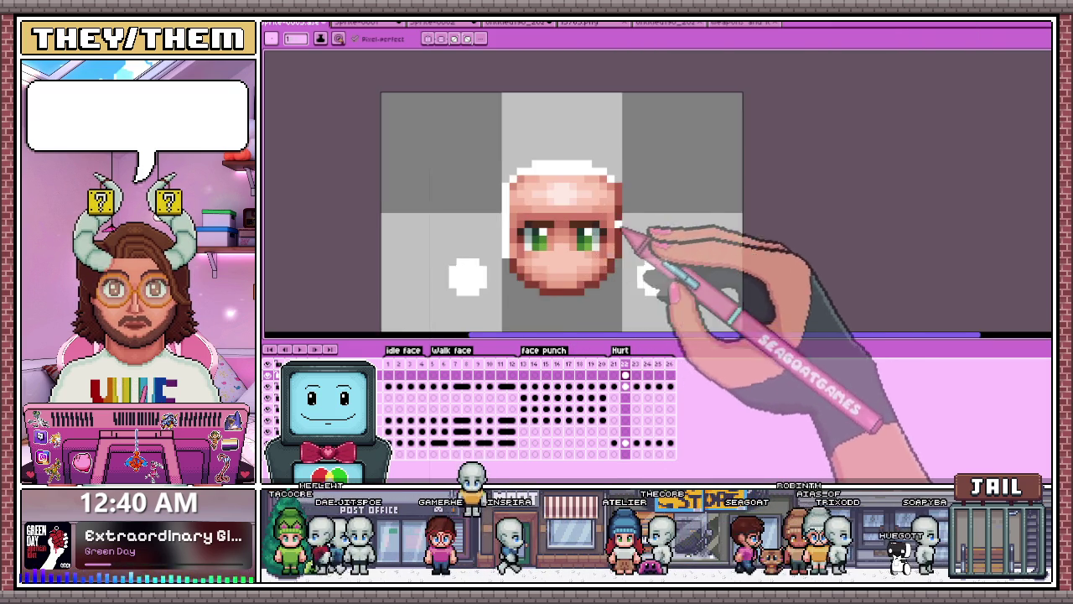
scroll(618, 201, up, 1)
Step: Zoom in on the head, pick the magic wand and go to Hurt frame 24
key(plus)
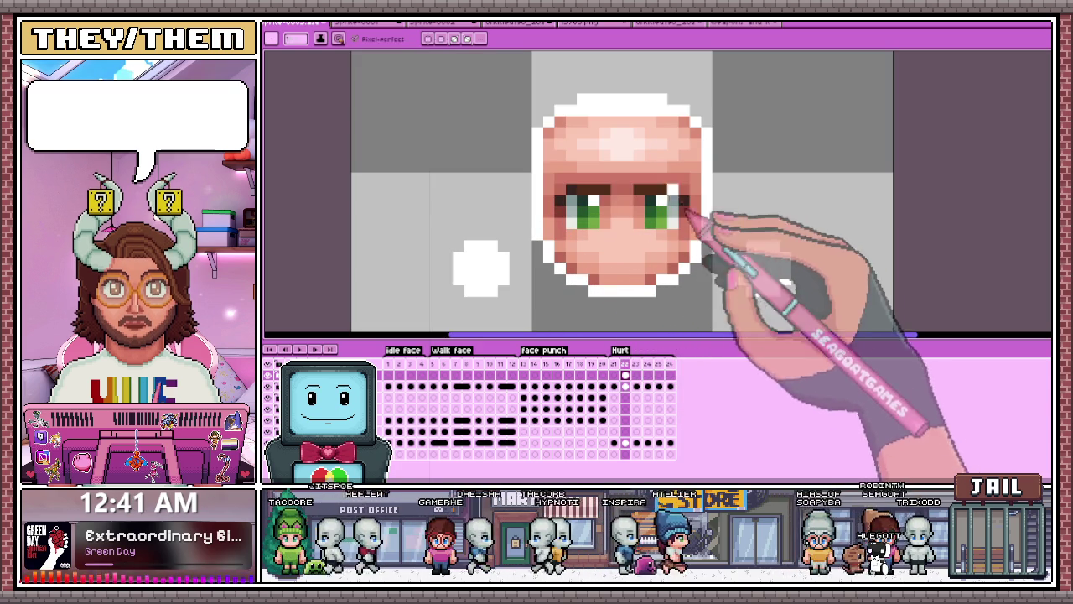
key(minus)
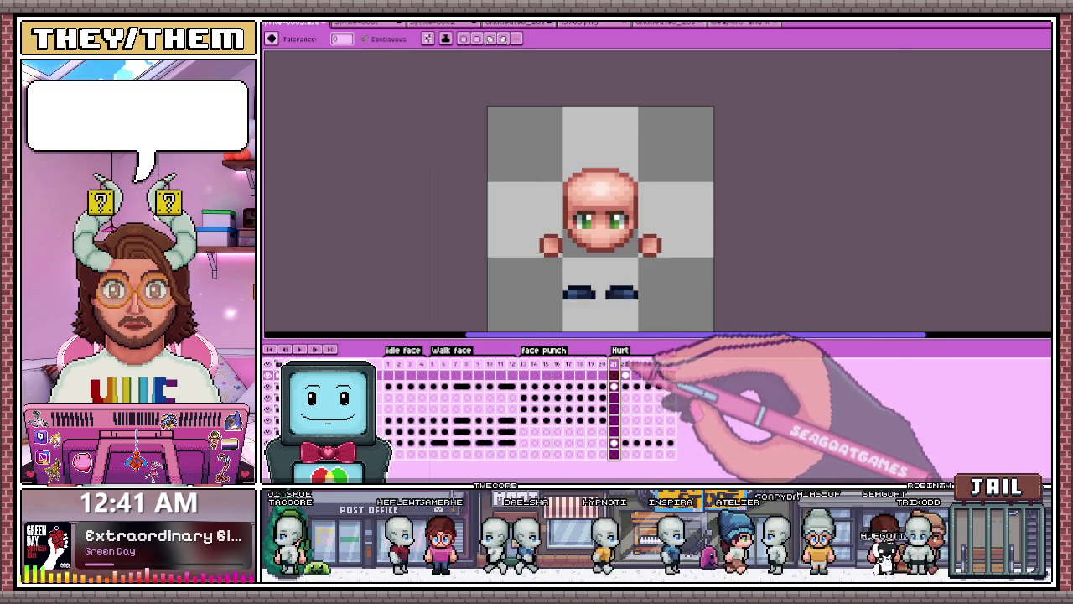
key(w)
click(648, 373)
scroll(587, 193, up, 2)
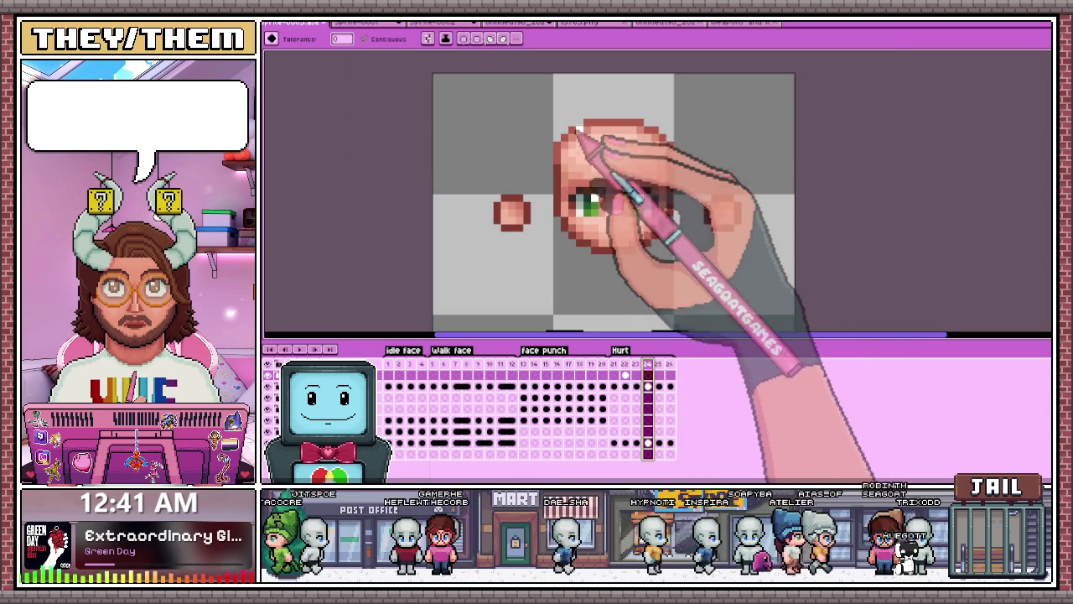
Step: Insert new empty frame 25 after frame 24 and step through the Hurt frames
key(b)
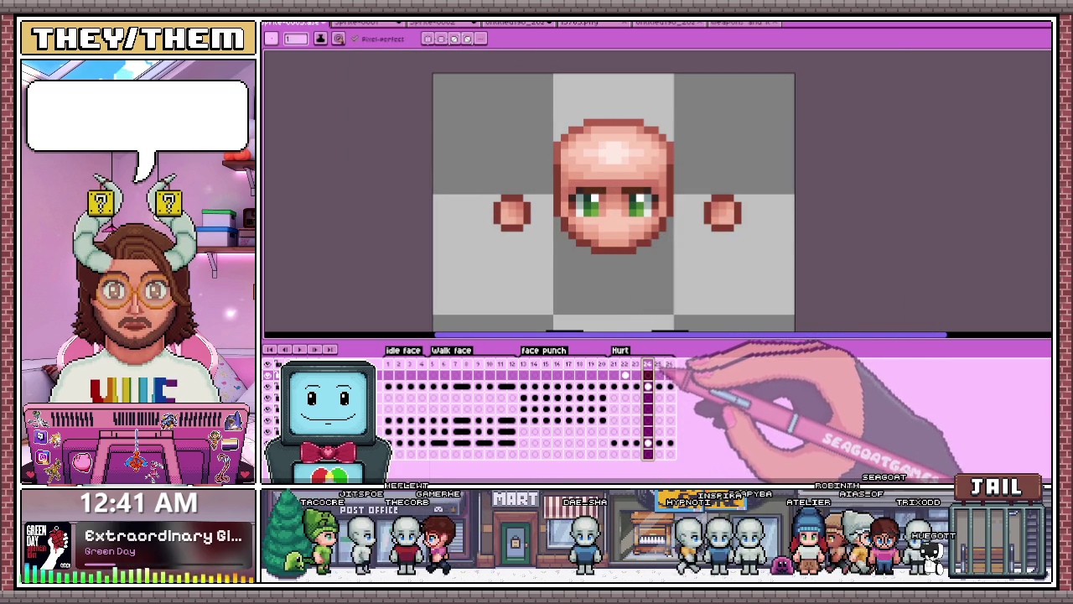
click(659, 366)
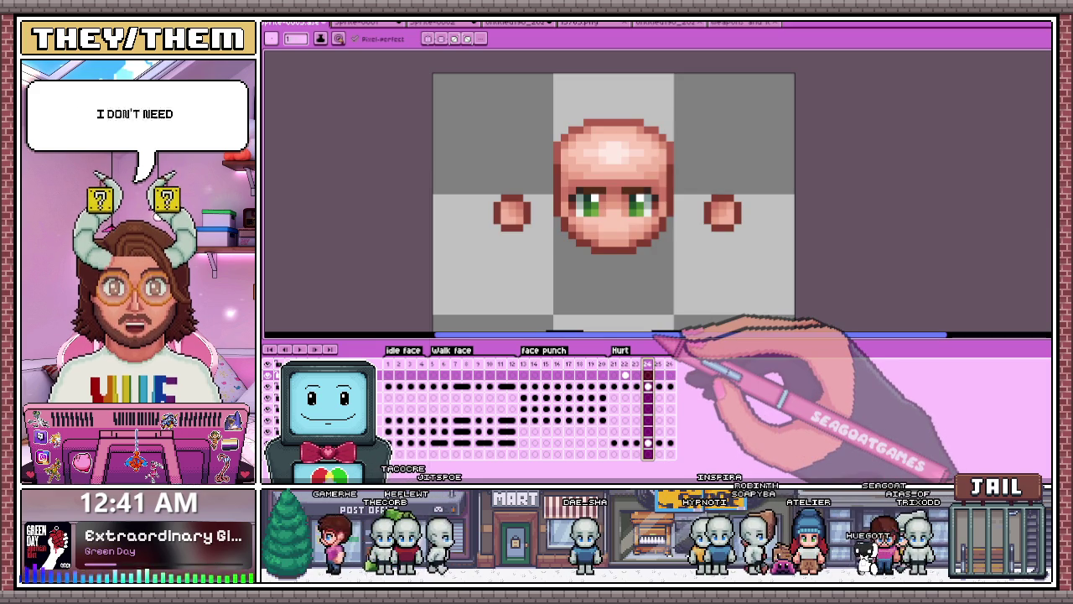
key(alt+b)
click(649, 366)
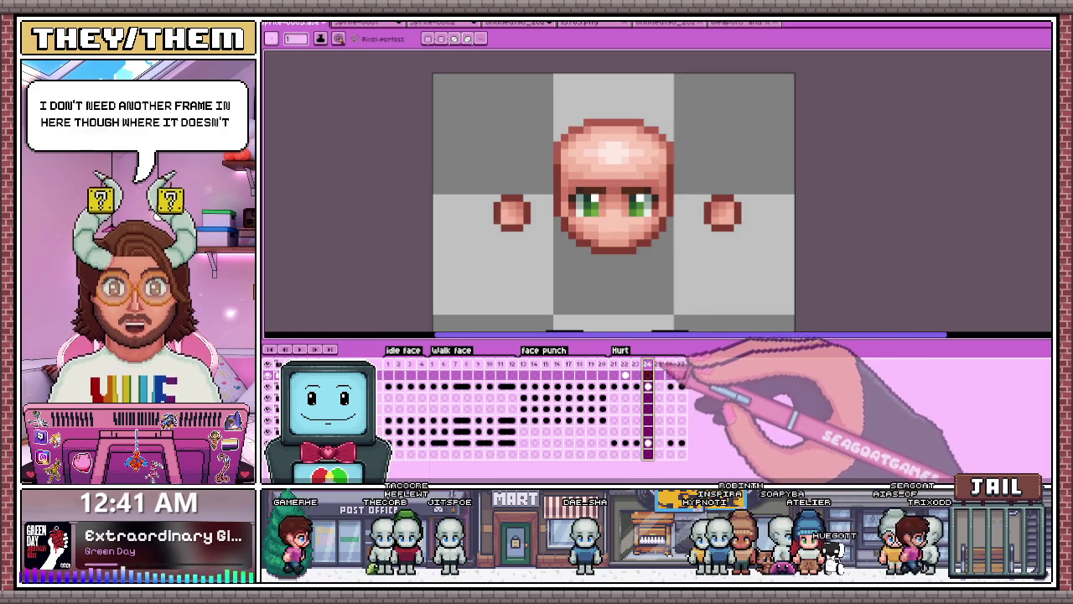
click(648, 365)
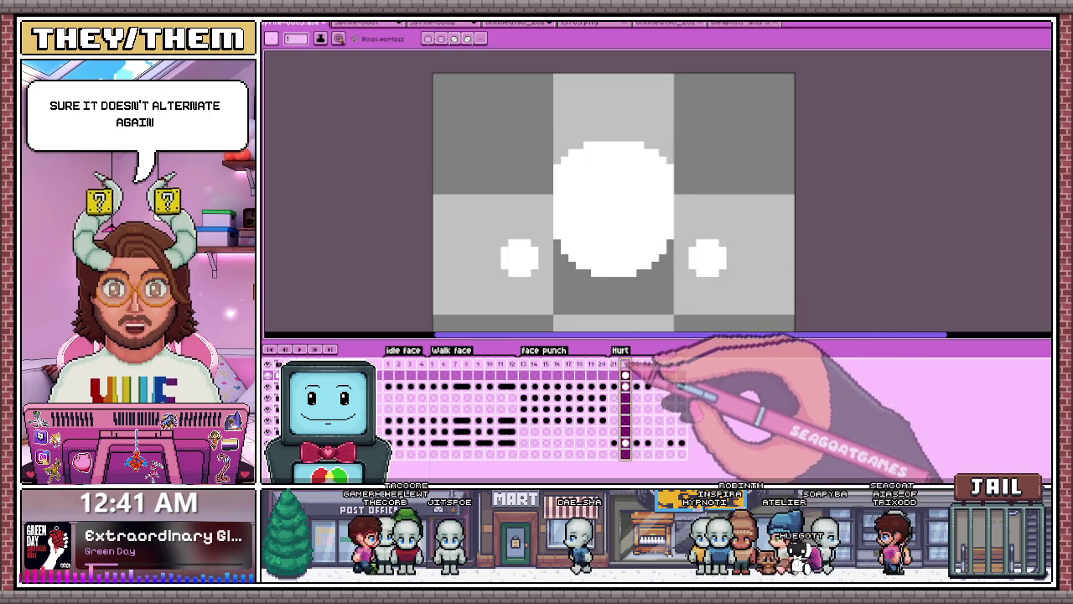
key(Right)
key(Right)
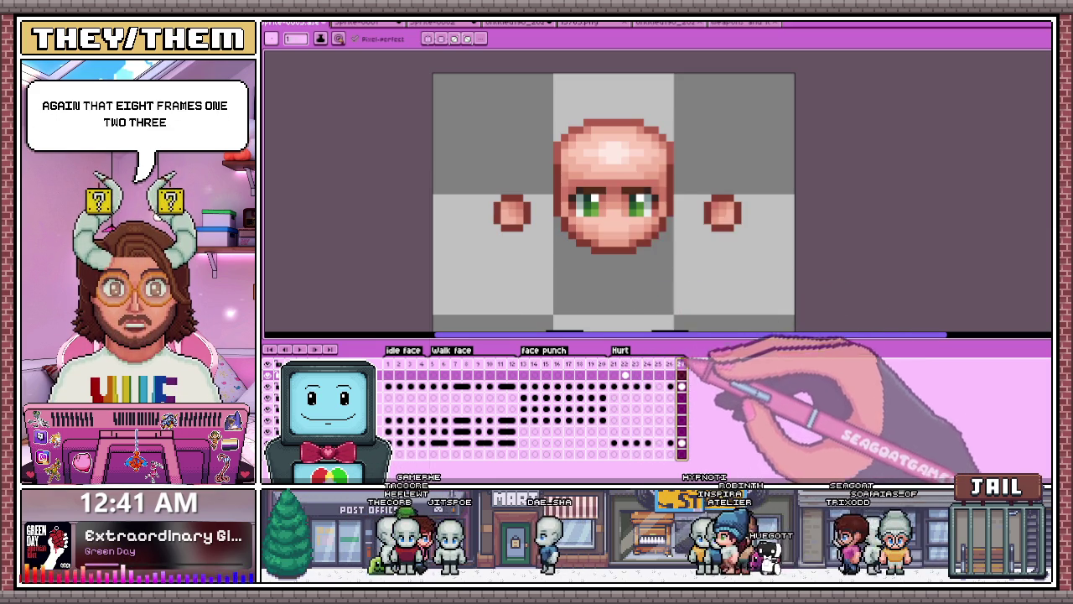
key(Right)
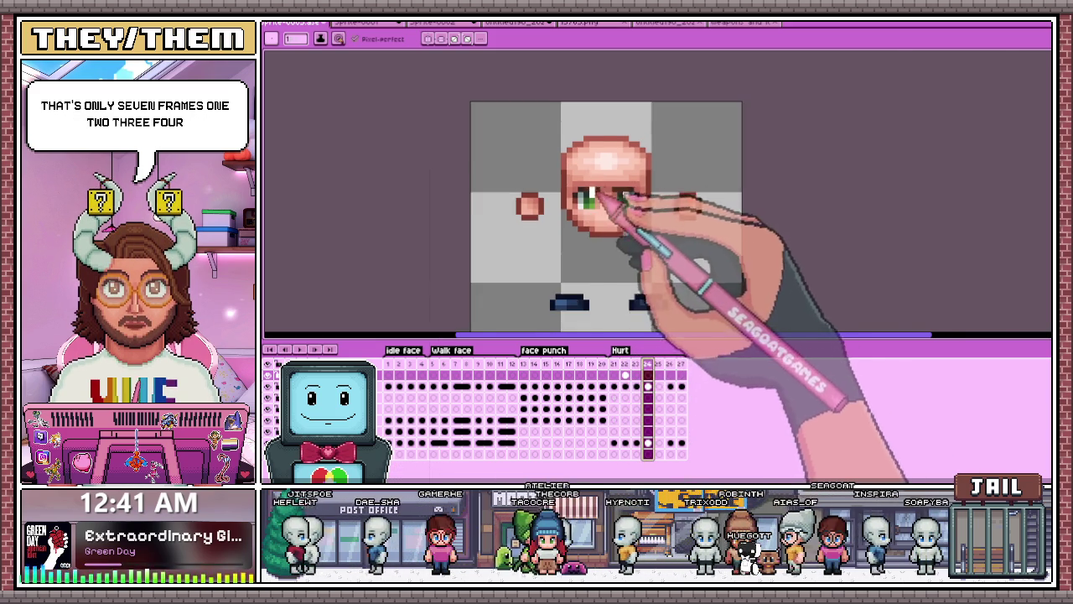
Step: Paint the hand white on this frame with the pencil
scroll(570, 168, up, 2)
scroll(544, 228, down, 2)
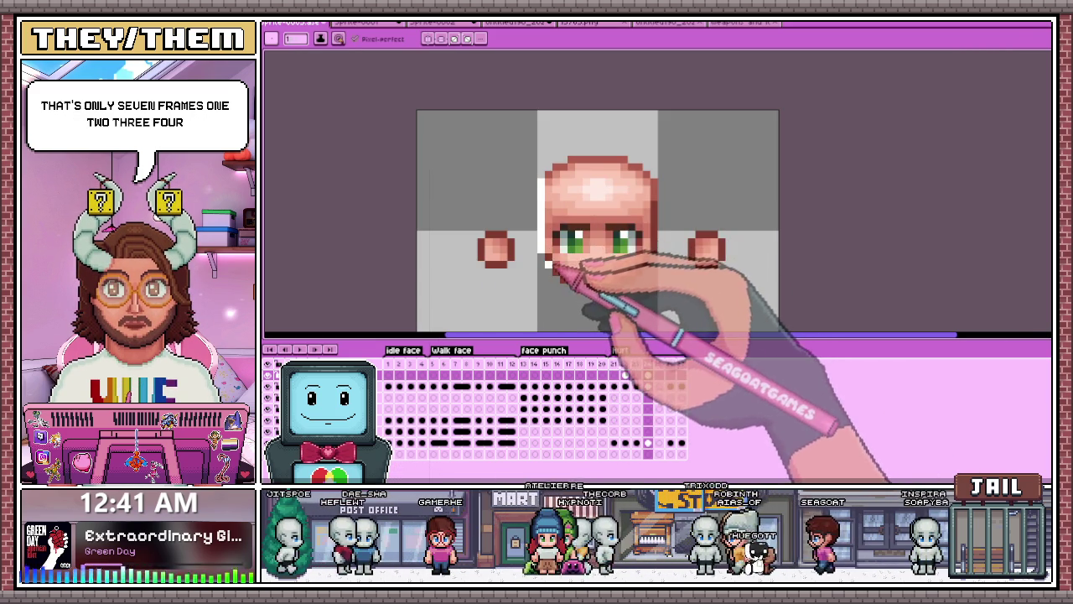
scroll(553, 174, up, 2)
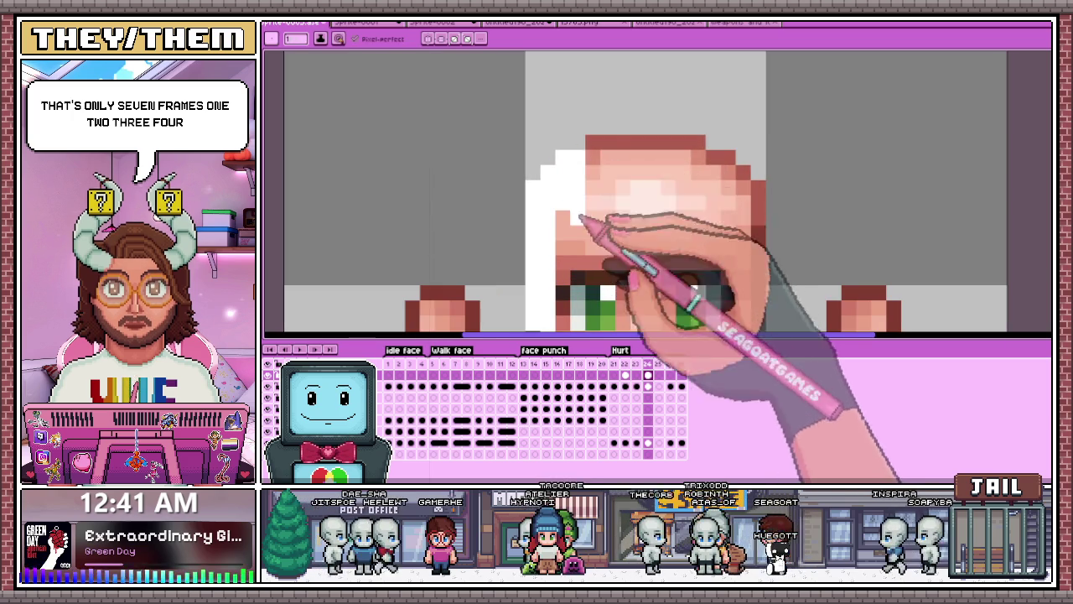
scroll(596, 193, down, 2)
scroll(604, 151, down, 1)
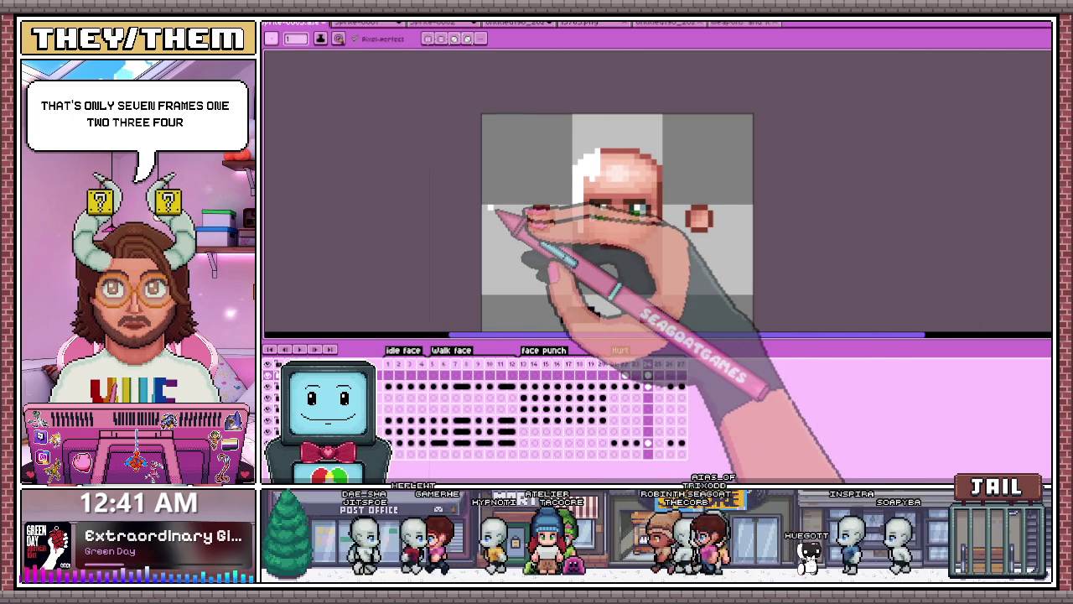
scroll(637, 210, up, 2)
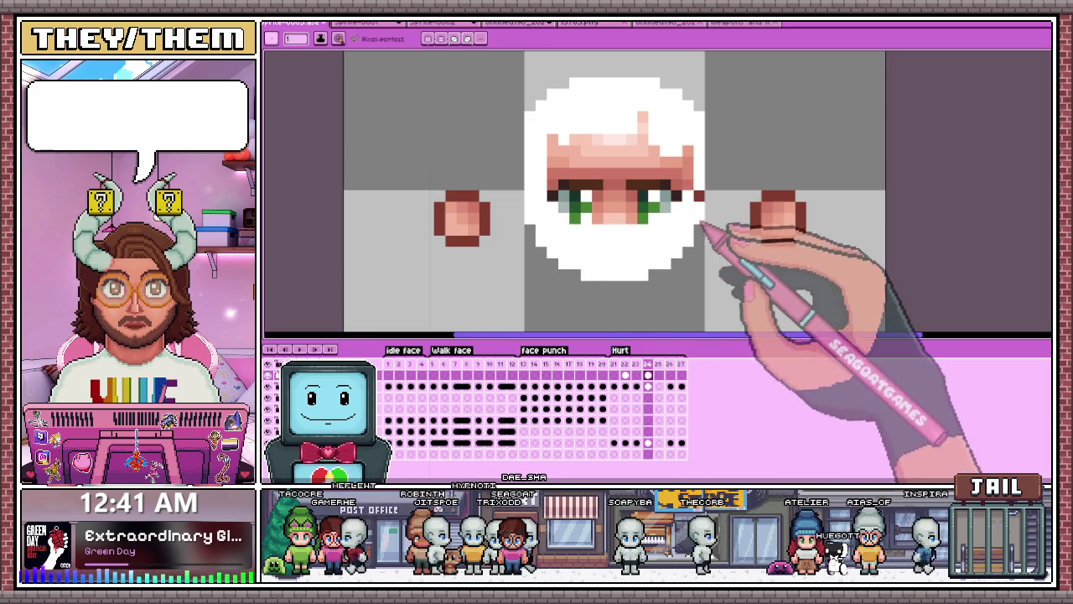
scroll(663, 184, down, 2)
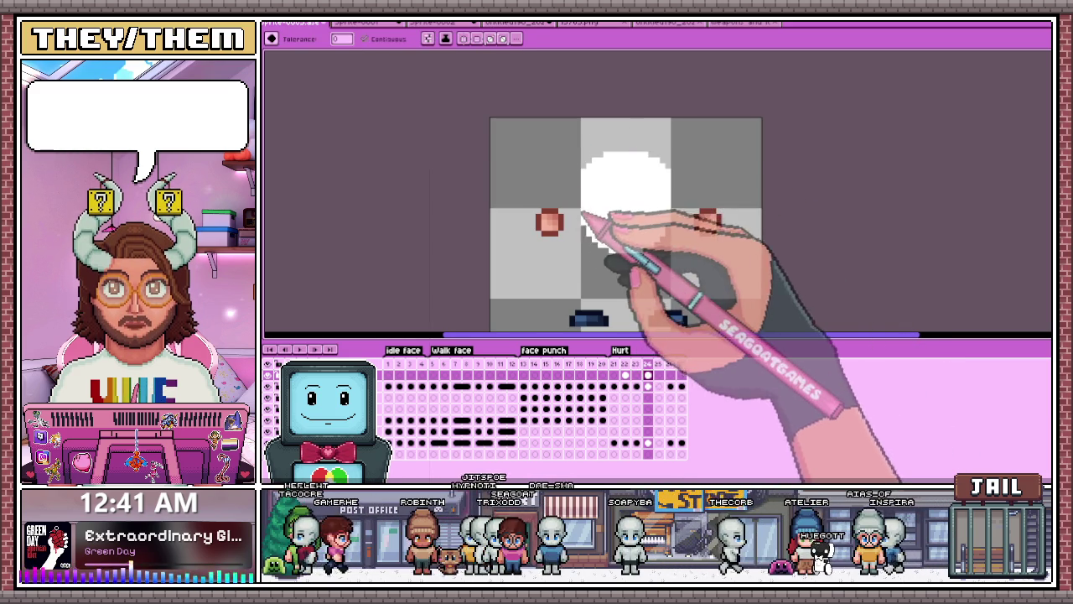
key(b)
scroll(549, 221, up, 3)
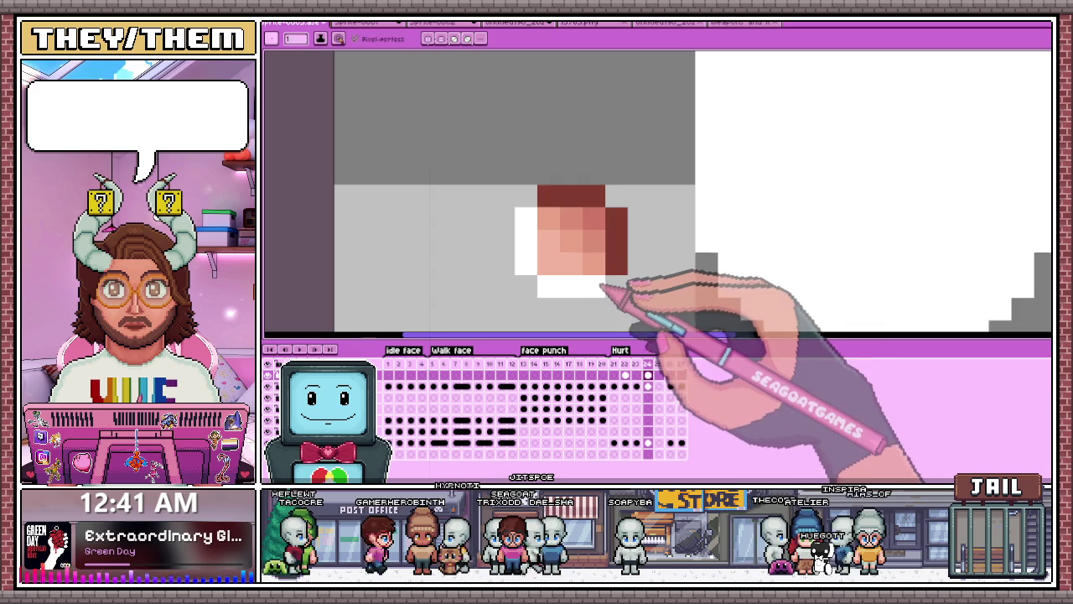
mouse_move(627, 223)
mouse_down()
mouse_move(595, 201)
mouse_move(560, 248)
mouse_up()
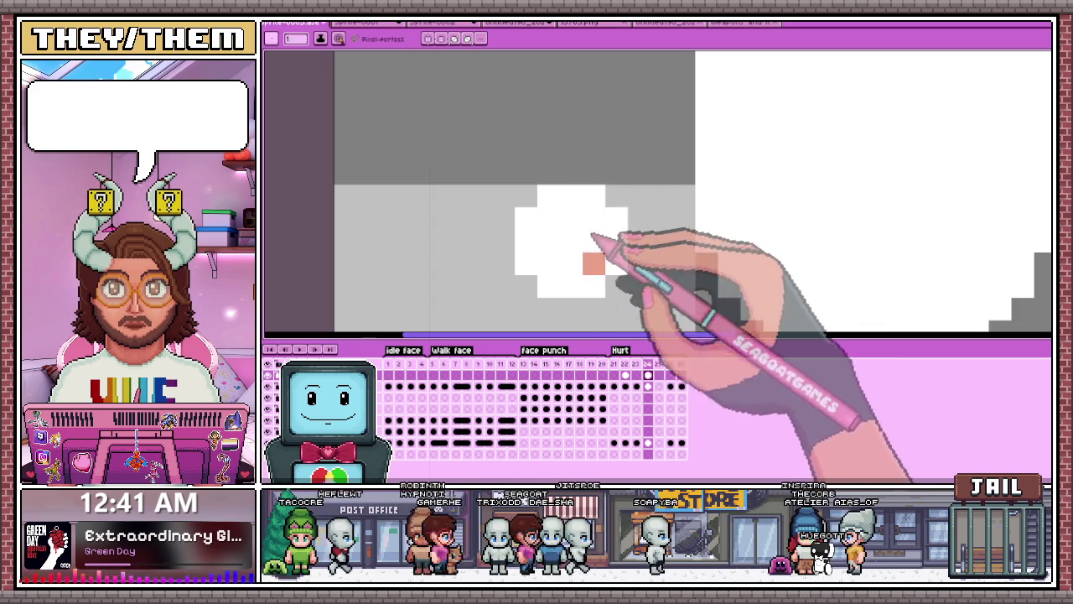
scroll(551, 210, down, 3)
scroll(678, 211, up, 2)
scroll(684, 204, up, 1)
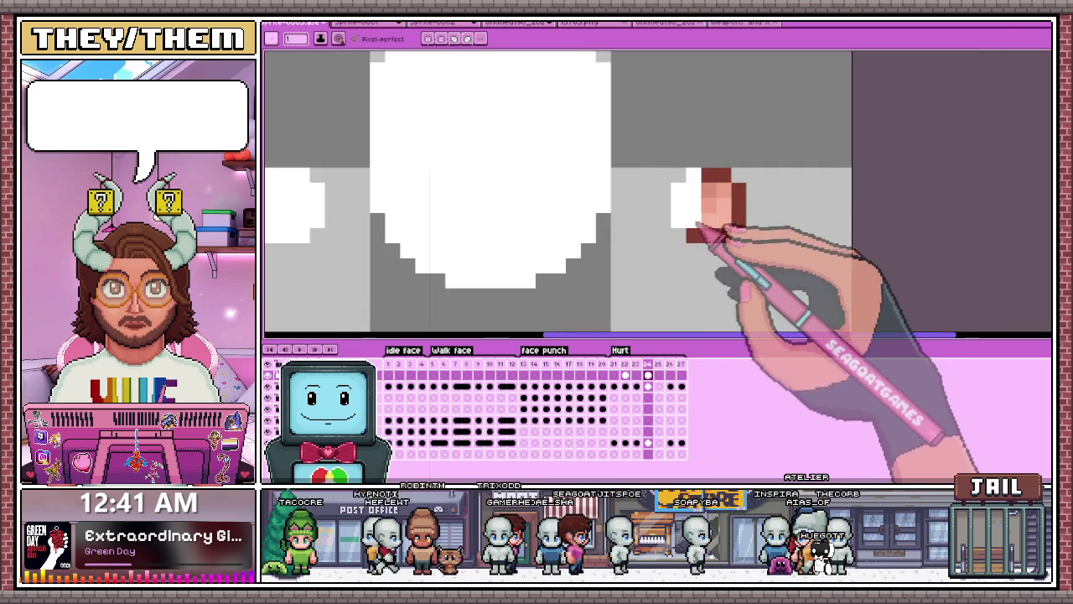
drag(712, 180, 742, 220)
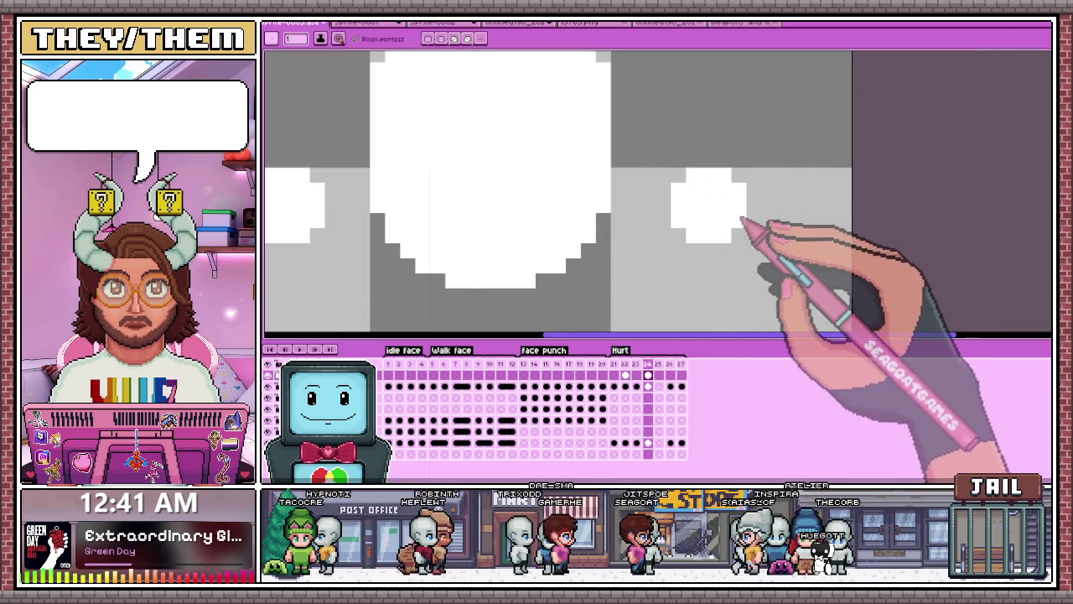
Step: Whiten the strip below the eyes and both eyes' dark pixels, then step back a frame
scroll(742, 222, down, 3)
scroll(575, 179, up, 3)
mouse_move(512, 211)
mouse_down()
mouse_move(579, 224)
mouse_move(555, 215)
mouse_move(764, 218)
mouse_up()
scroll(618, 210, down, 1)
click(655, 199)
scroll(655, 200, up, 1)
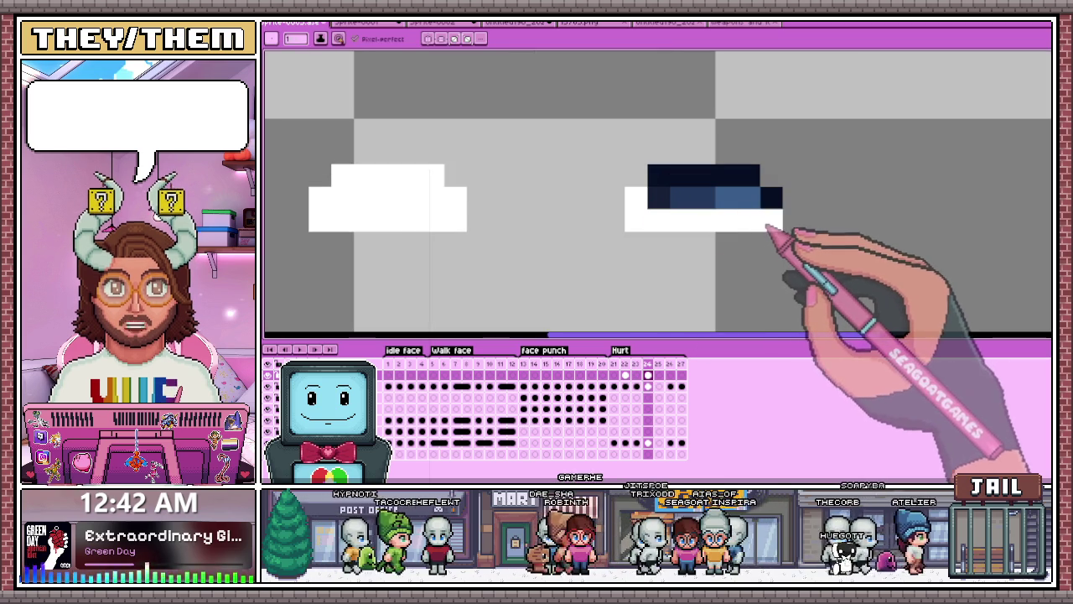
drag(659, 199, 749, 176)
click(743, 172)
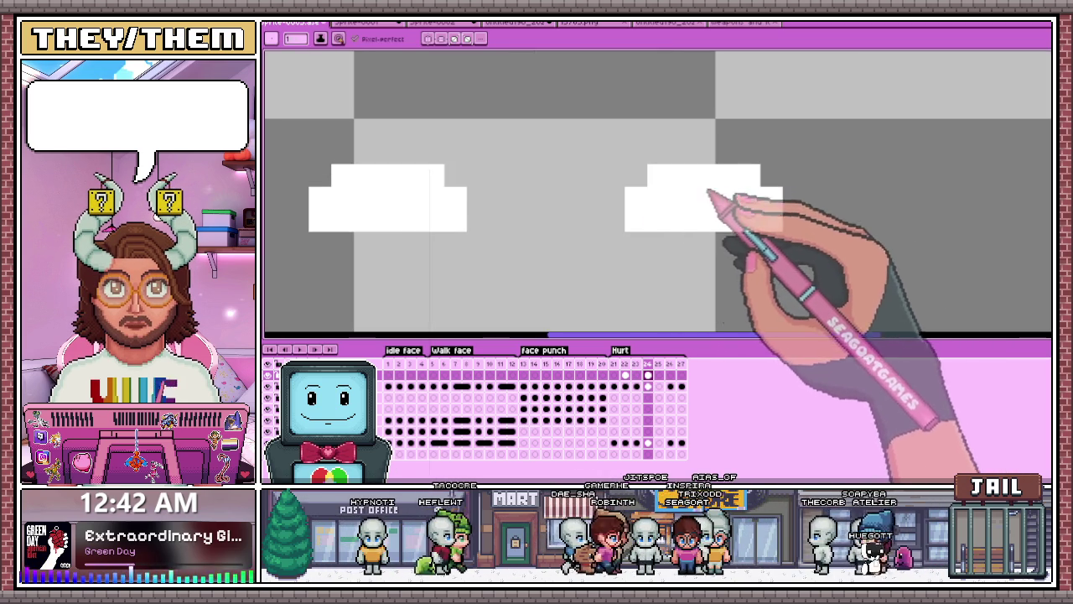
scroll(661, 335, down, 4)
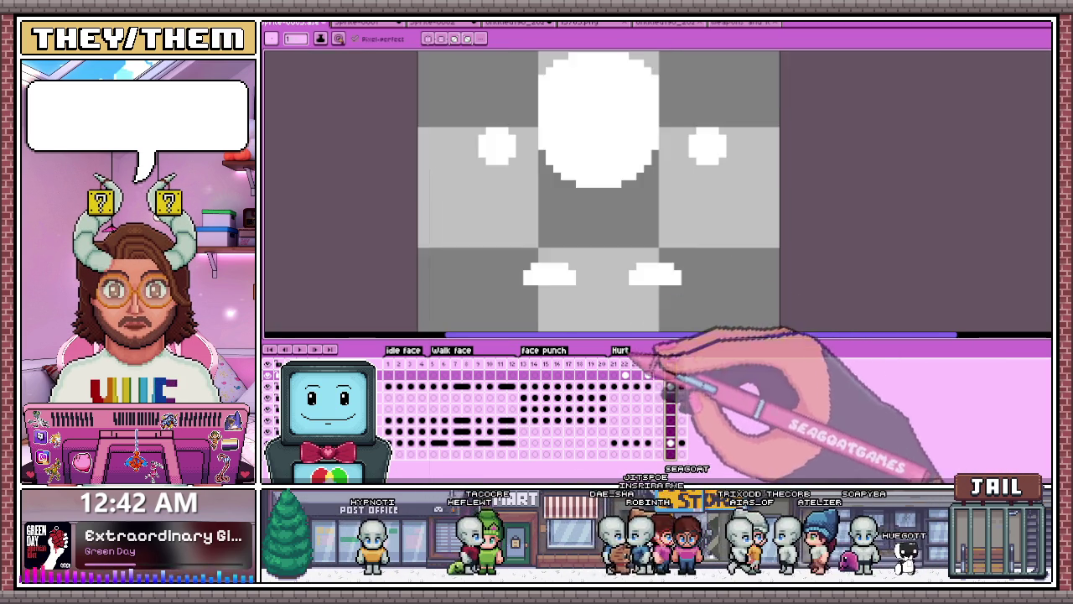
key(Left)
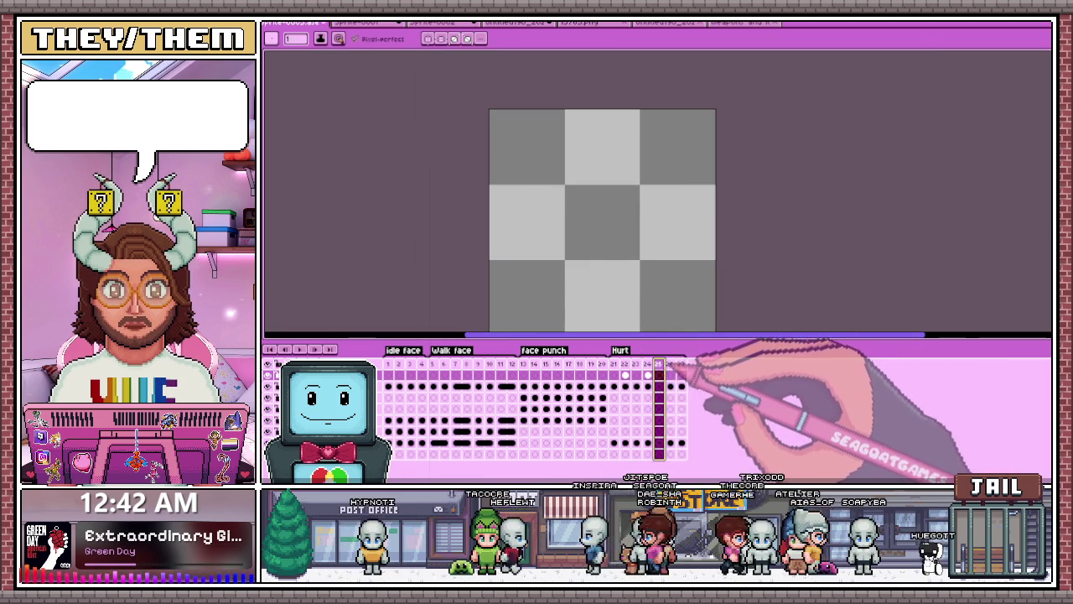
Step: Step through the frames and add a new empty frame at the end
key(Left)
key(Left)
key(Right)
key(Left)
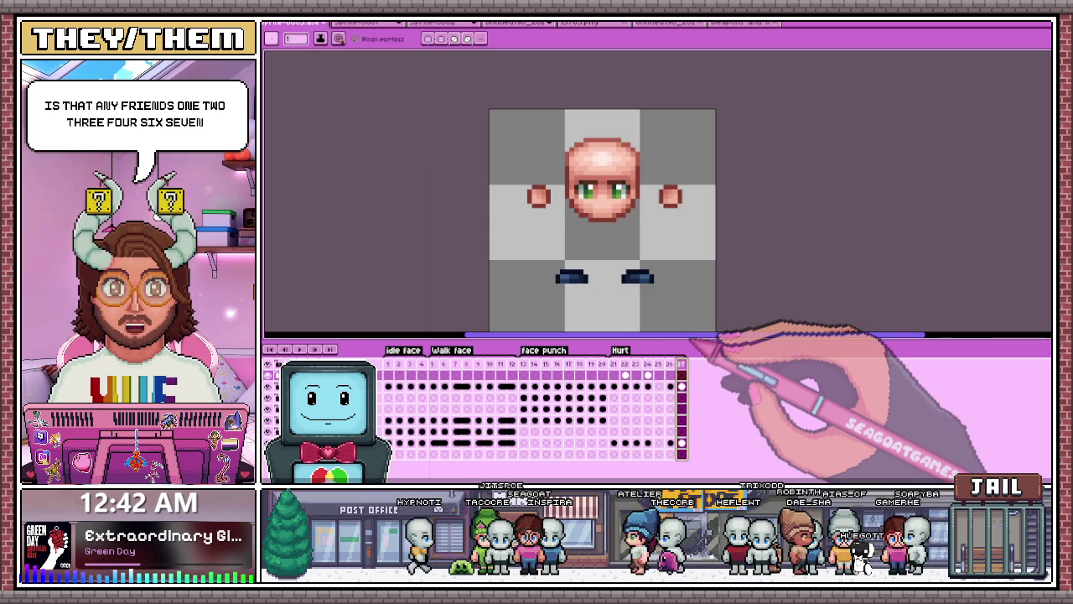
key(alt+b)
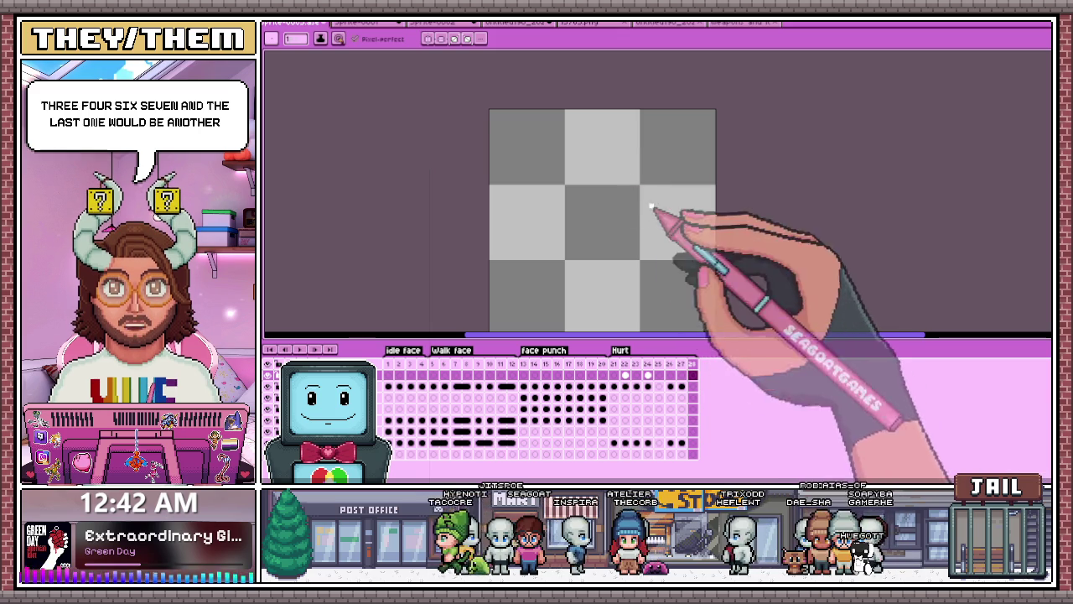
Step: Copy the whole white-flash face into the new last frame and deselect
key(Left)
key(Left)
key(Left)
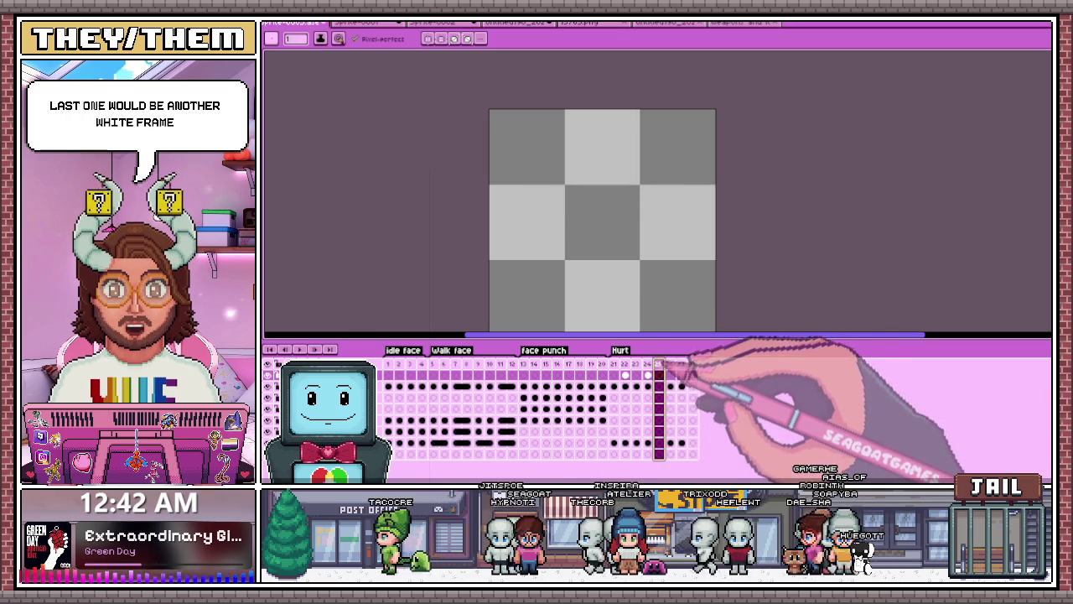
key(Left)
key(Left)
key(Left)
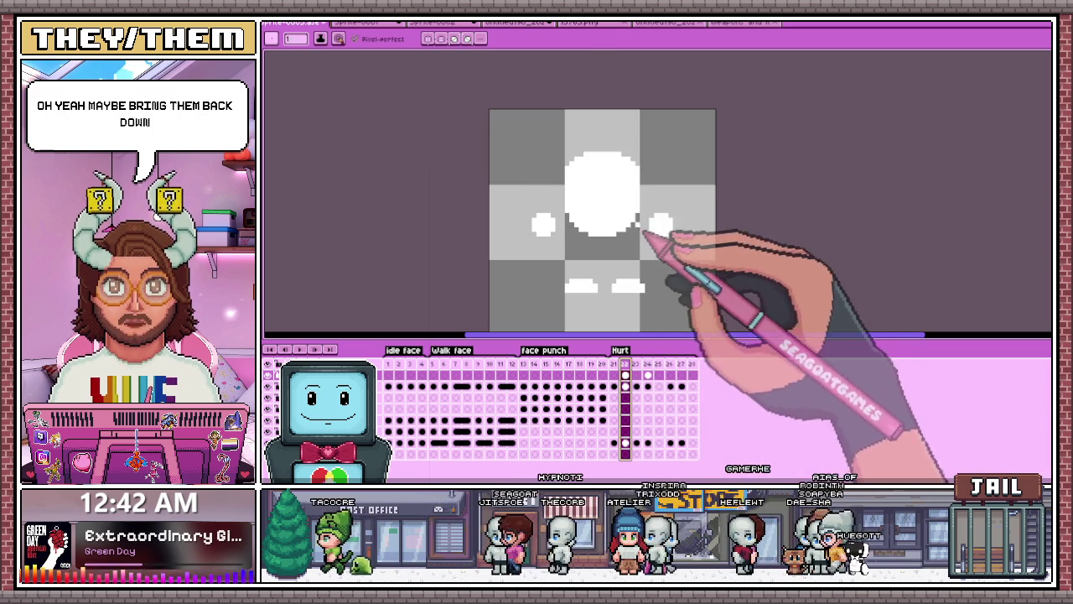
scroll(568, 146, down, 1)
scroll(566, 148, down, 1)
key(ctrl+a)
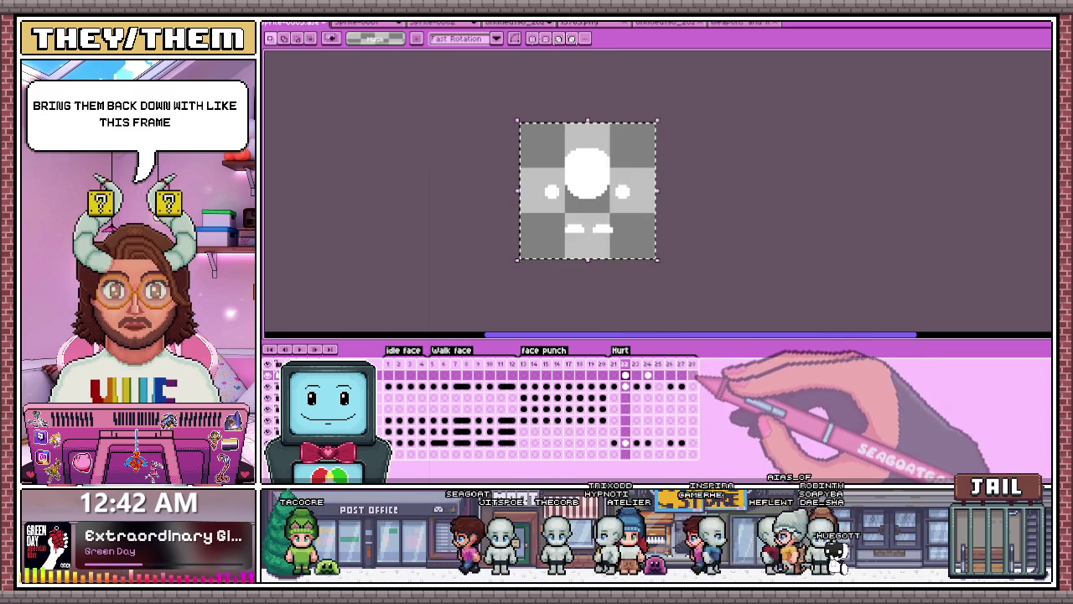
click(693, 375)
key(ctrl+v)
key(ctrl+d)
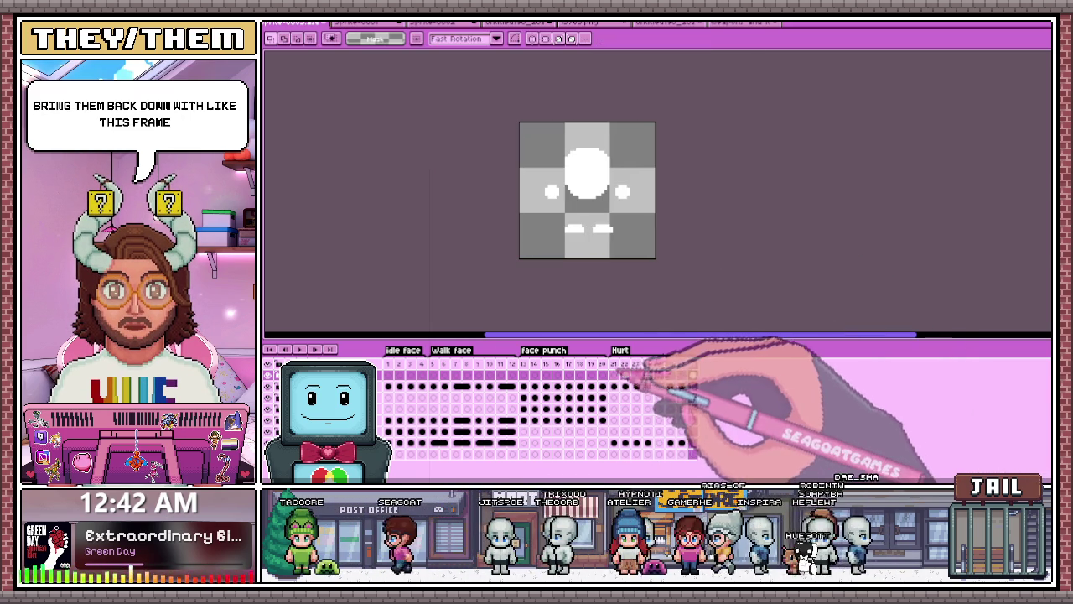
Step: Step through the frames to check the pasted face, then select the frame 24 cel
key(Right)
key(Right)
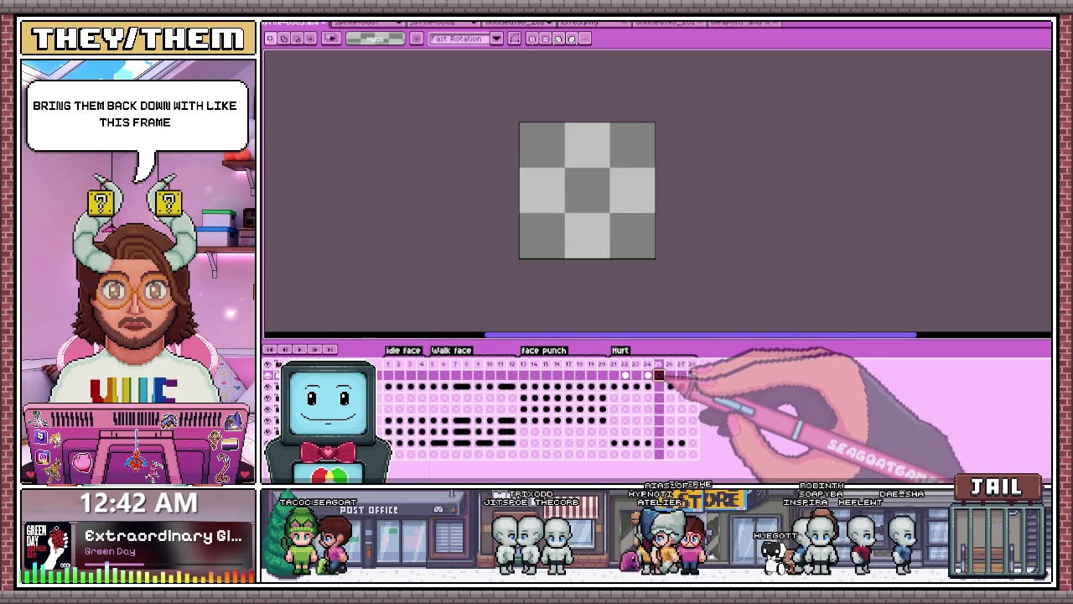
key(Right)
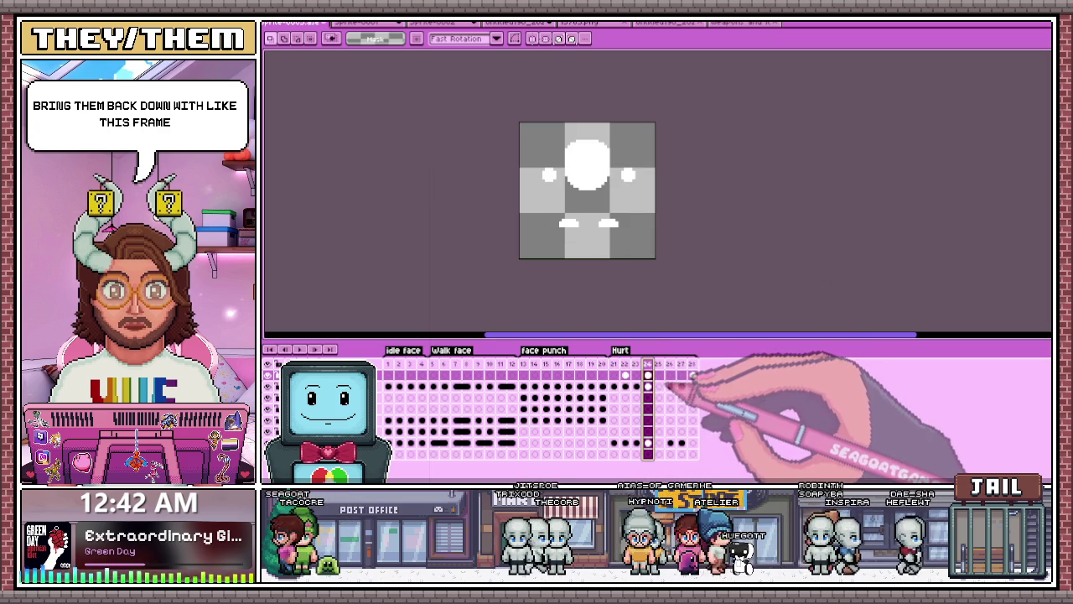
key(Left)
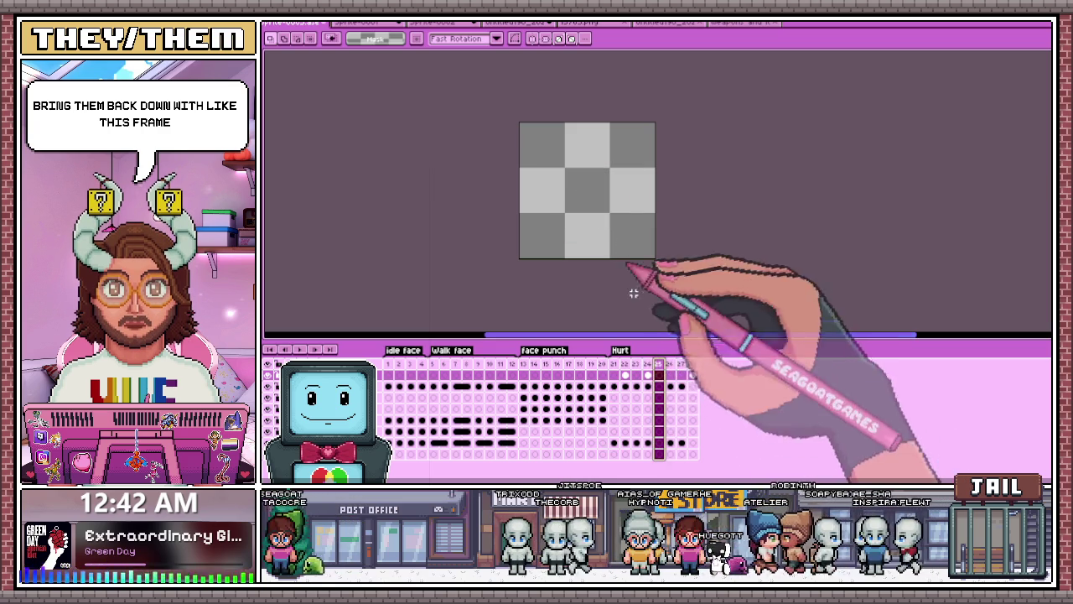
click(648, 385)
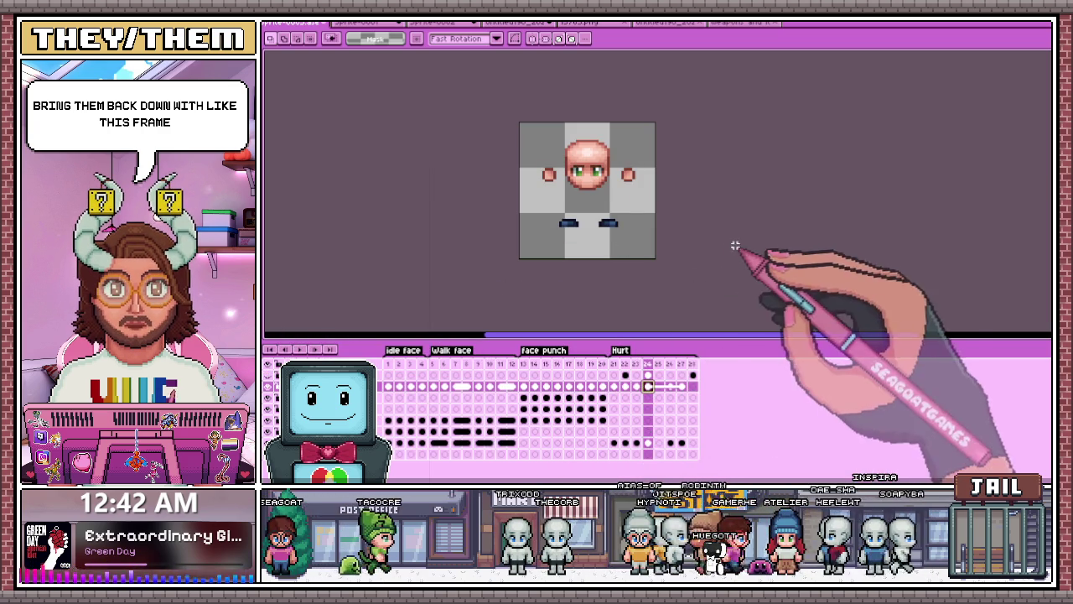
Step: Unlink frame 27's cels from the other frames
click(681, 442)
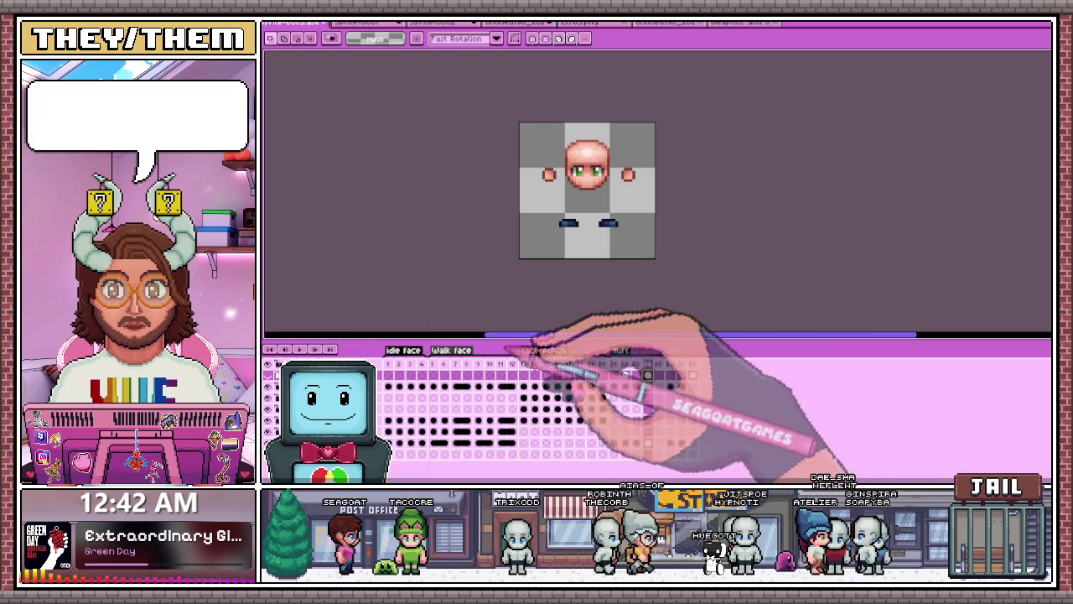
click(648, 374)
click(682, 364)
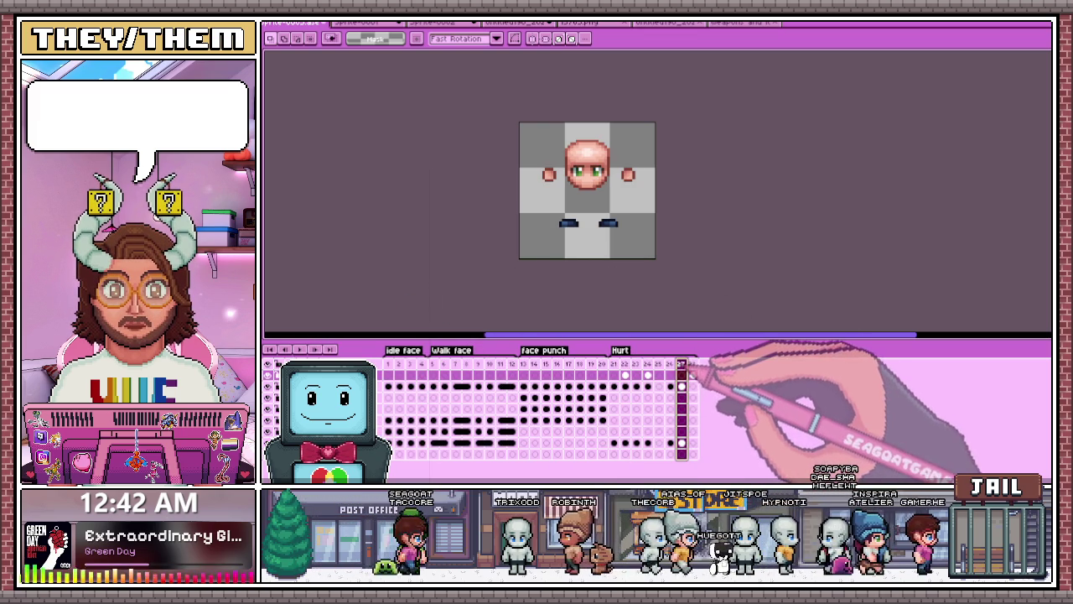
click(681, 386)
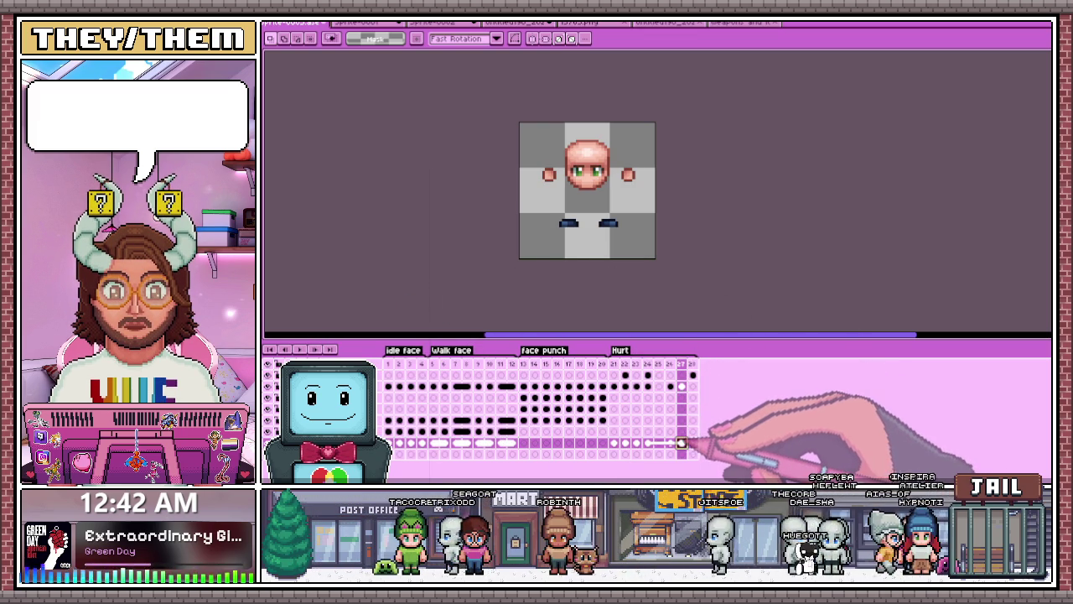
click(705, 458)
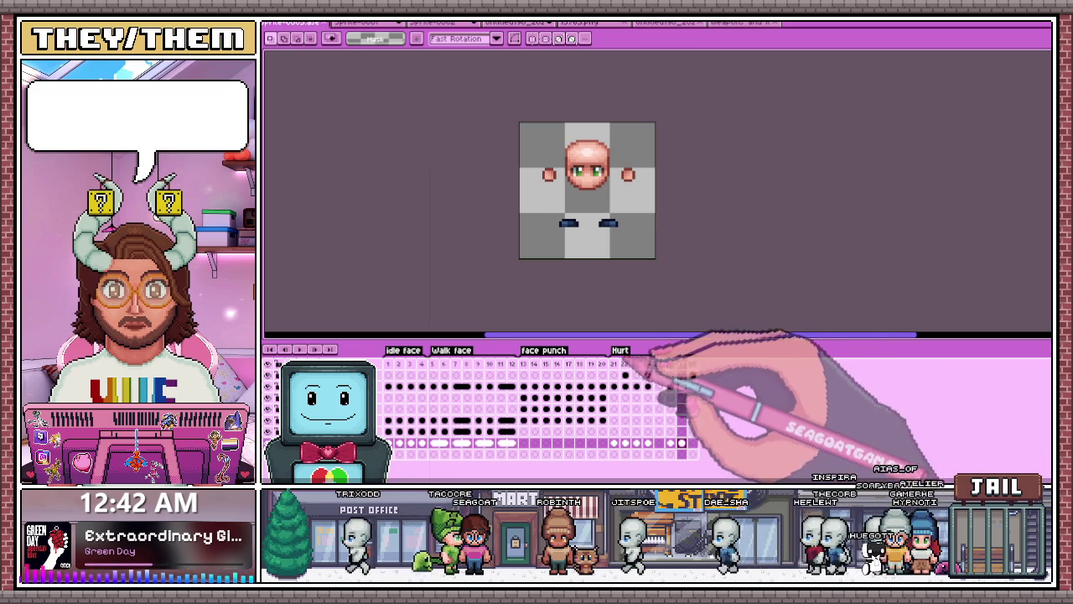
Step: Delete the duplicate white-flash frame 26 and play the Hurt animation
click(613, 363)
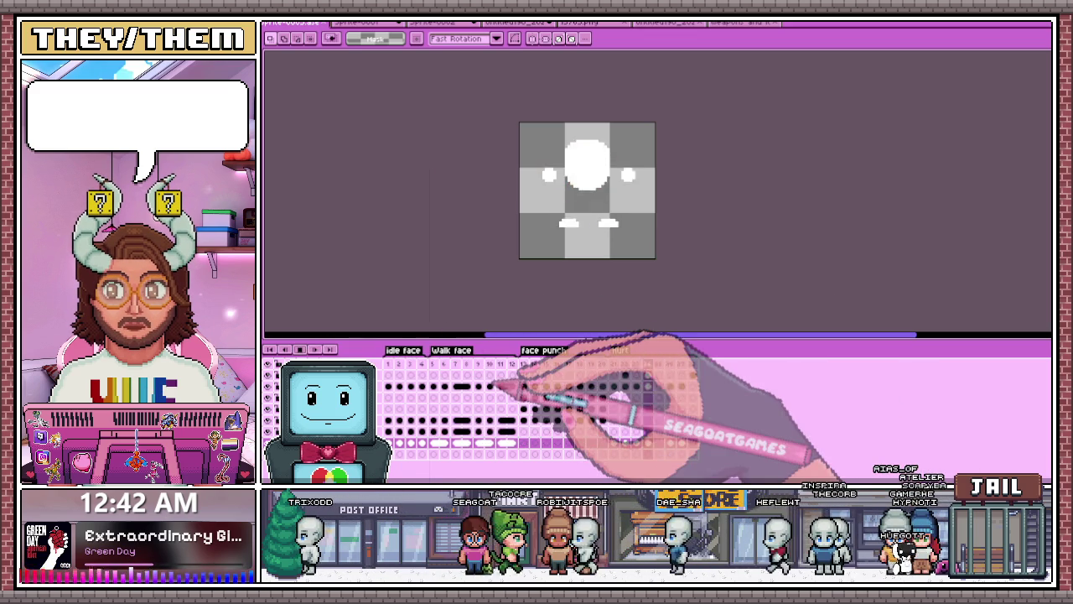
drag(662, 419, 530, 379)
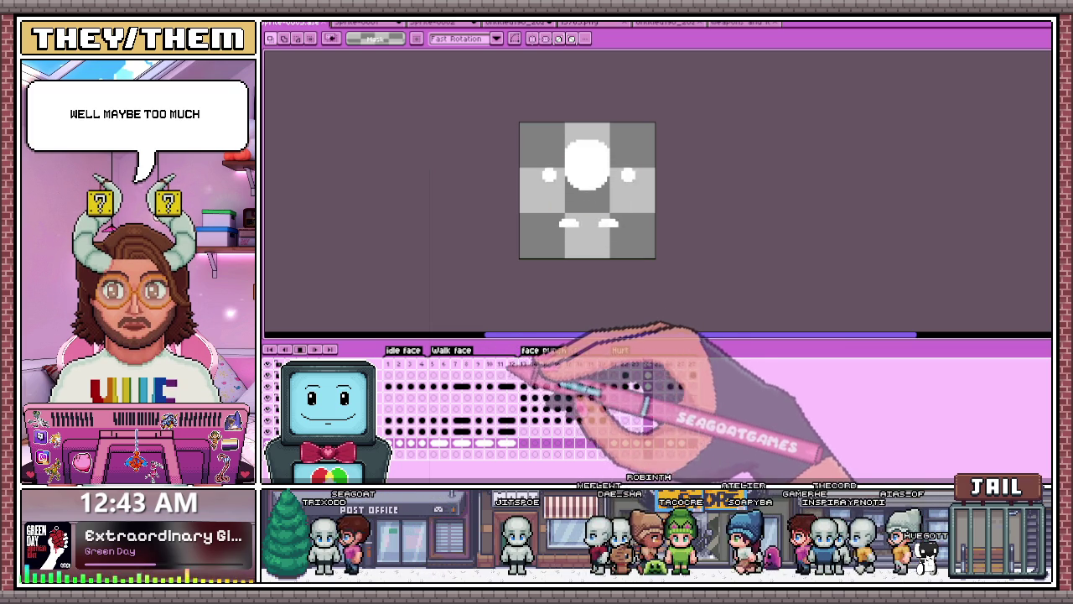
click(613, 364)
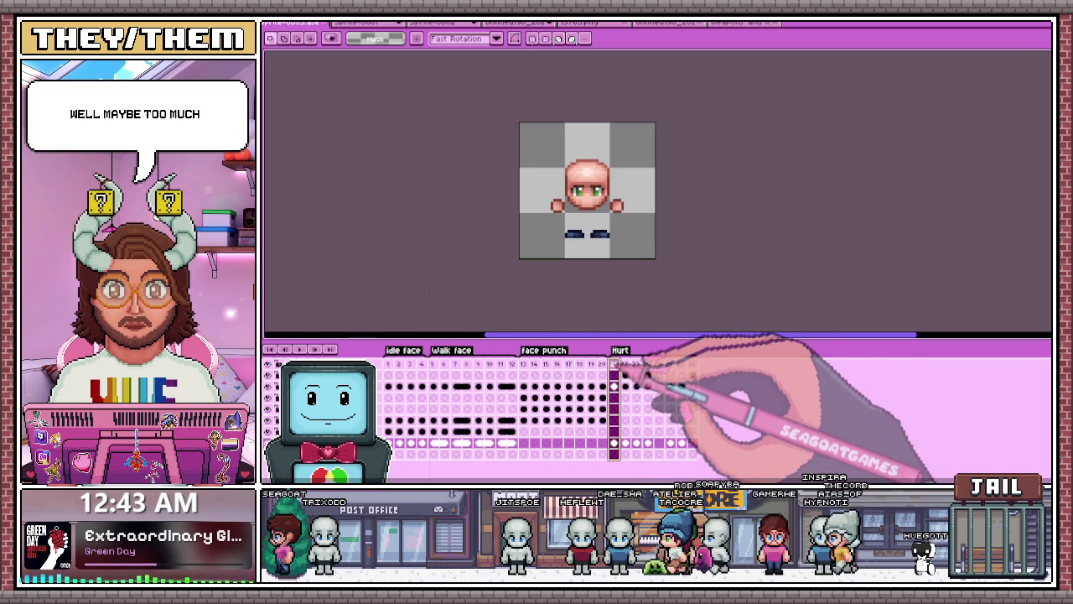
scroll(638, 211, up, 1)
click(636, 364)
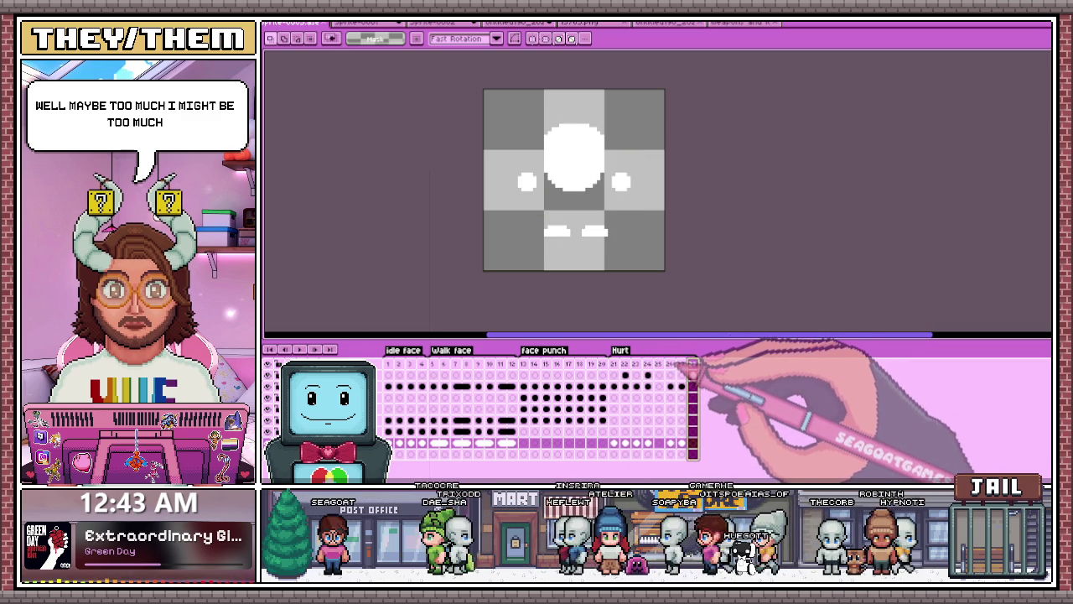
click(670, 386)
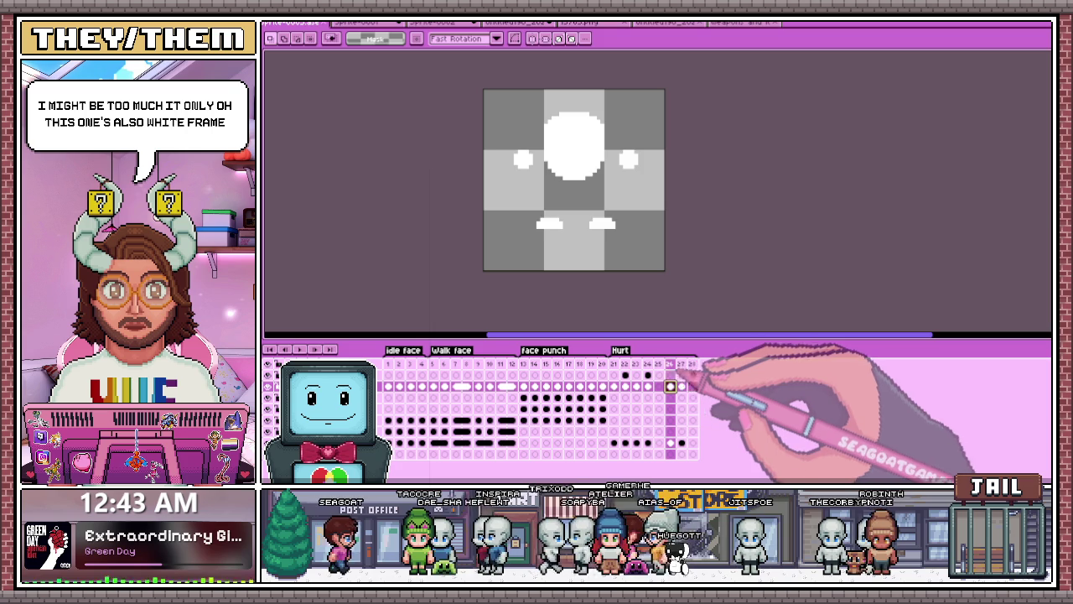
key(Left)
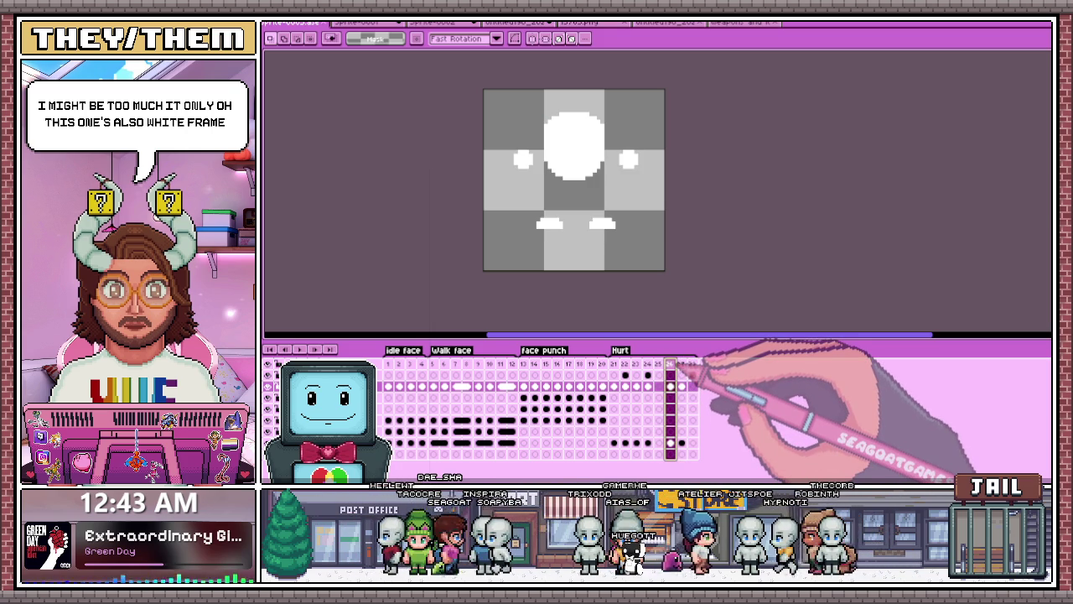
key(alt+c)
key(Return)
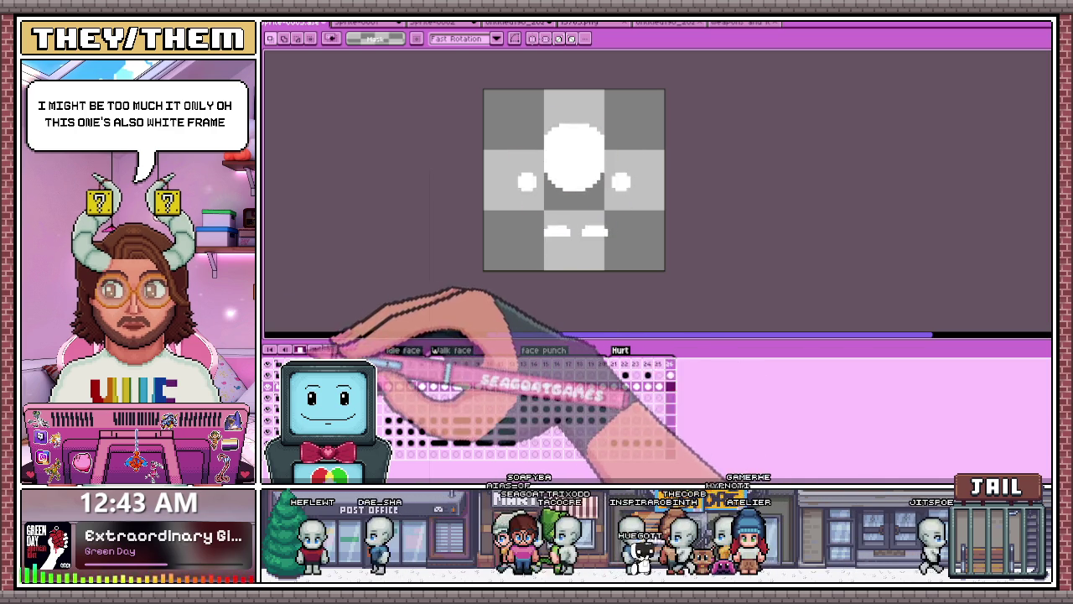
Step: Set the Hurt tag to repeat 1 time, then view Hurt frames 21 and 22
key(Return)
double_click(644, 350)
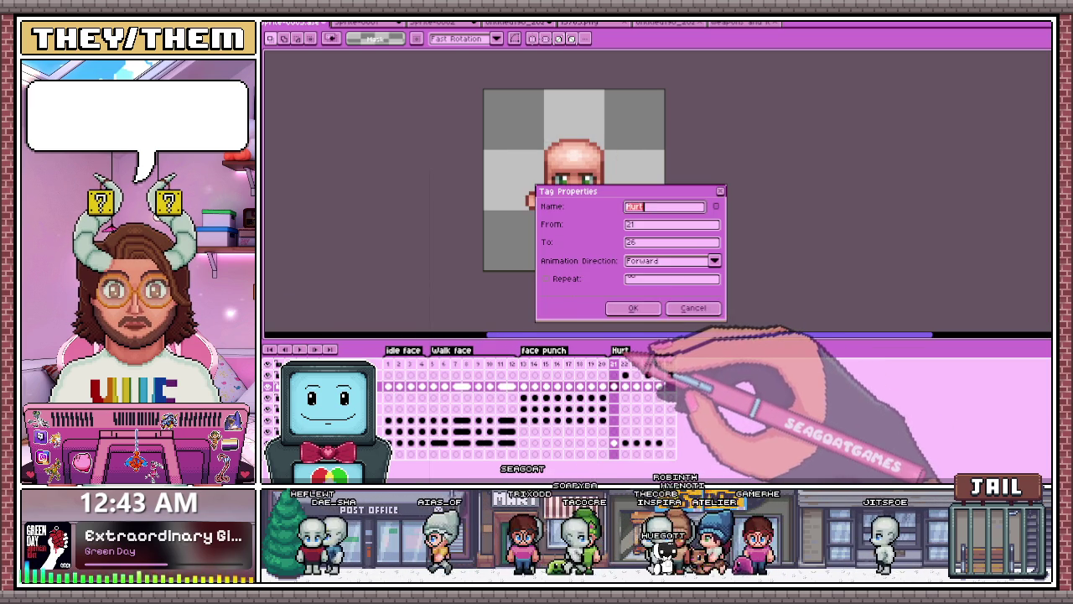
click(546, 279)
click(633, 307)
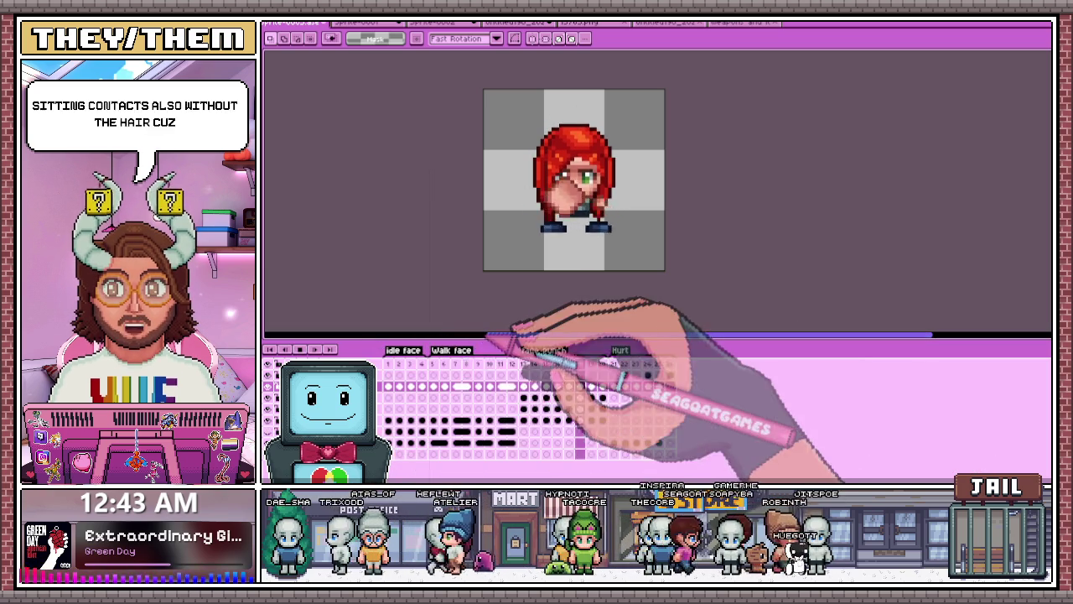
click(444, 352)
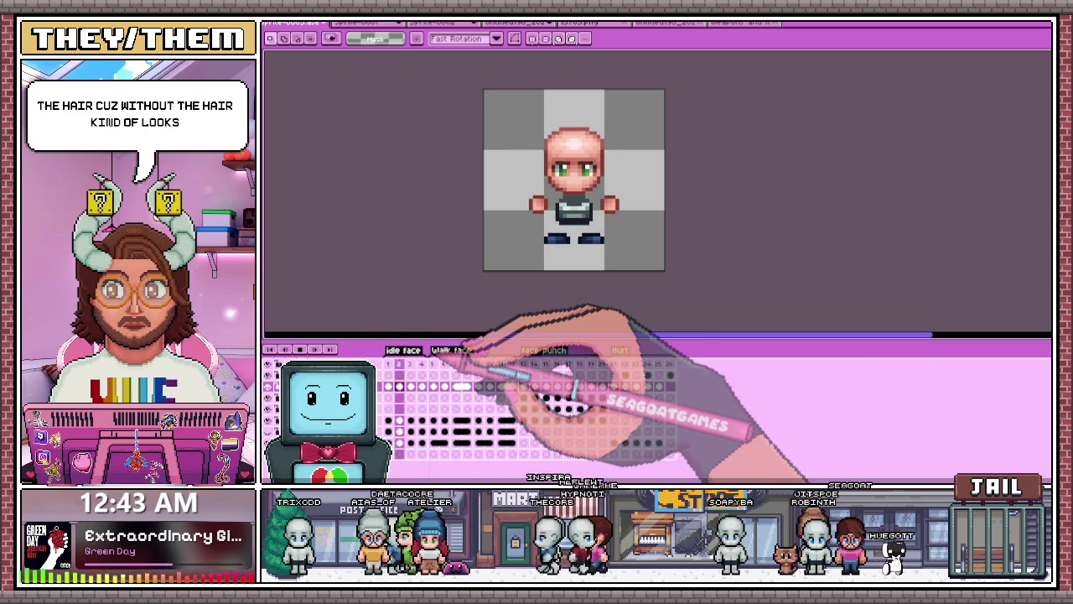
click(617, 368)
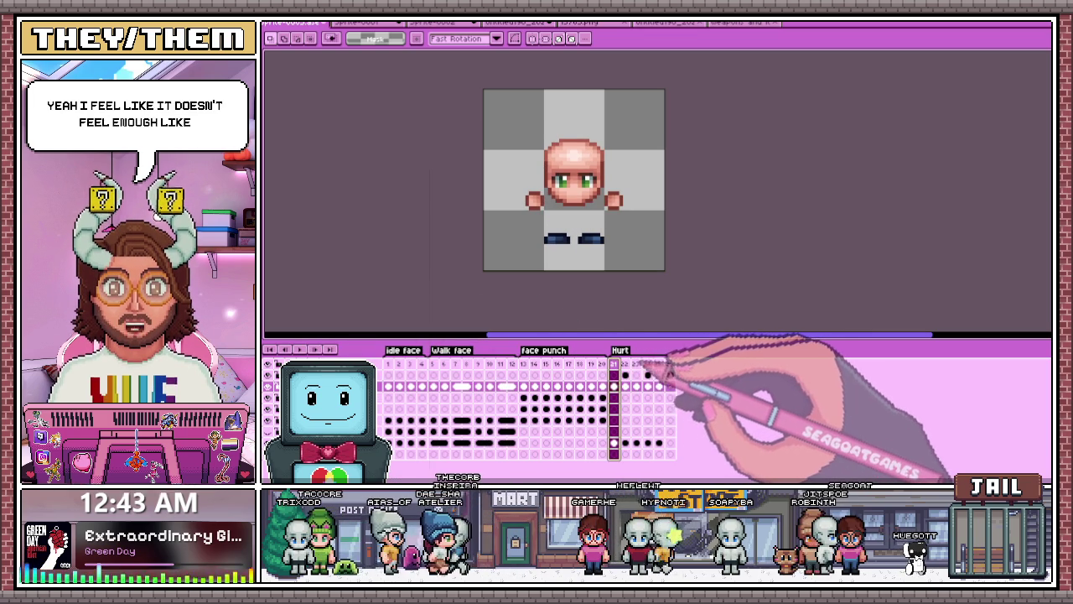
click(625, 366)
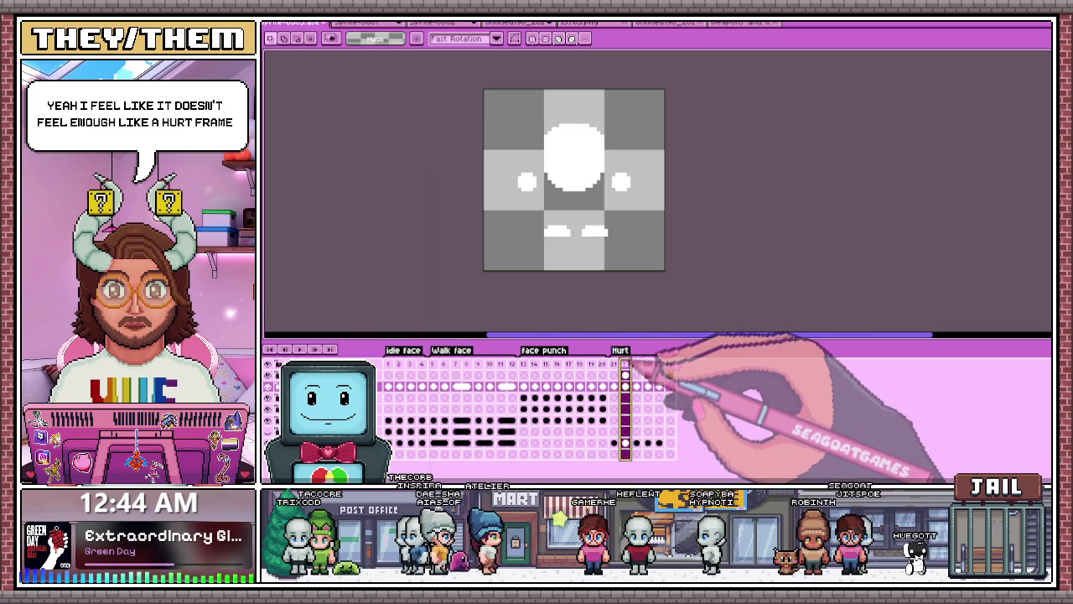